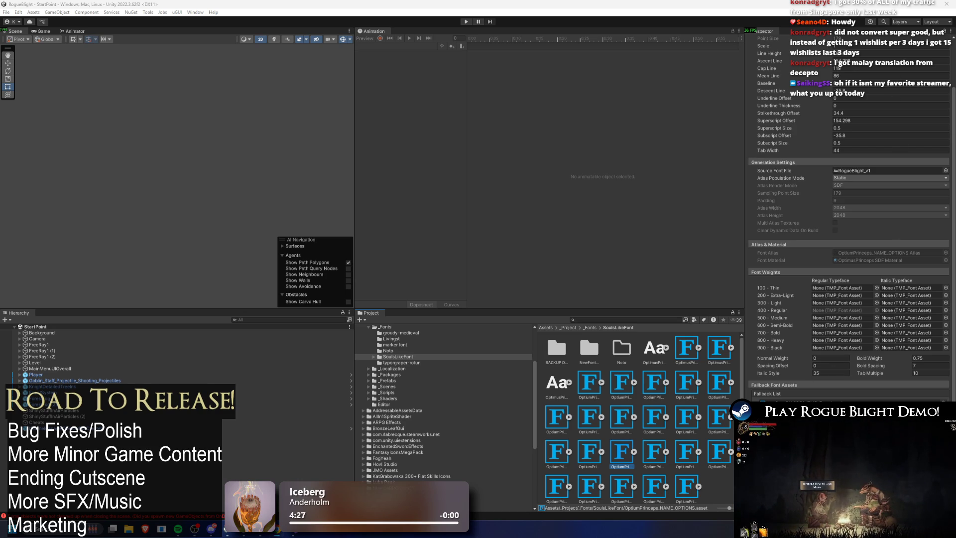
Browse the SHOP_MINI_HEADERS, STATUSEFFECTHINT, BLESSED_HEADERS, INVENTORY_HEADERS and REWARDBTN font assets.
key(Right)
key(Right)
key(Right)
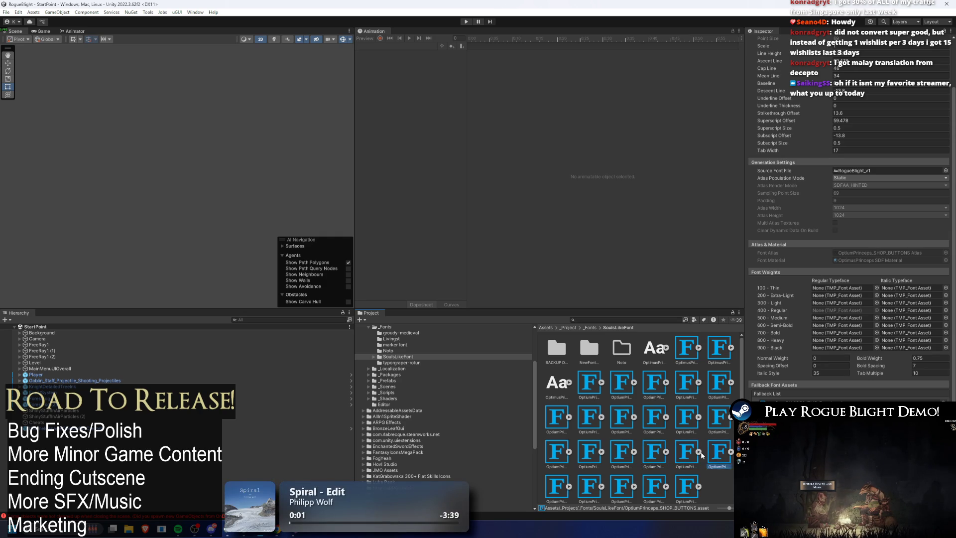
key(Right)
key(Right)
key(Right)
key(Left)
key(Up)
key(Up)
key(Up)
key(Left)
key(Right)
key(Right)
key(Up)
key(Right)
key(Down)
key(Left)
key(Left)
key(Down)
key(Left)
key(Right)
key(Right)
key(Right)
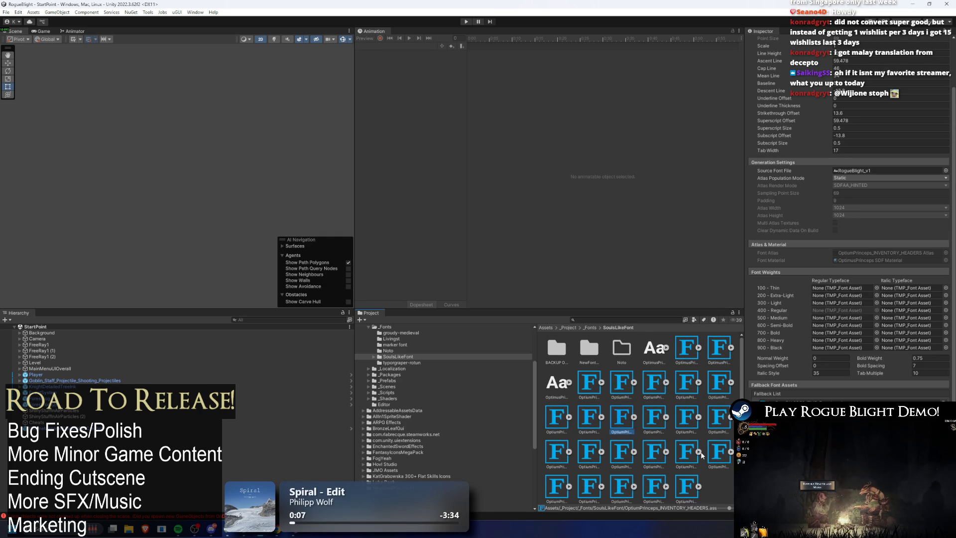
Step back through NAME_OPTIONS and BLESSED_HEADERS, then inspect the CHOICE_HEADERS and LOOT_HEADERS font assets.
key(Down)
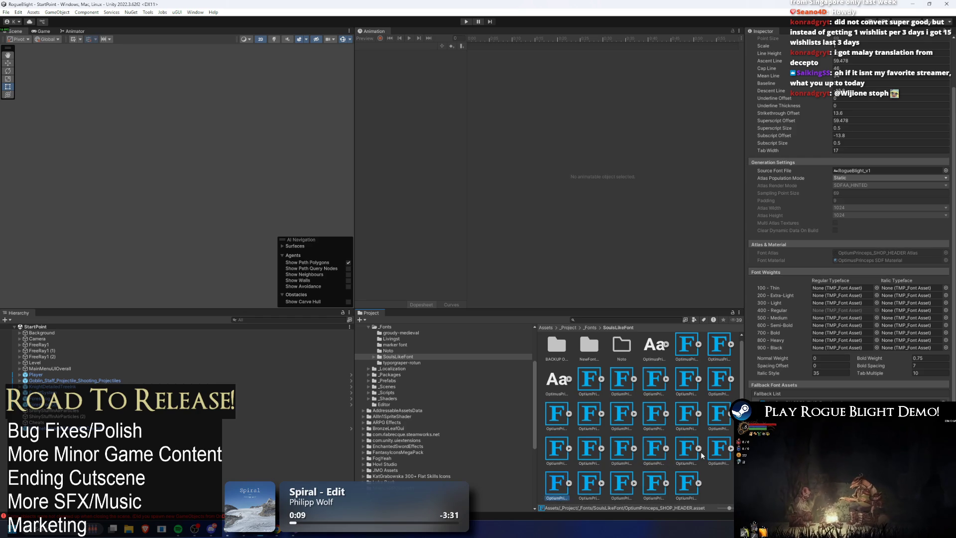
key(Left)
key(Right)
key(Up)
key(Left)
key(Left)
key(Left)
key(Left)
key(Up)
key(Right)
key(Right)
key(Right)
key(Left)
key(Left)
key(Left)
key(Left)
key(Left)
key(Left)
key(Right)
key(Right)
key(Down)
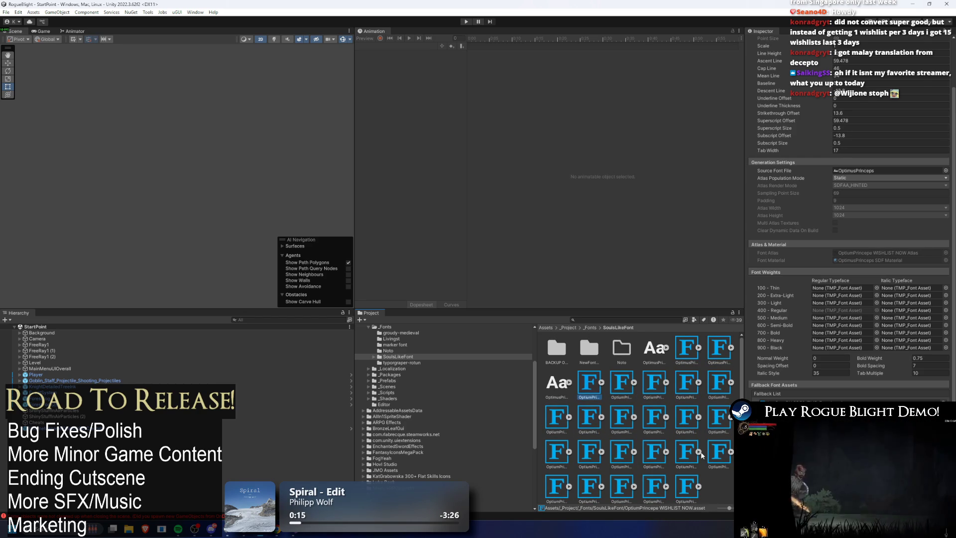
key(Left)
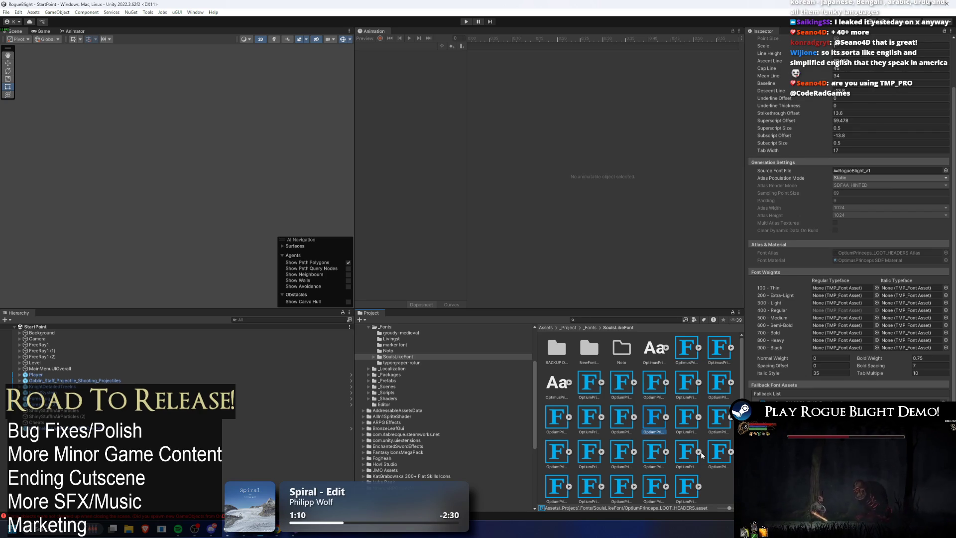
Open the Noto fonts folder and start the game in Play mode.
scroll(702, 456, down, 1)
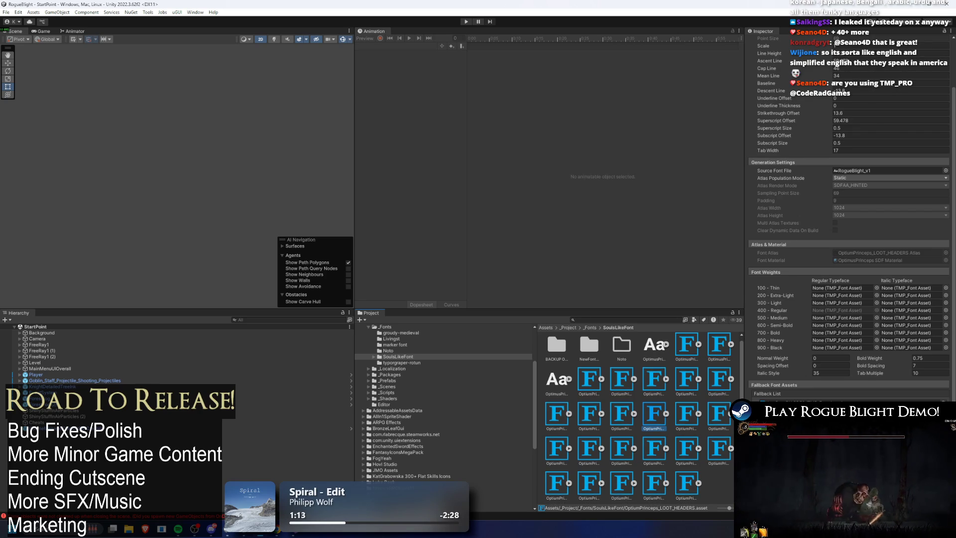
double_click(622, 346)
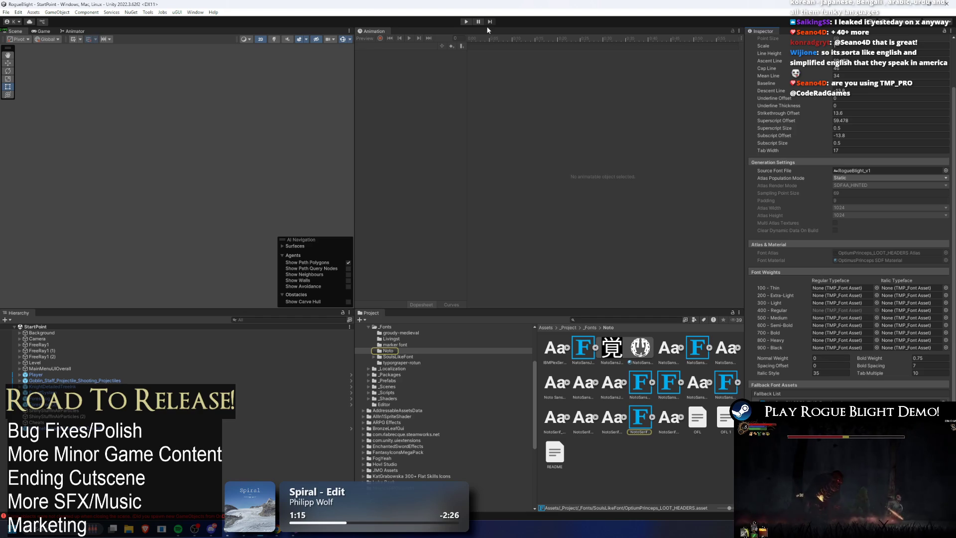
click(467, 22)
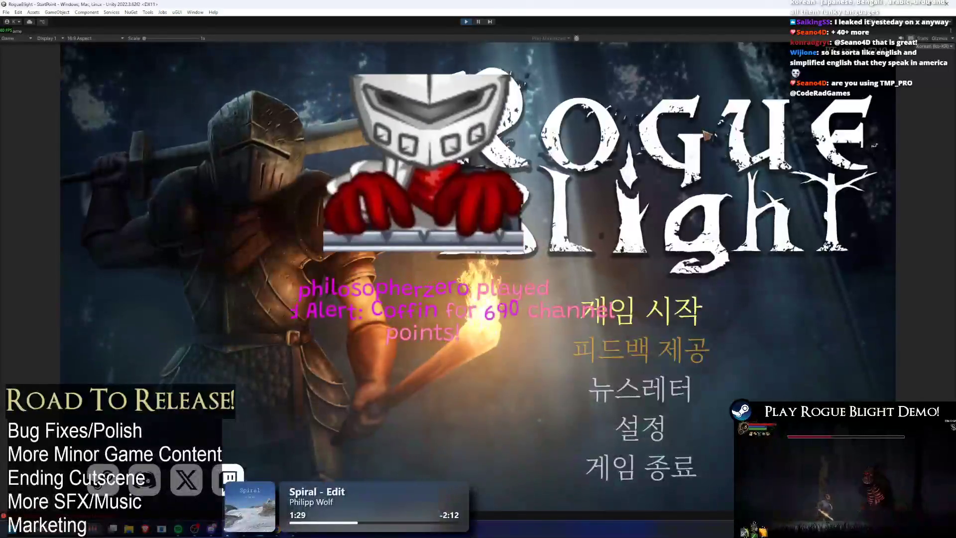
From the title menu, load a save slot into the game, cancelling the delete-save prompt.
click(642, 426)
click(640, 423)
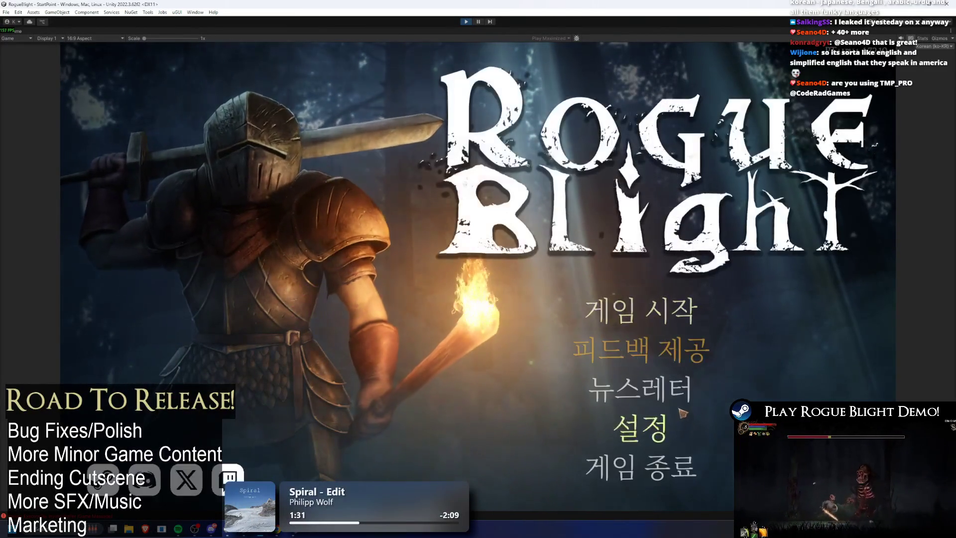
click(664, 326)
click(641, 454)
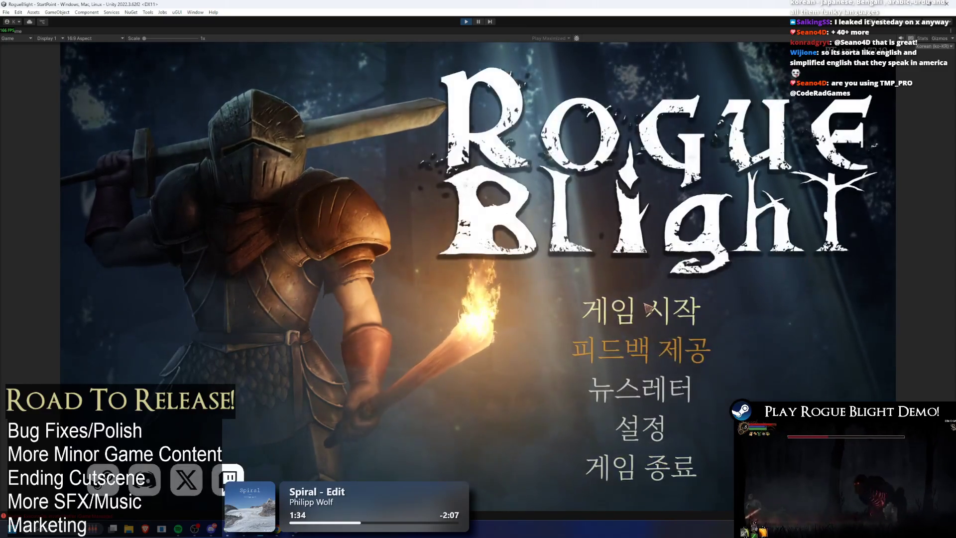
click(643, 311)
click(789, 268)
click(766, 231)
click(662, 277)
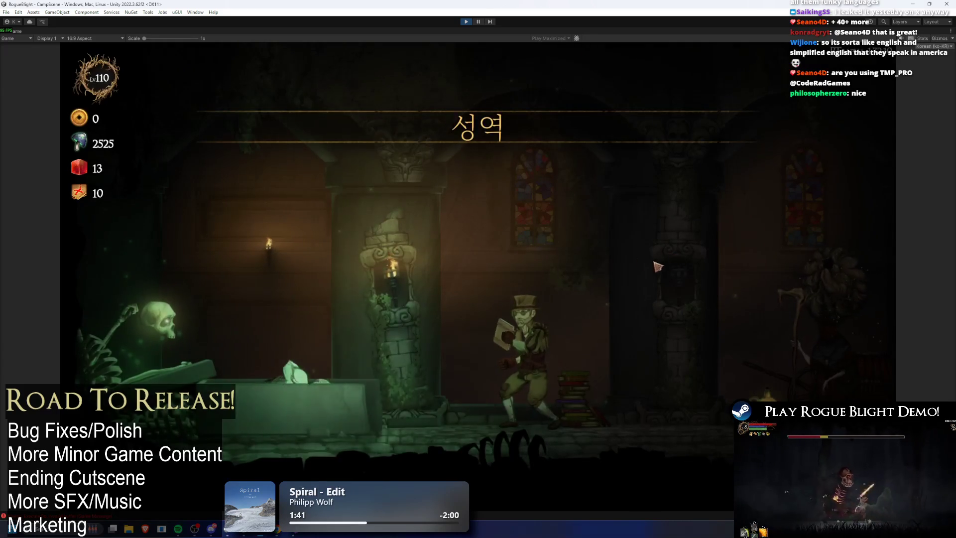
Walk to the old woman, view the 축복 and 소형 축복 lists, and stop Play mode.
key(d)
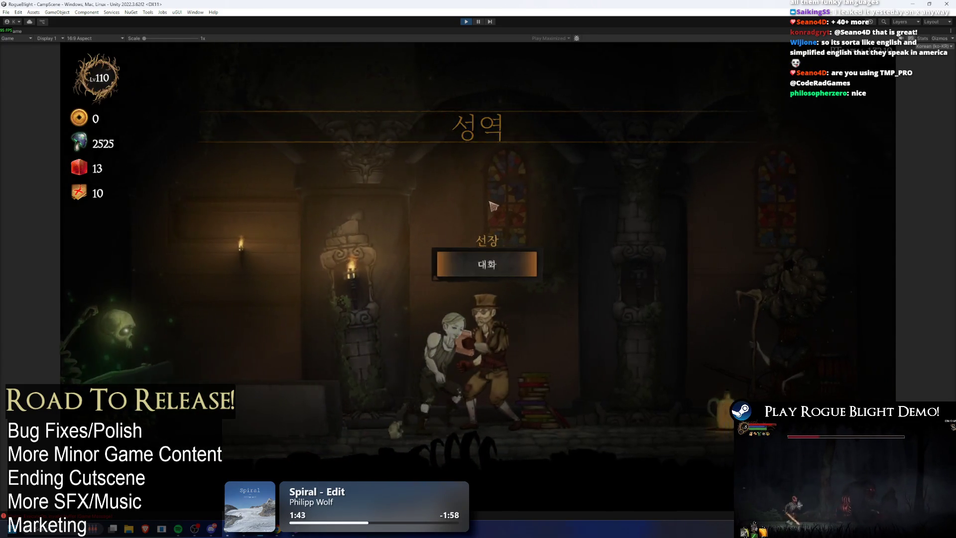
key(d)
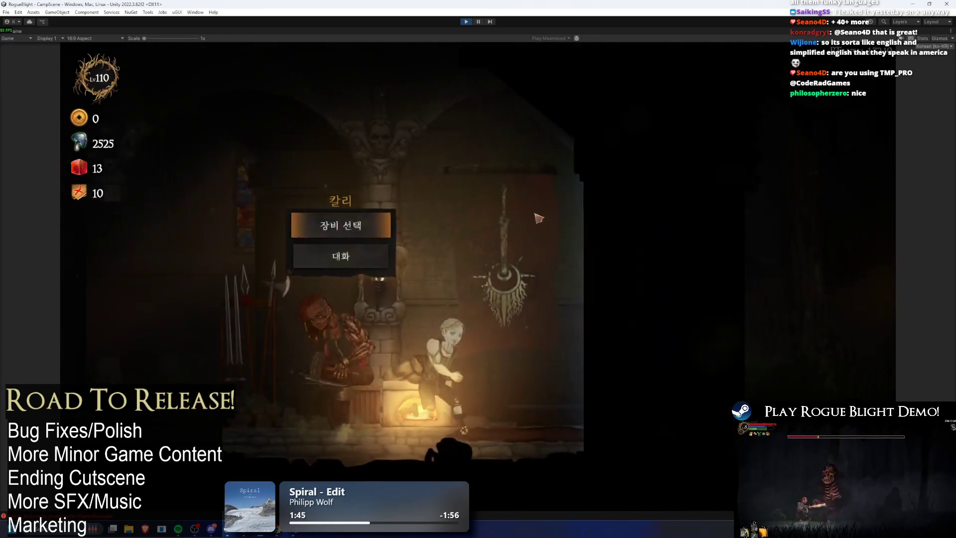
key(Return)
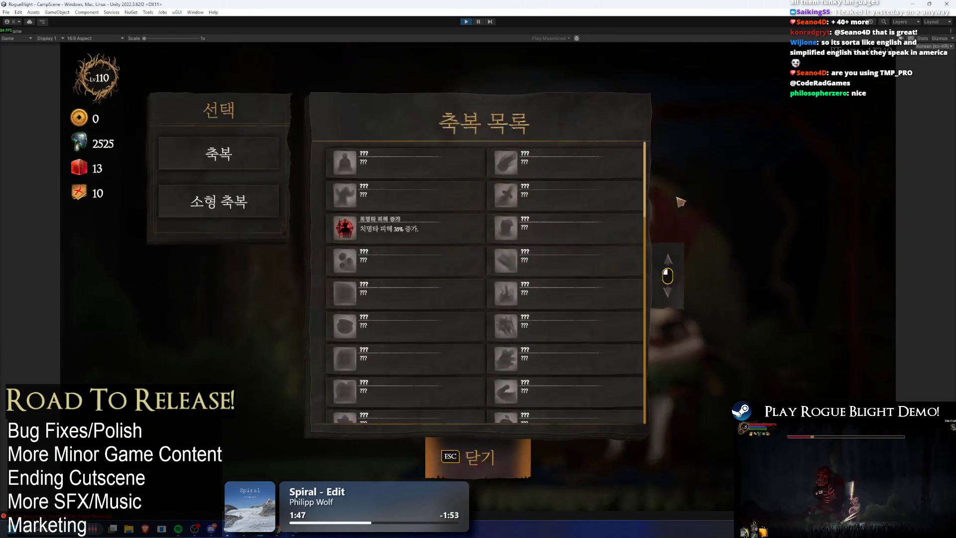
scroll(583, 260, down, 5)
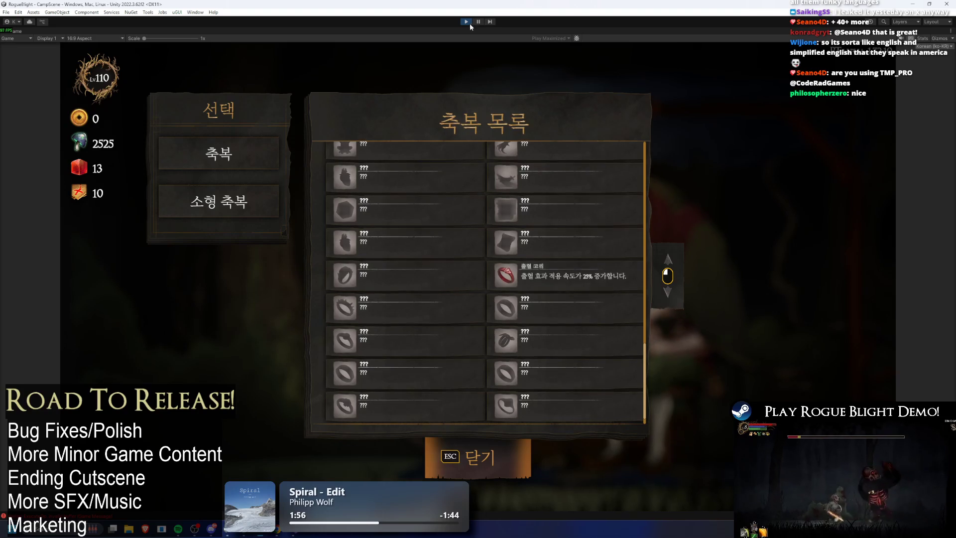
click(219, 202)
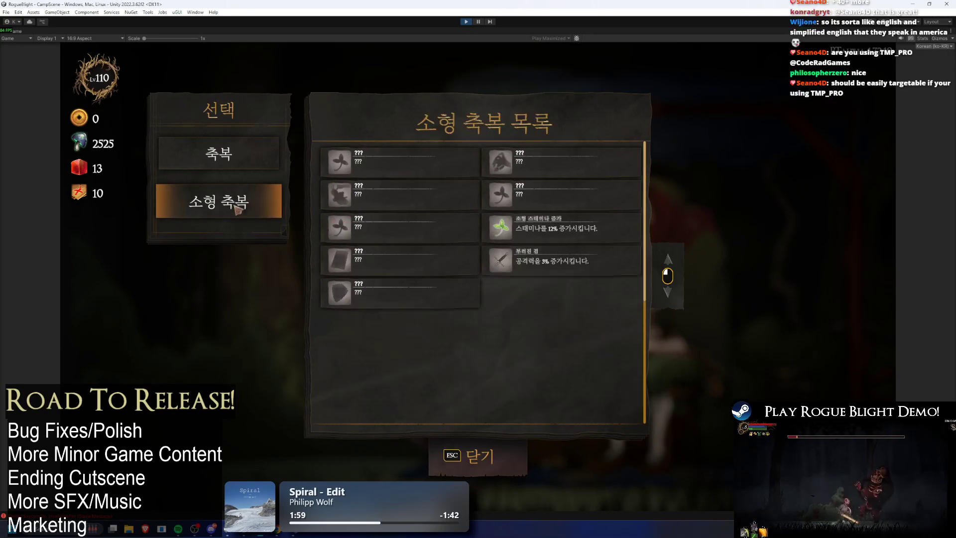
click(468, 21)
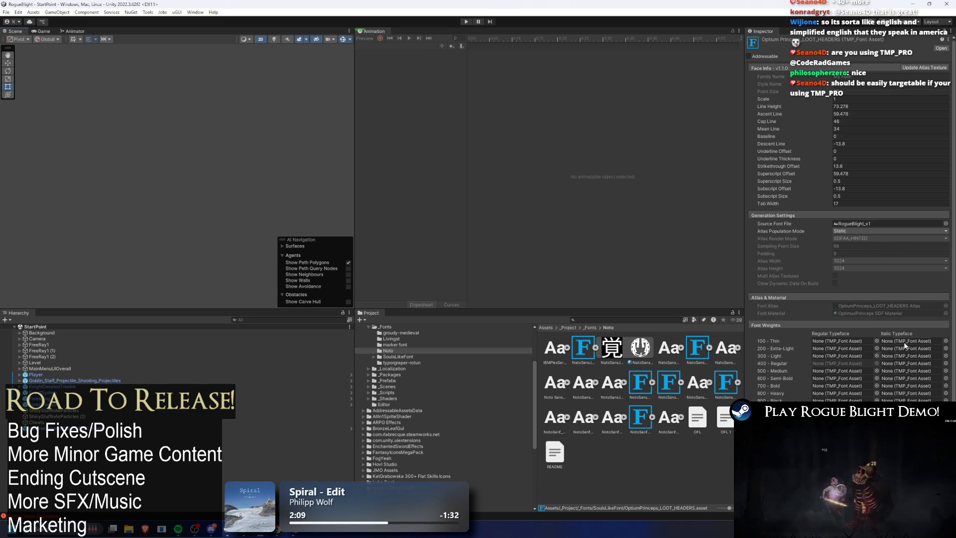
Check the NotoSerifKR SDF asset's Sampling Point Size, then reveal it with Show in Explorer.
scroll(857, 390, down, 3)
click(652, 428)
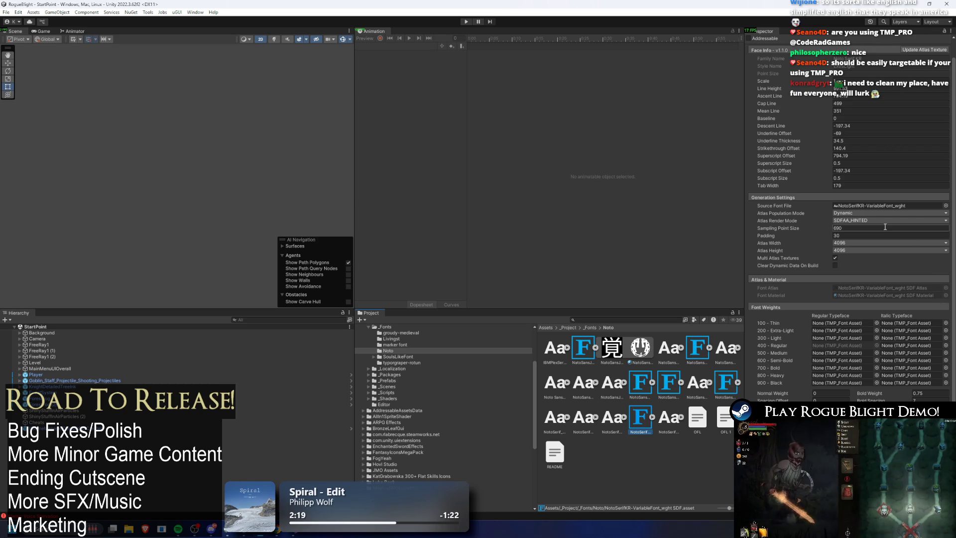
click(866, 229)
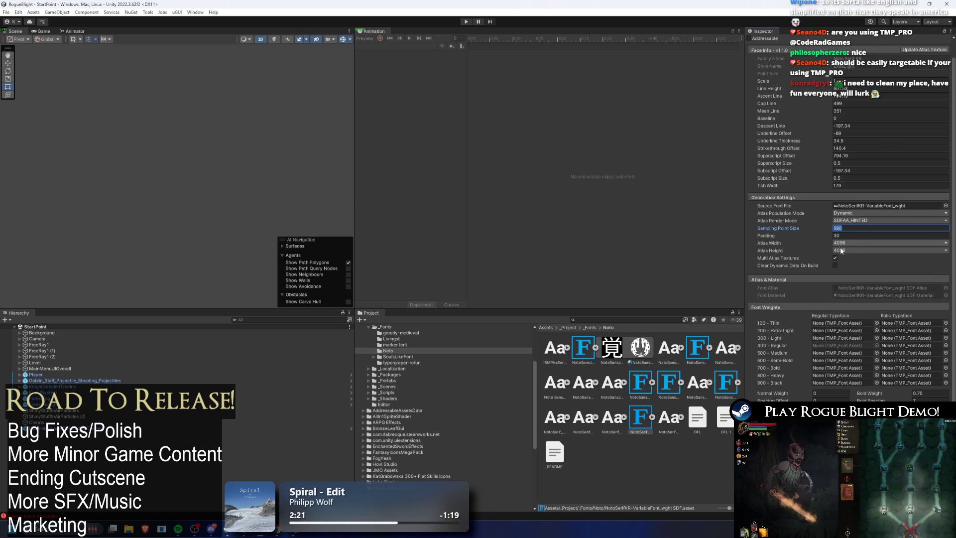
right_click(642, 426)
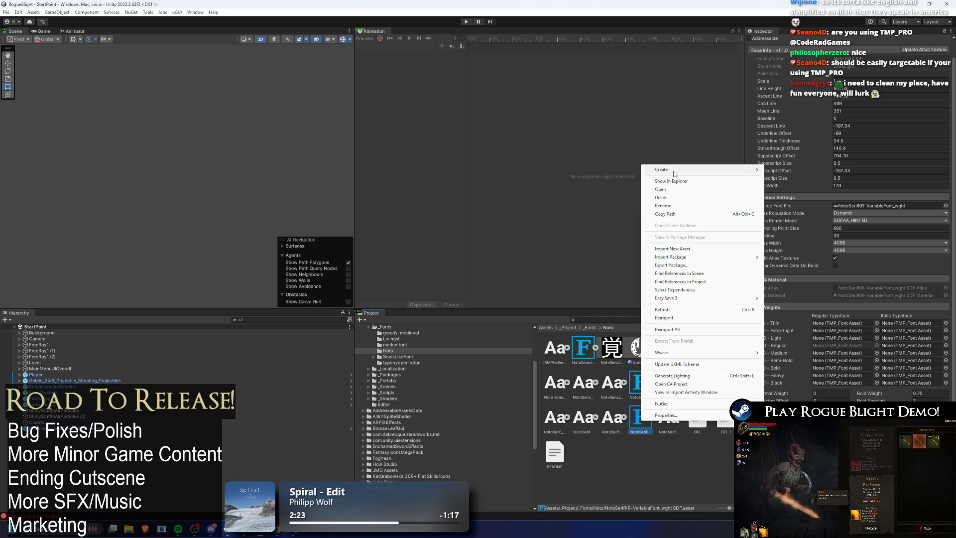
click(524, 153)
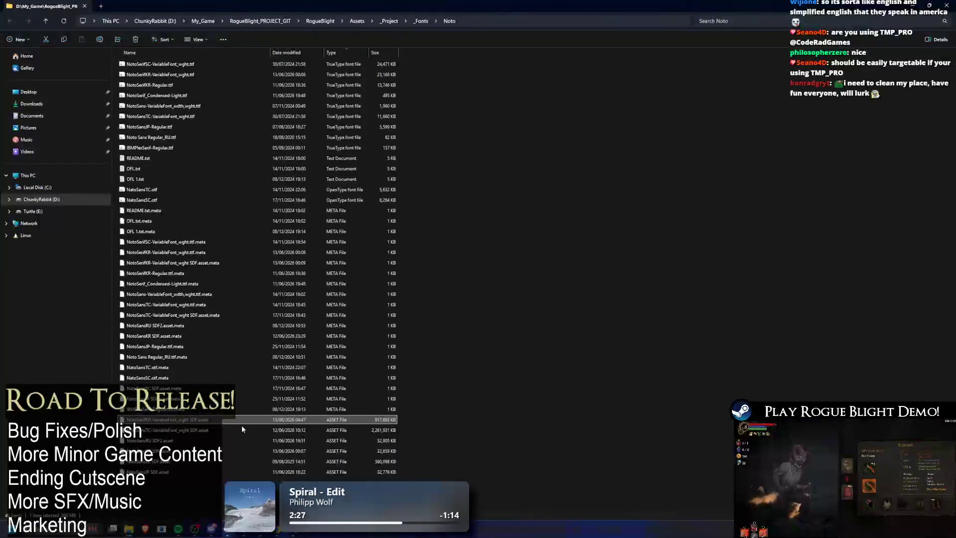
Compress the NotoSerifKR and NotoSansTC SDF .asset files to a ZIP, then maximize the browser.
shift+click(191, 431)
right_click(180, 433)
click(555, 408)
click(394, 420)
shift+click(330, 432)
right_click(330, 432)
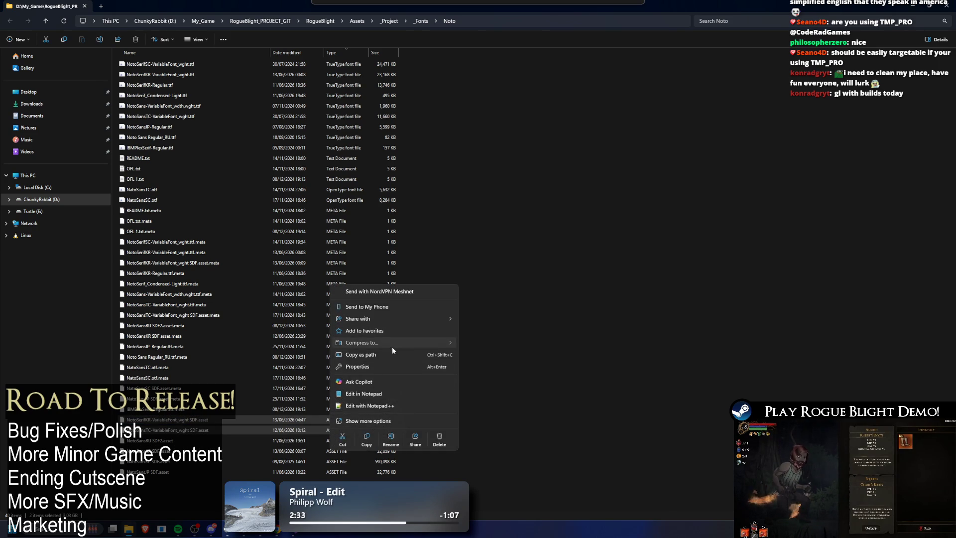
mouse_move(393, 344)
click(506, 343)
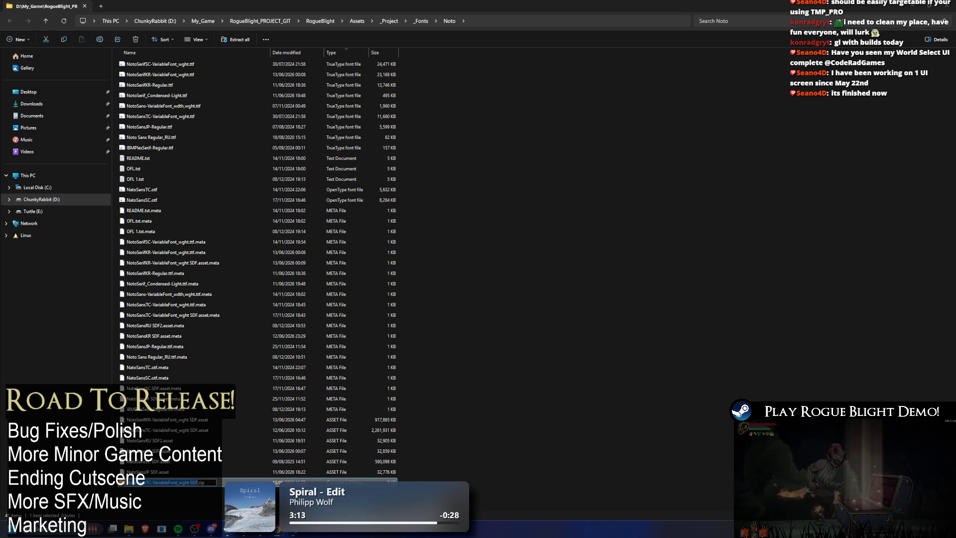
mouse_move(646, 117)
mouse_down()
mouse_move(309, 69)
mouse_move(312, 2)
mouse_up()
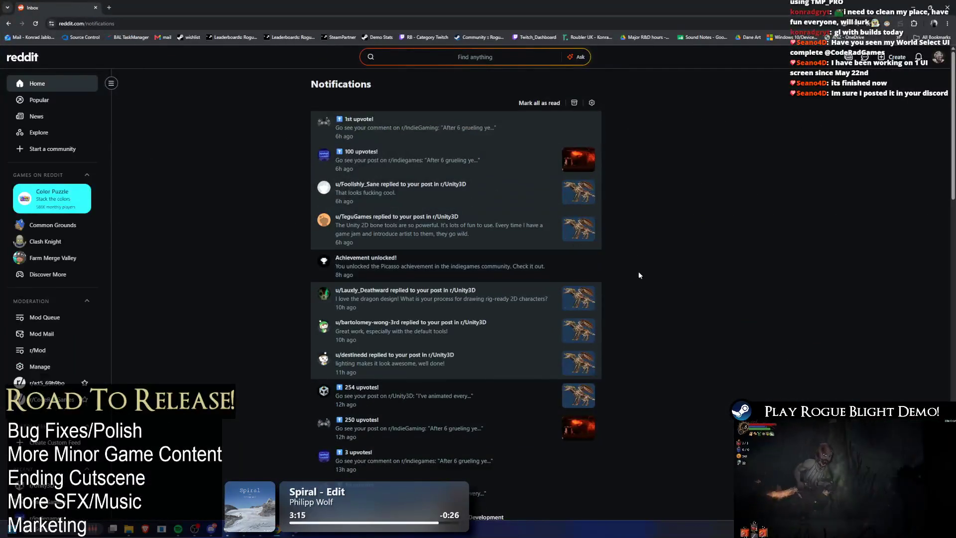
scroll(489, 304, down, 3)
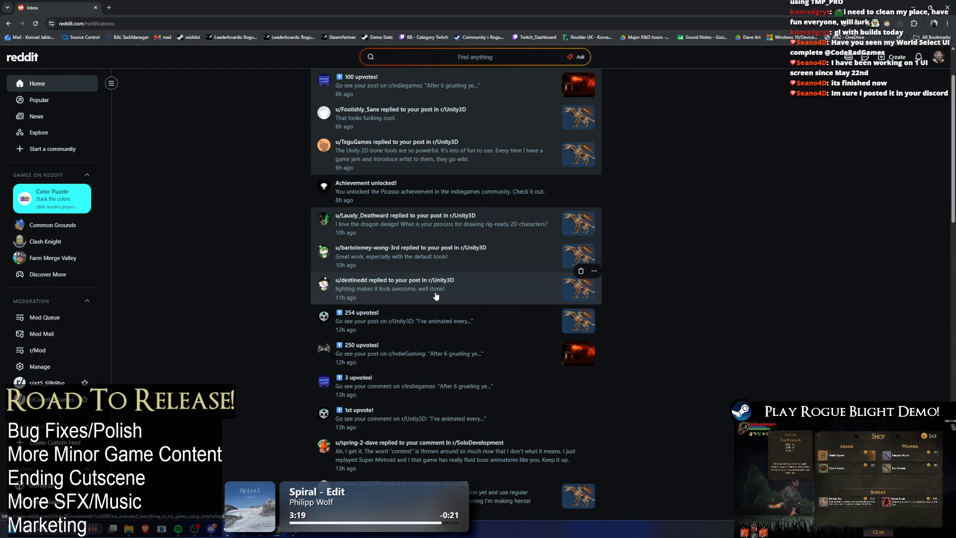
middle_click(437, 295)
click(148, 6)
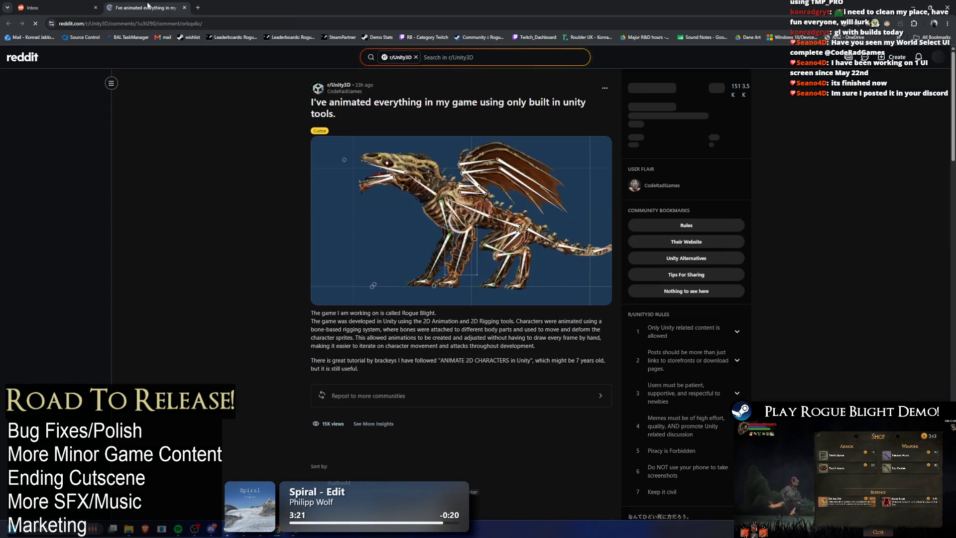
key(ctrl+shift+Tab)
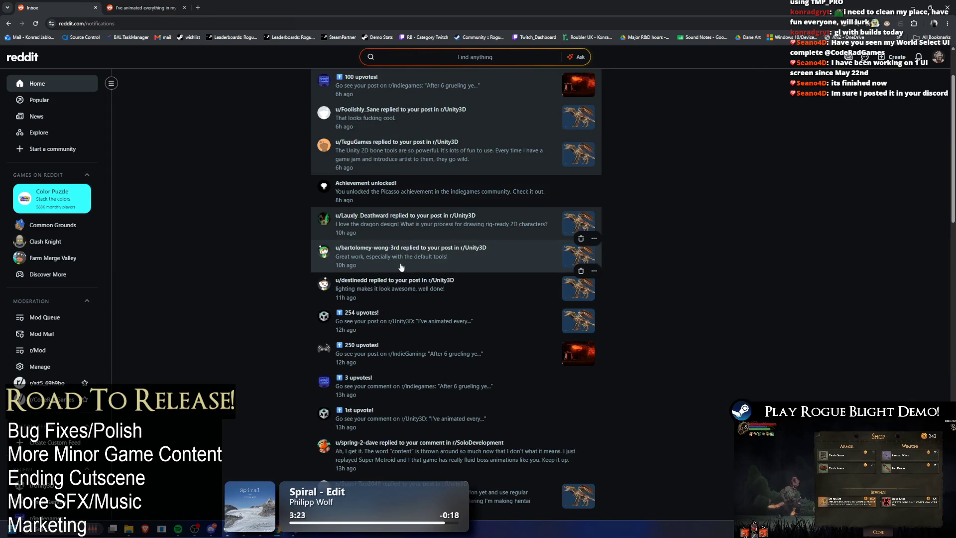
middle_click(400, 256)
middle_click(396, 222)
middle_click(389, 152)
middle_click(384, 118)
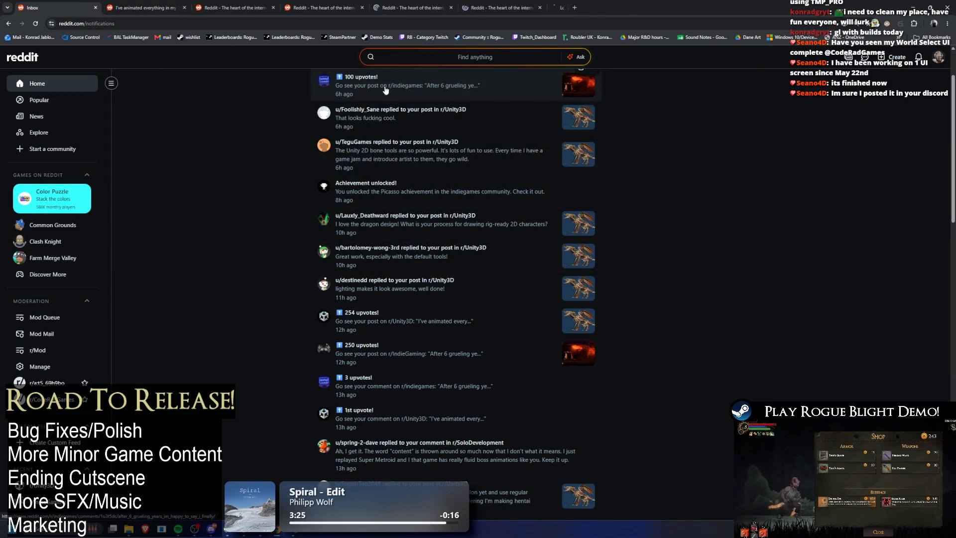
middle_click(384, 89)
scroll(399, 109, up, 2)
middle_click(419, 134)
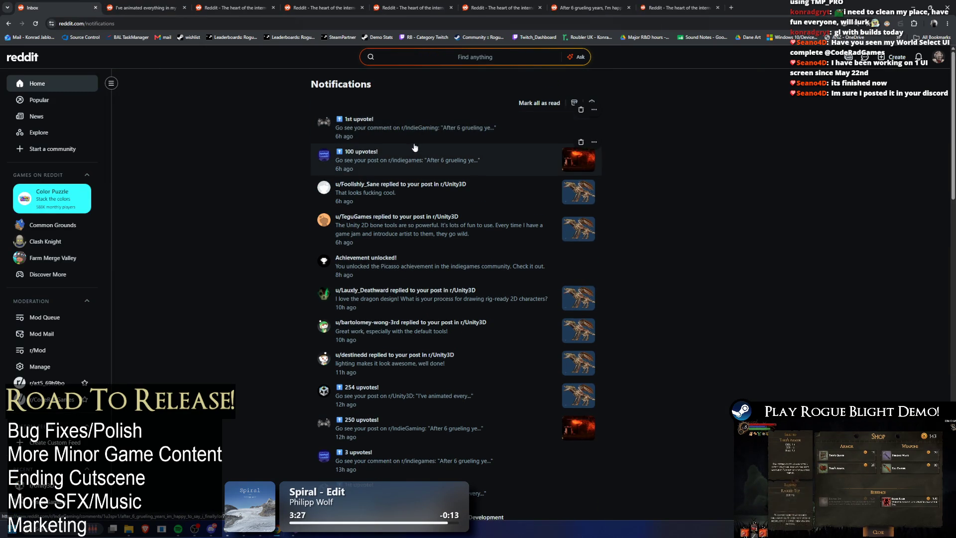
Reply 'Thank you so much, unity 2d lightning system is awesome' to the lighting compliment and close it.
click(150, 6)
scroll(400, 170, up, 4)
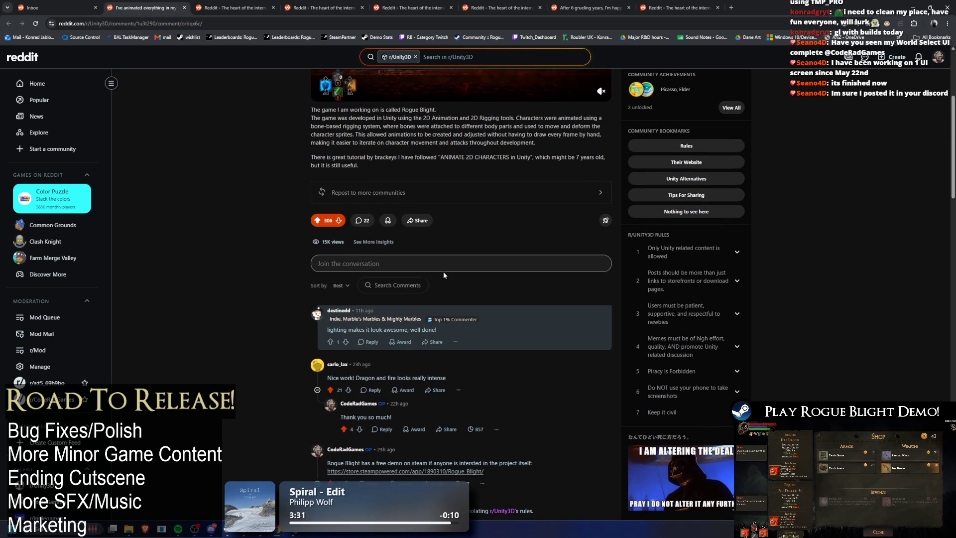
scroll(473, 308, up, 1)
scroll(480, 299, down, 2)
scroll(479, 299, down, 1)
click(373, 267)
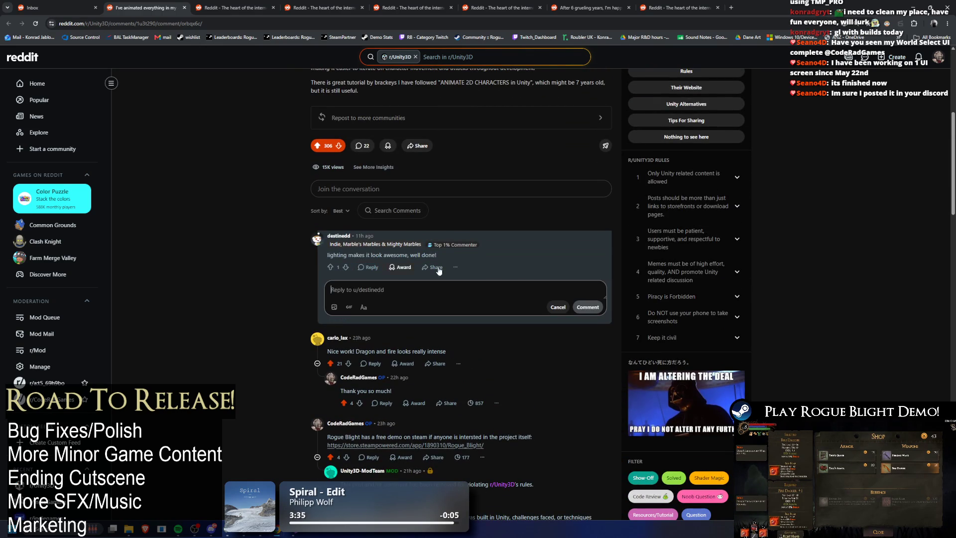
text(Thank you so mu)
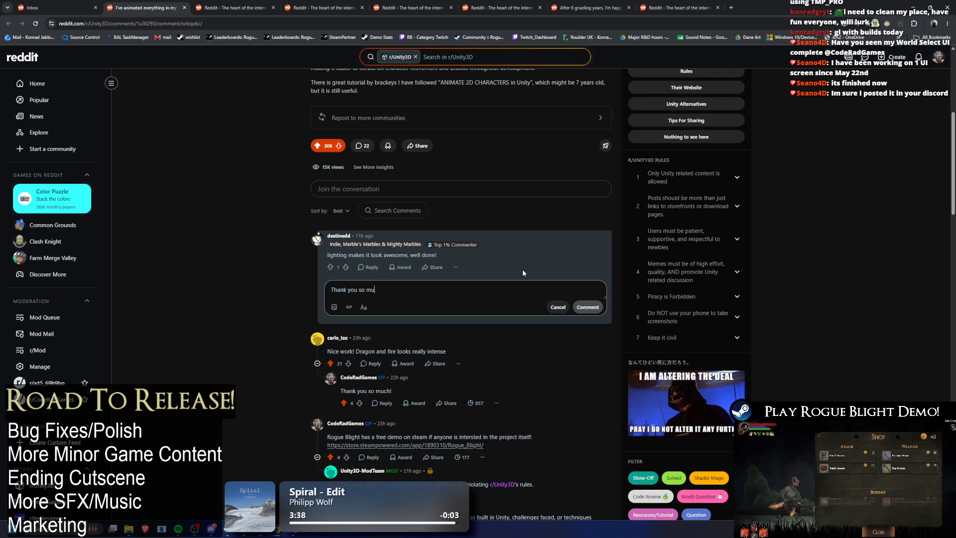
text(ch, unity 2d lightni)
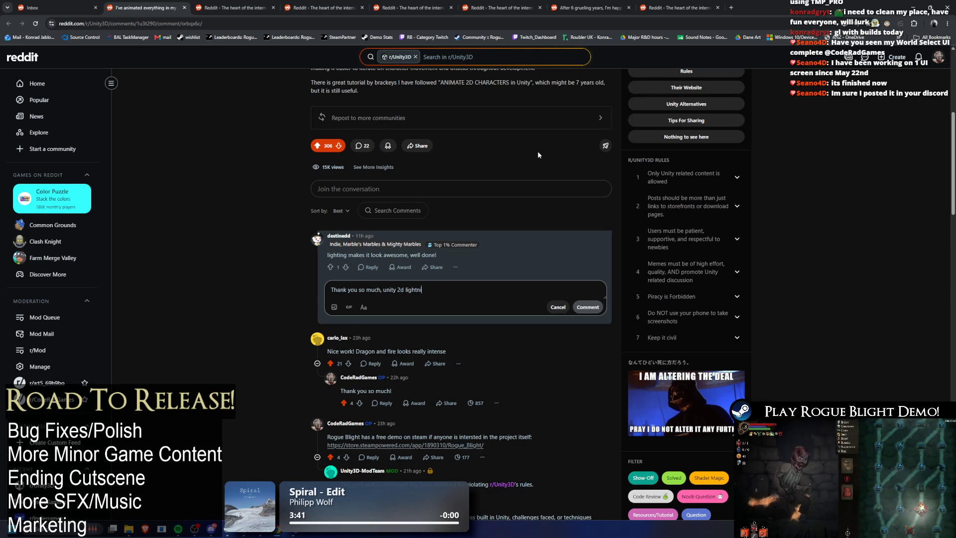
text(ng system is awesome)
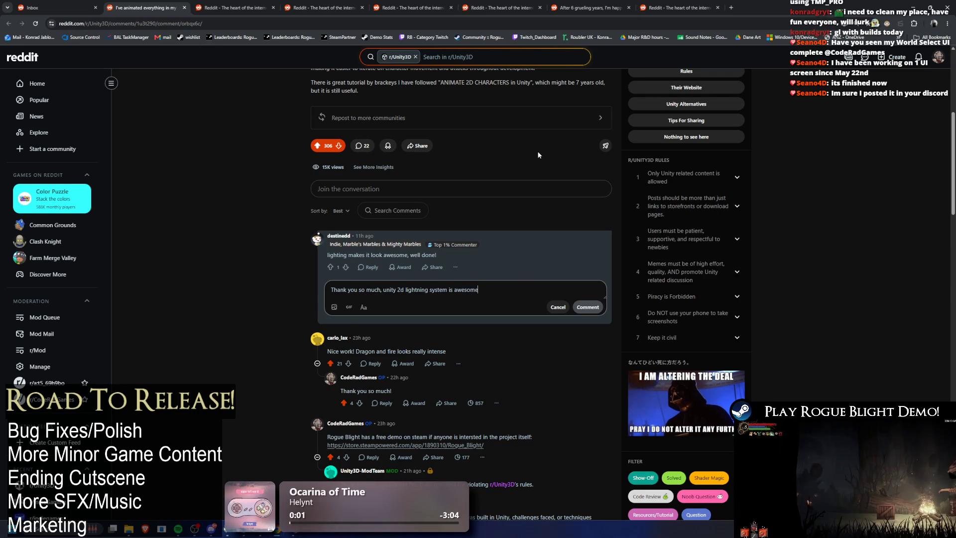
click(587, 307)
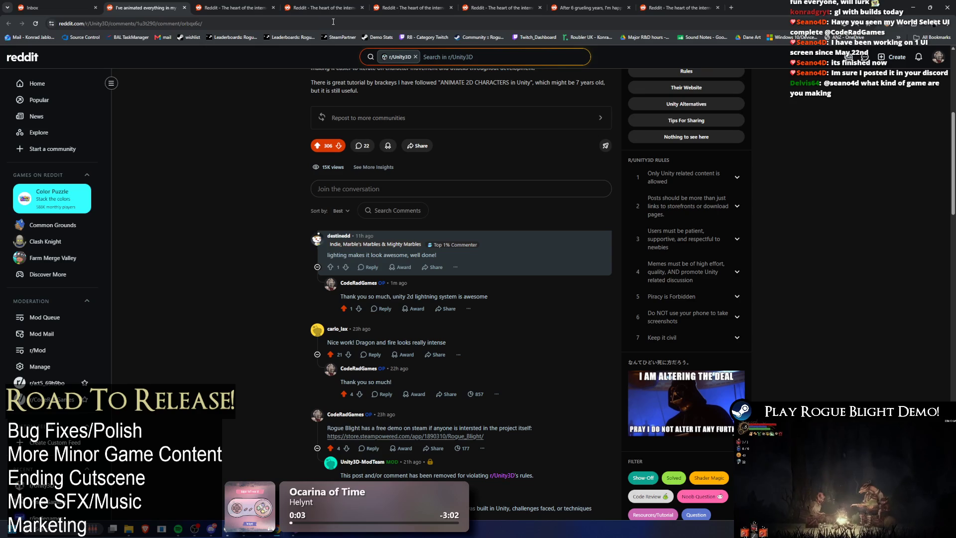
key(ctrl+w)
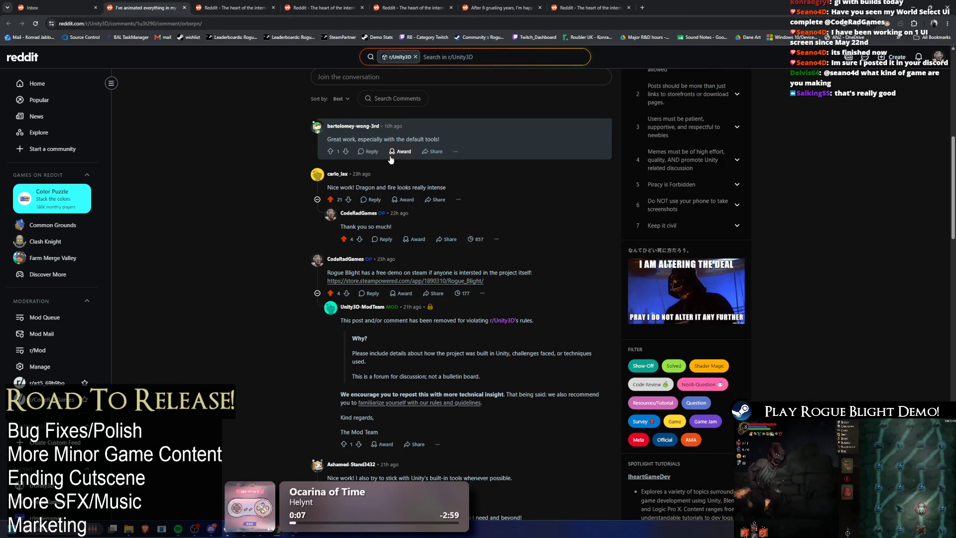
Upvote the comment praising the default tools and move on to the next thread.
click(331, 152)
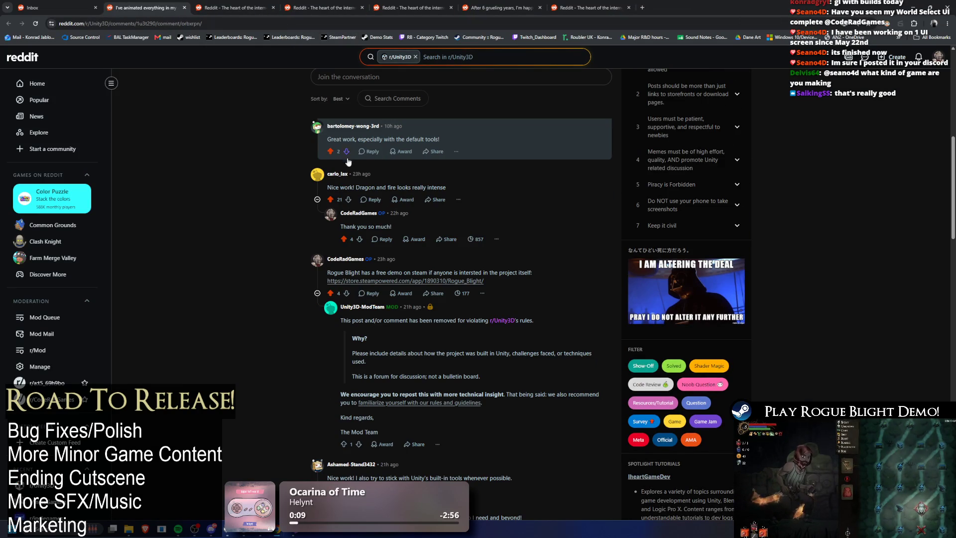
click(374, 153)
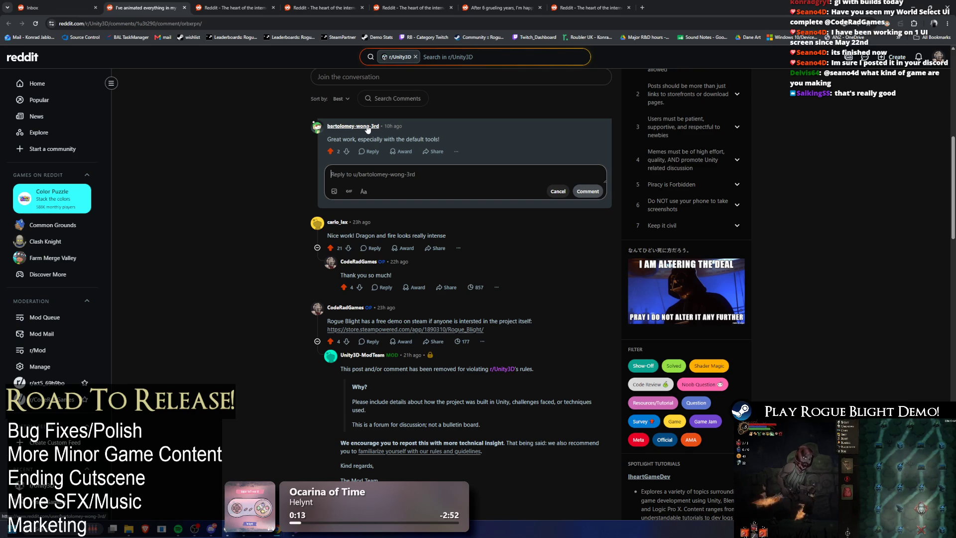
key(alt+Left)
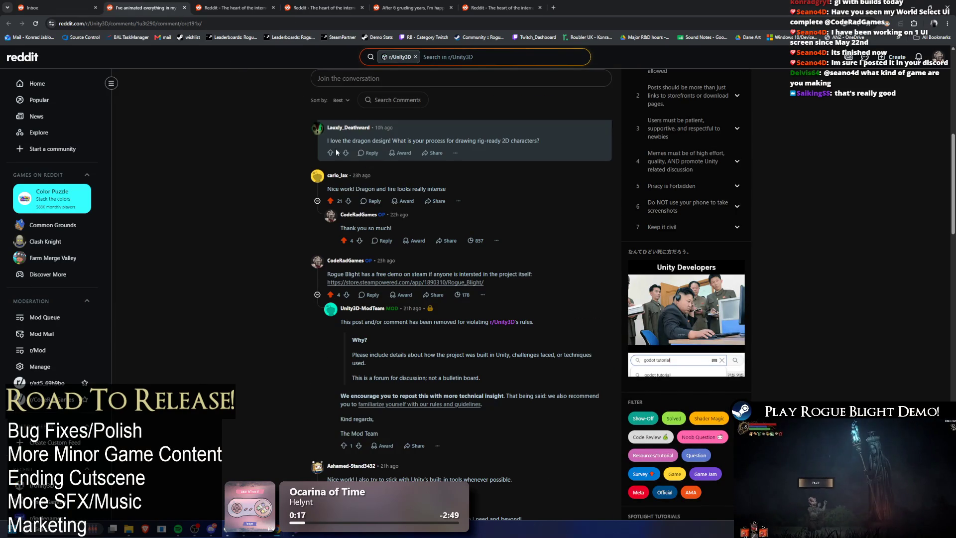
Upvote the rig-ready question and reply crediting Brackeys' ANIMATE 2D CHARACTERS in Unity tutorial.
click(332, 154)
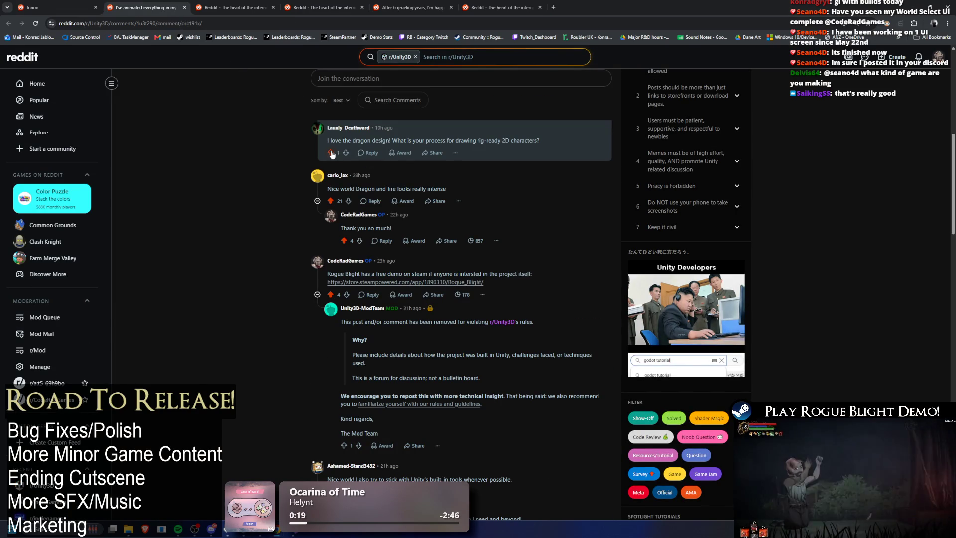
click(333, 154)
scroll(452, 159, up, 4)
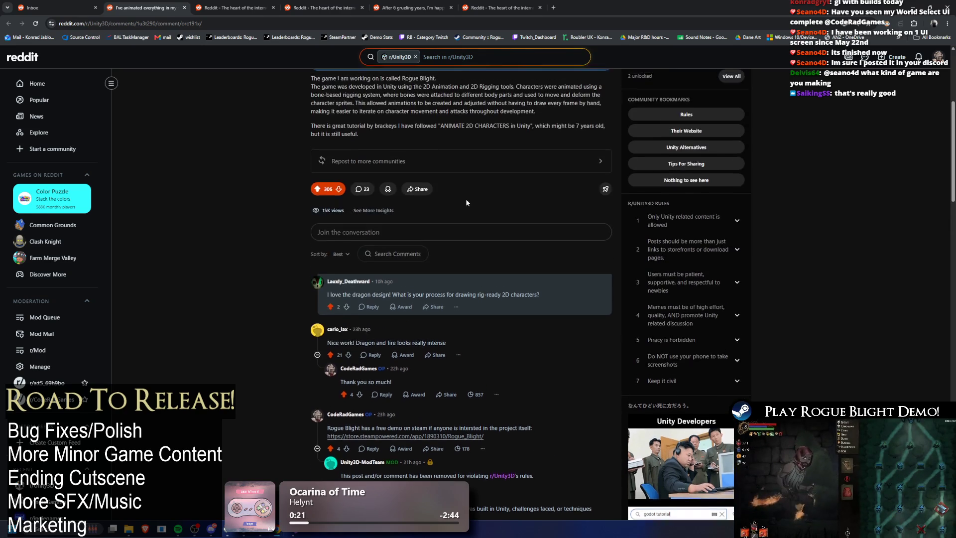
mouse_move(440, 159)
mouse_down()
mouse_move(536, 159)
mouse_move(465, 159)
mouse_up()
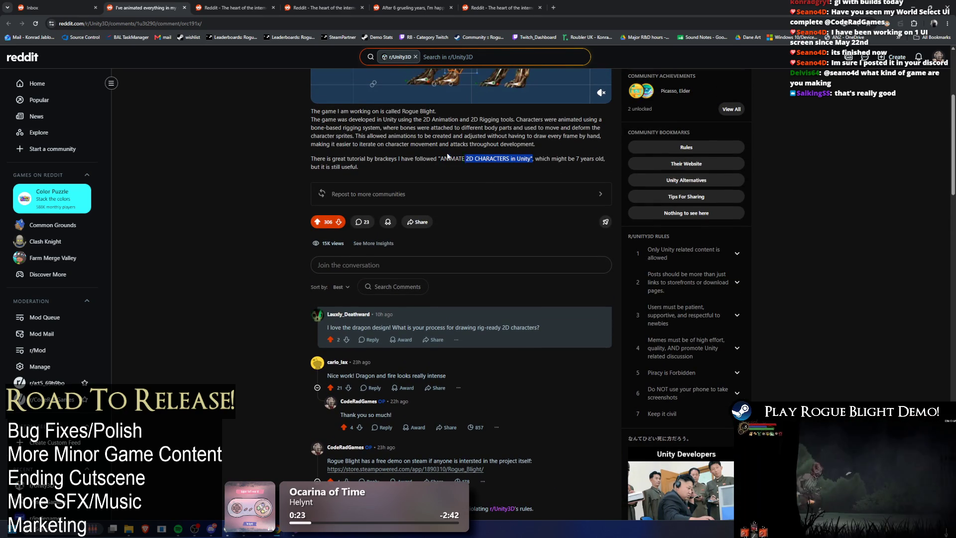
click(370, 340)
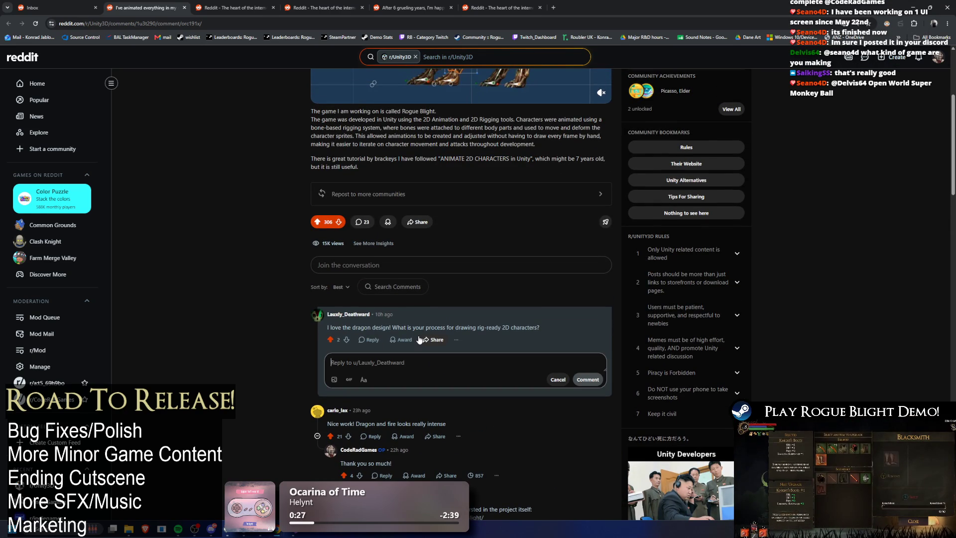
text(I)
key(BackSpace)
key(BackSpace)
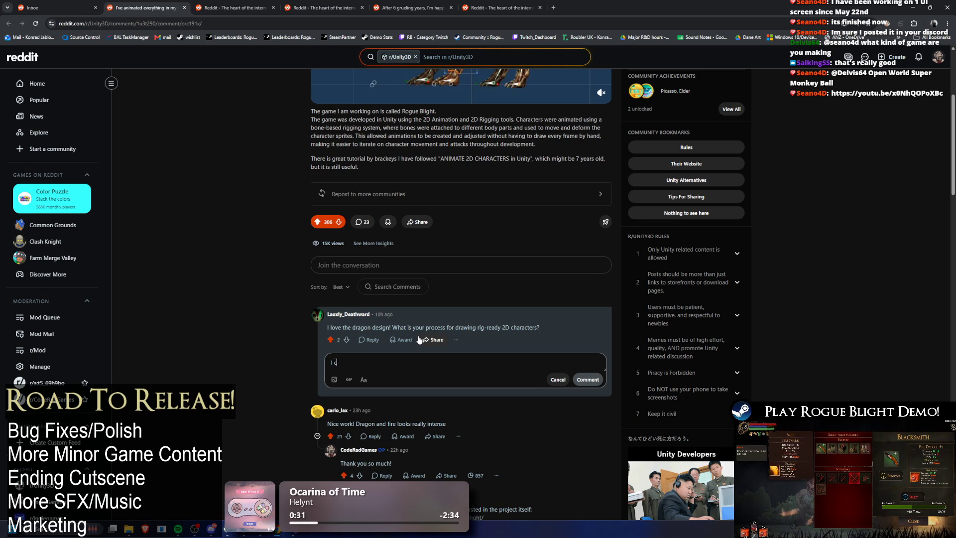
text(commission the art fro)
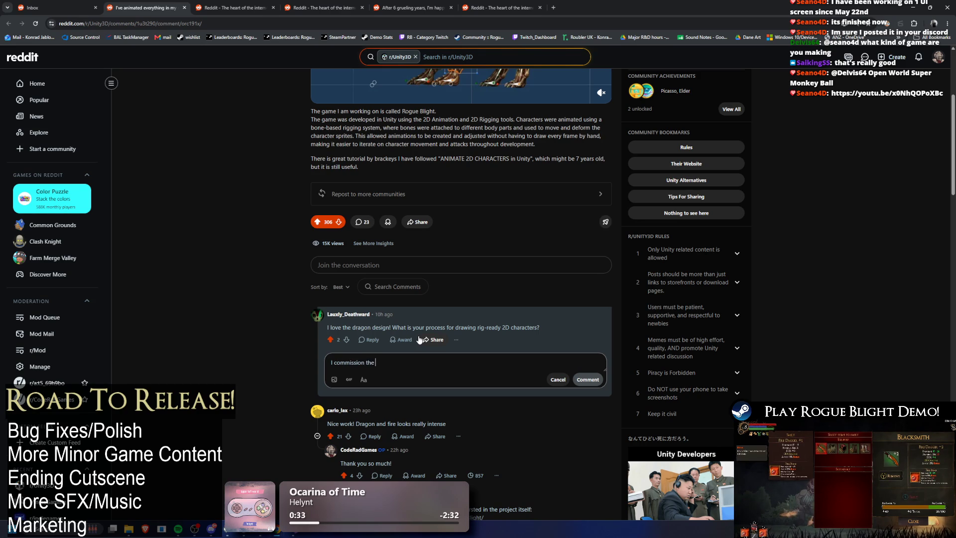
text(m the artist, the)
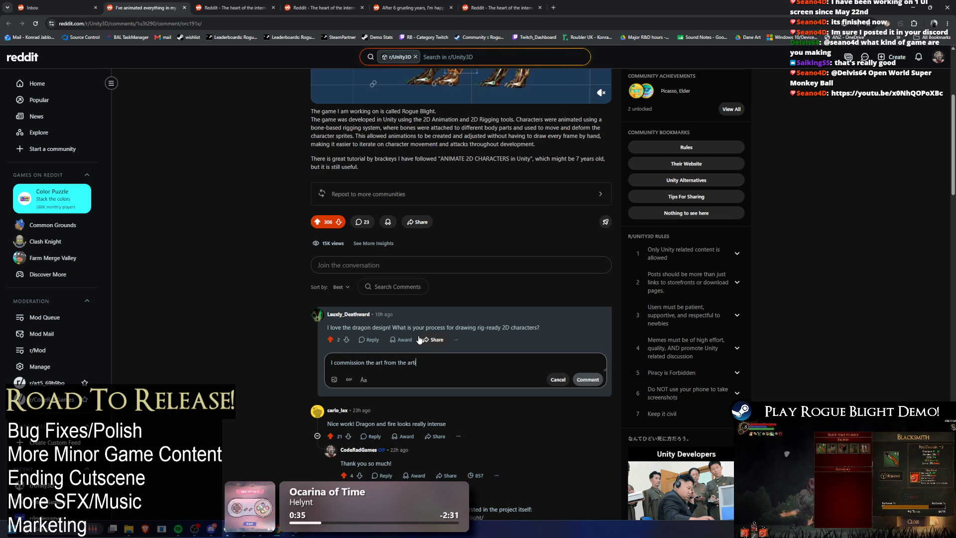
text(n pretty much followed )
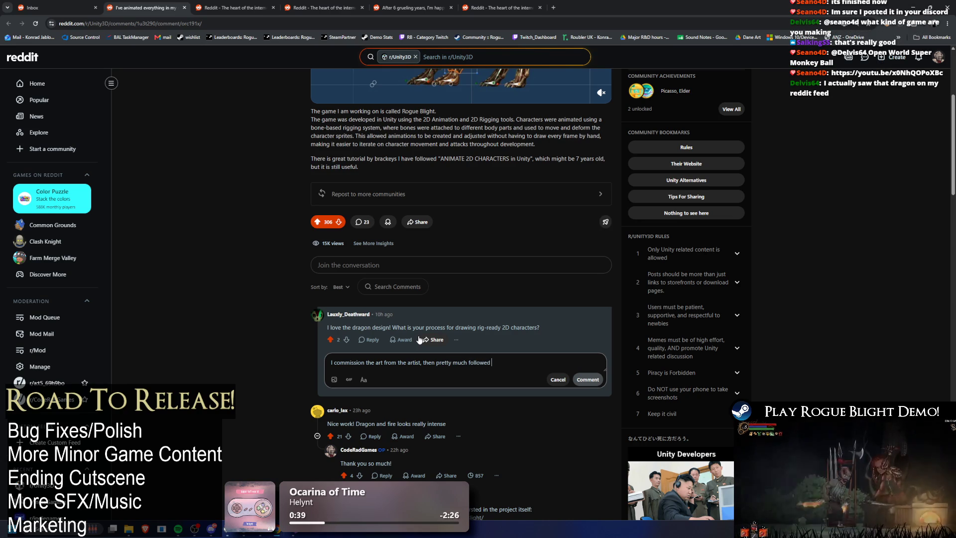
text(video on youtube called)
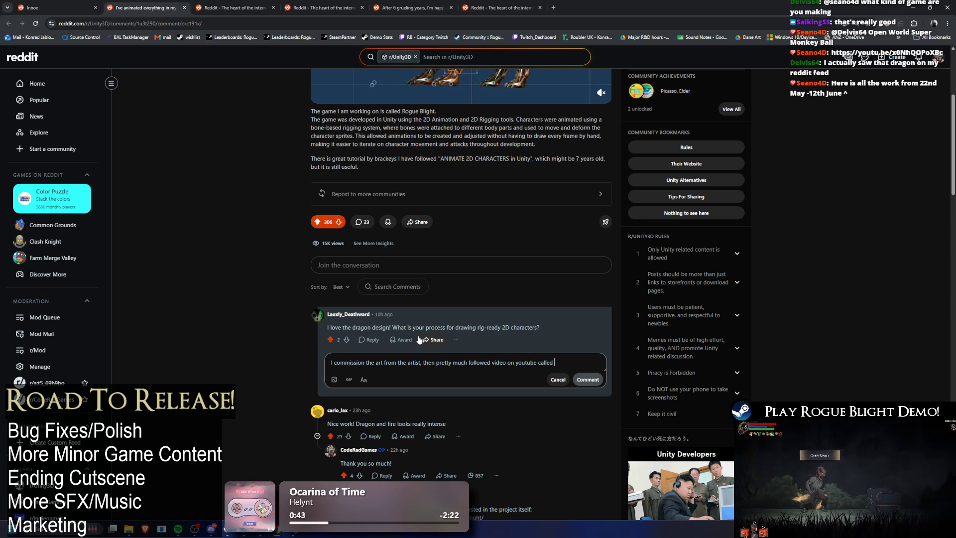
text("ANIMATE 2D CHARACTERS in Unity")
text(by Brack)
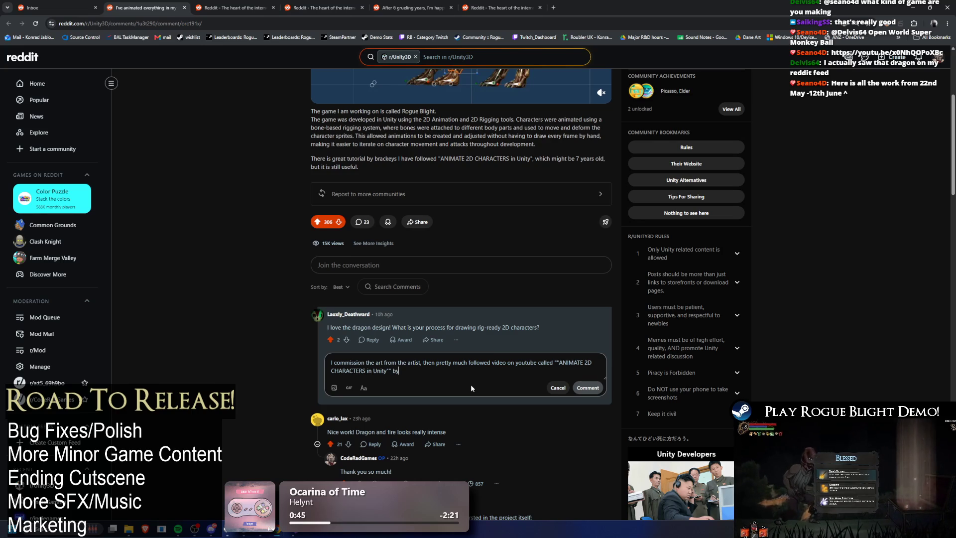
text(eys)
click(588, 387)
click(183, 6)
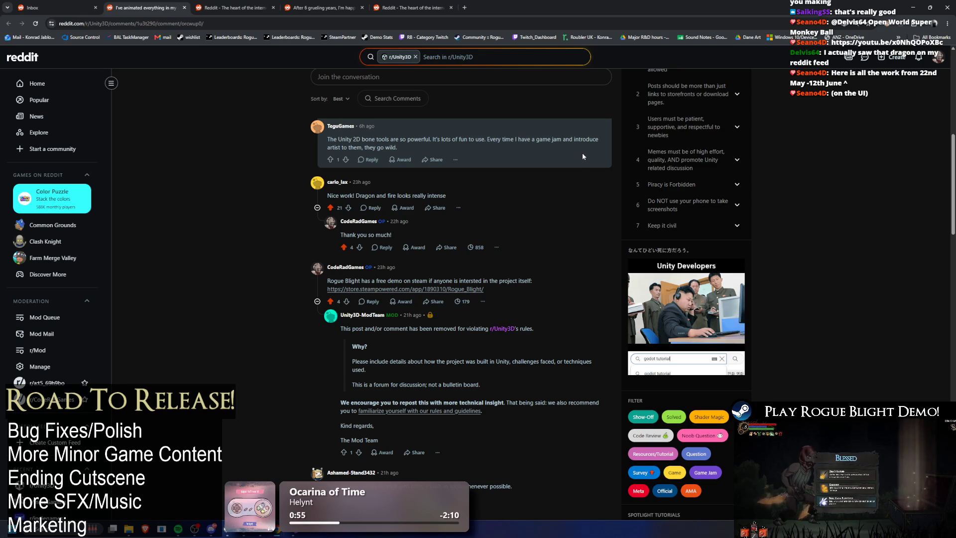
Upvote the bone tools comment, reply 'For sure, they are awesome. So much can be done with them'.
scroll(428, 149, up, 1)
click(330, 196)
click(369, 196)
text(For sure, they are)
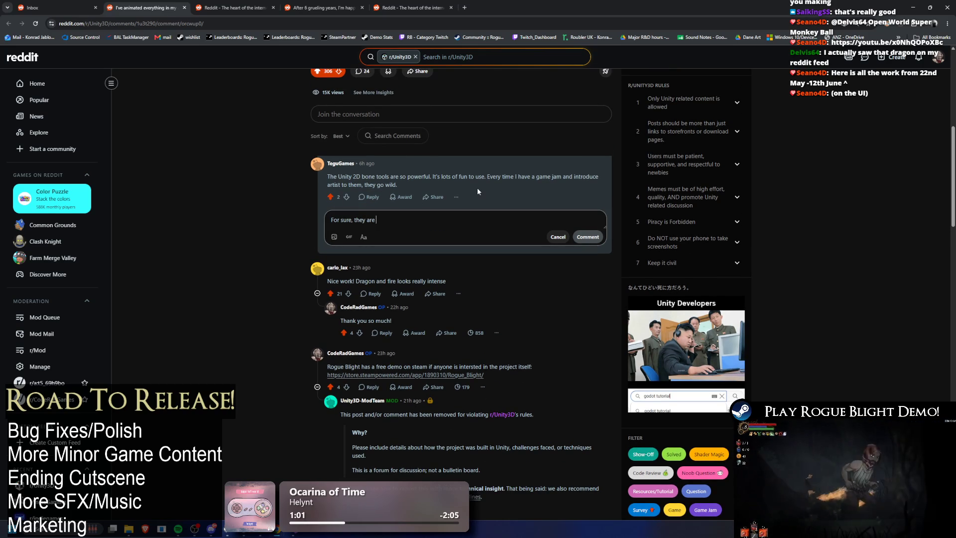
scroll(513, 103, up, 10)
scroll(542, 131, down, 7)
scroll(524, 125, down, 1)
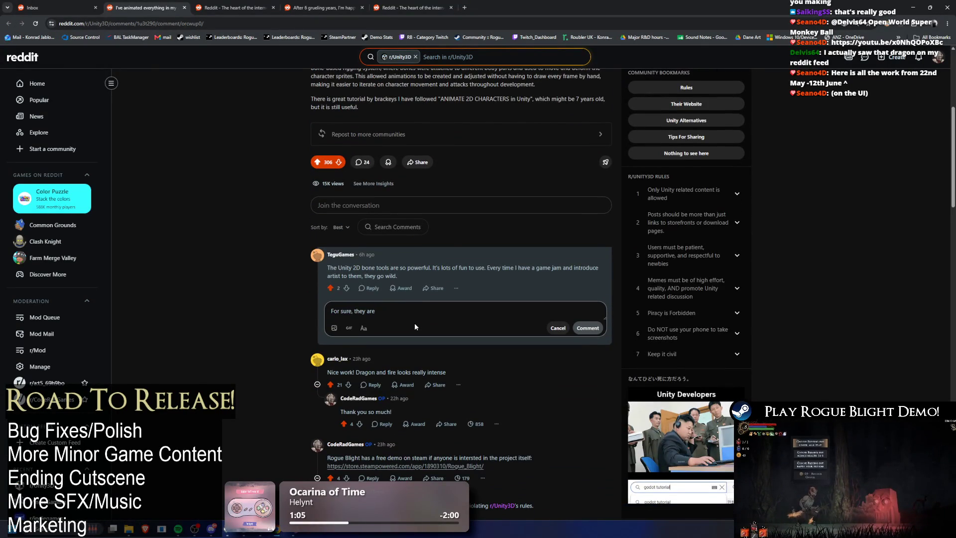
text(awesome. So much)
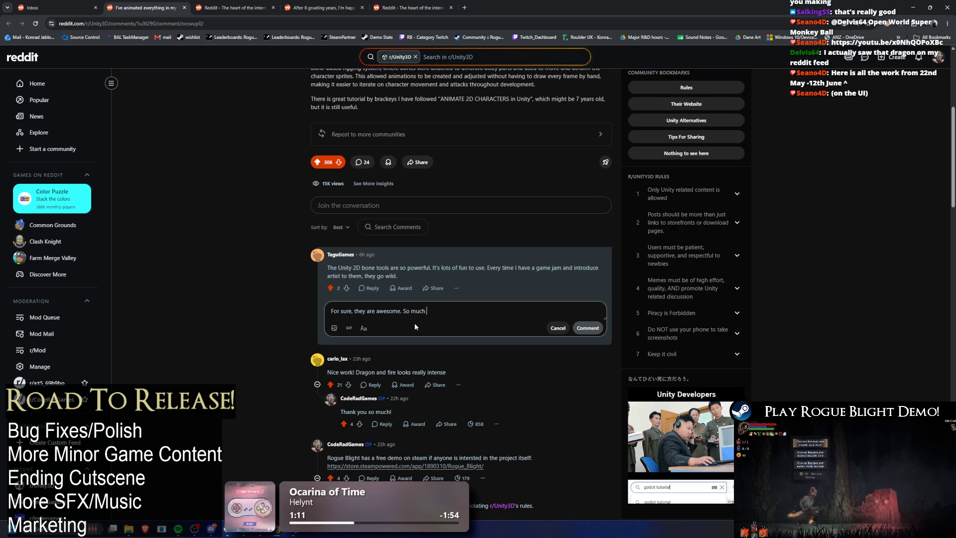
text( can be done with them!)
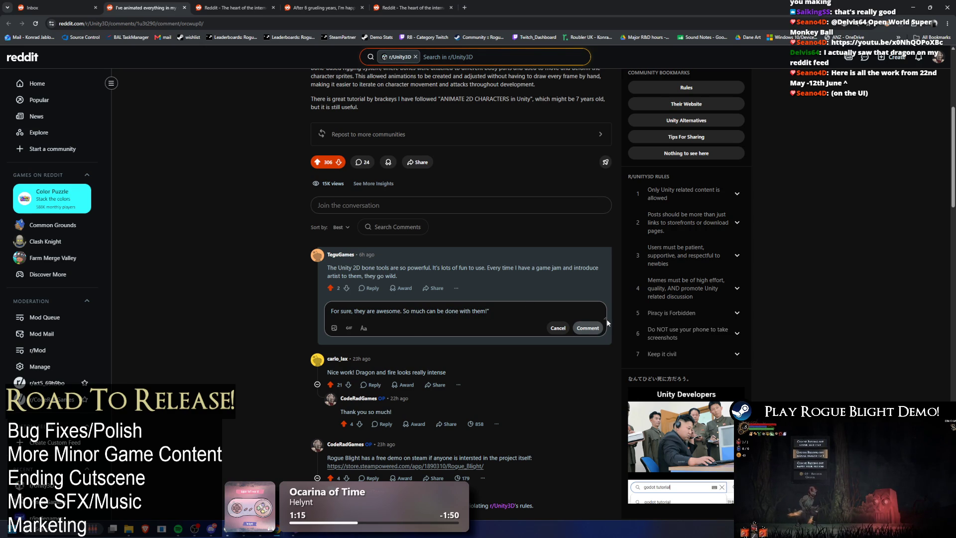
click(588, 327)
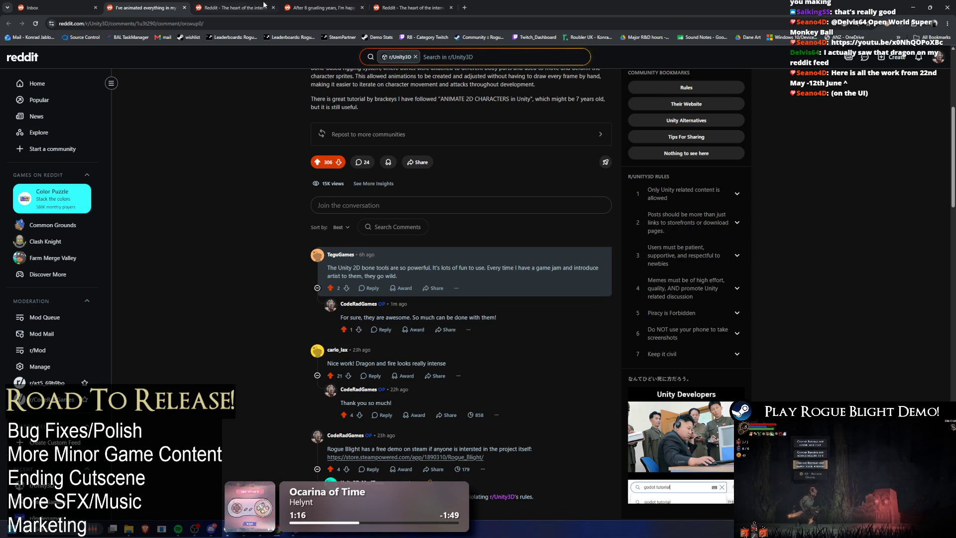
middle_click(137, 3)
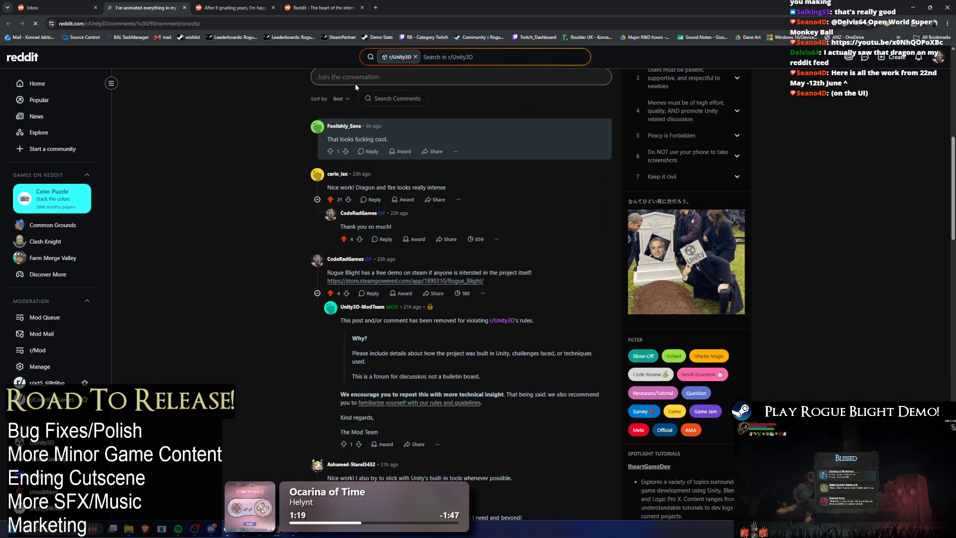
Upvote the looks-cool comment, reply 'Thank you!', and close the last thread.
click(330, 151)
click(368, 152)
text(Thank you)
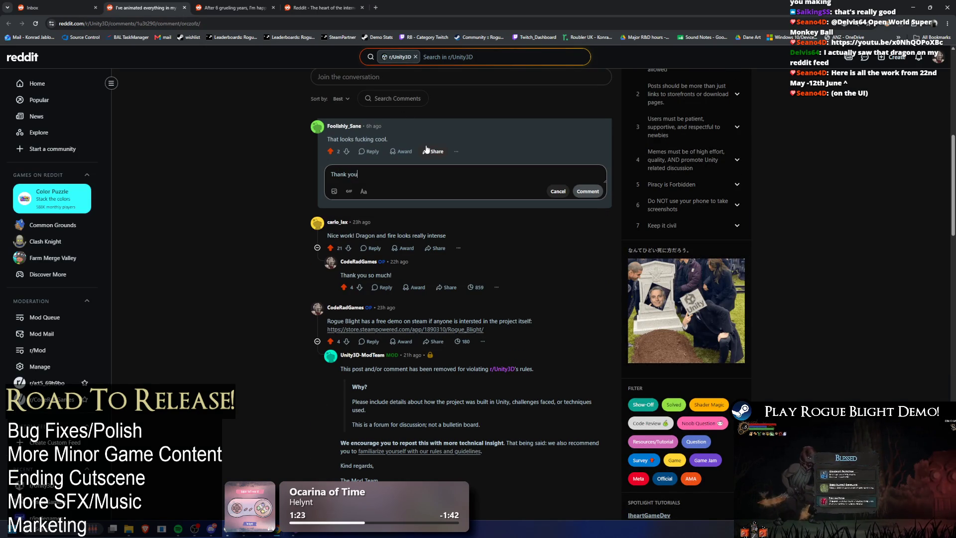
click(588, 192)
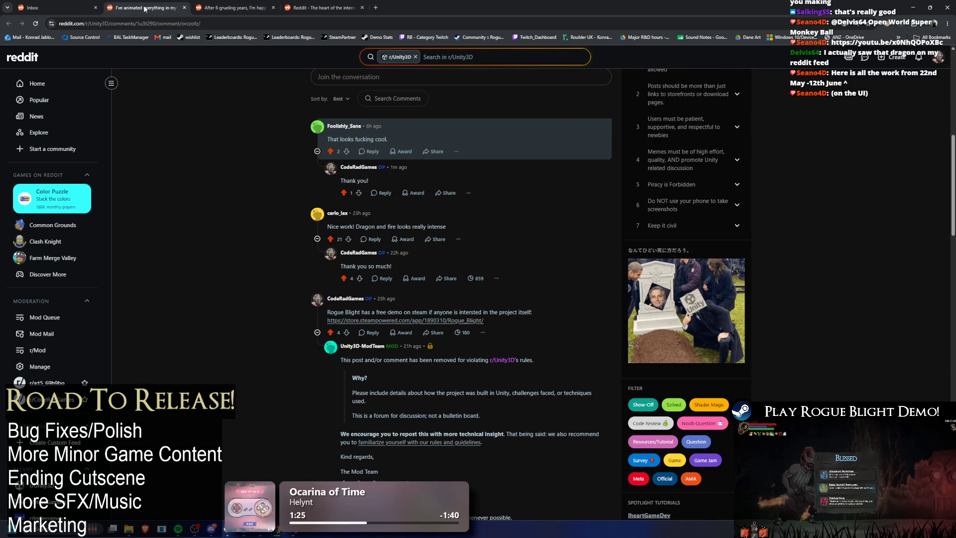
middle_click(145, 9)
scroll(391, 114, down, 5)
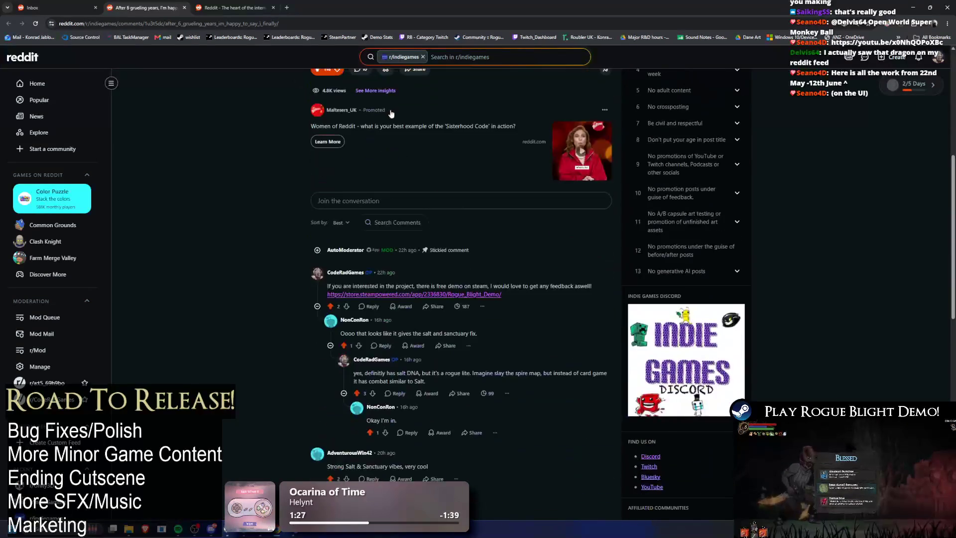
Close the current Reddit tab, skim the r/IndieGaming post, then switch to the Noto folder.
scroll(391, 113, up, 2)
key(ctrl+w)
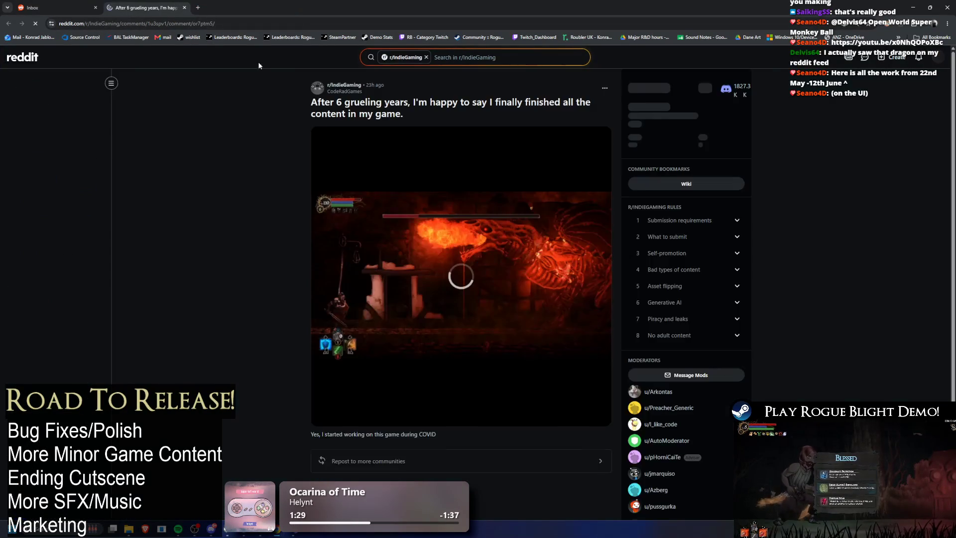
scroll(367, 126, down, 4)
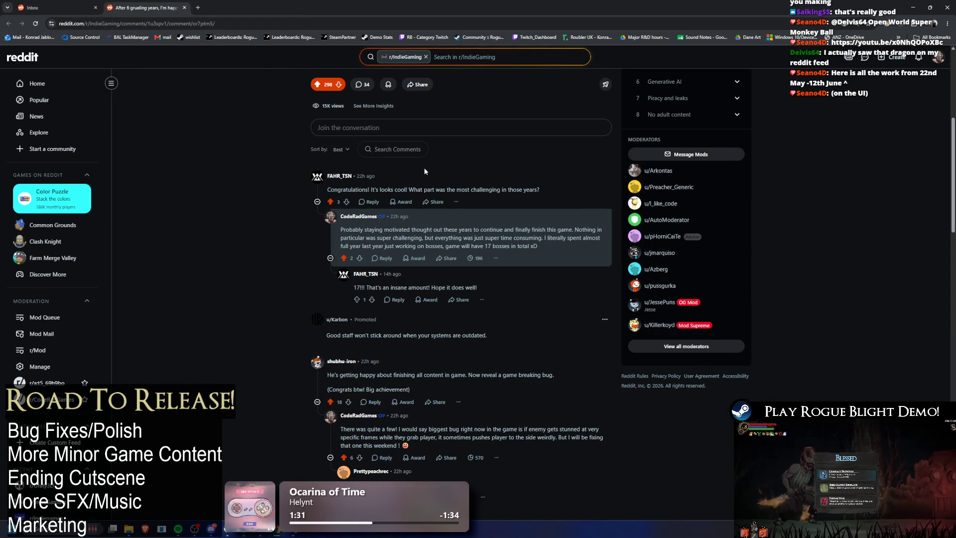
scroll(459, 199, up, 4)
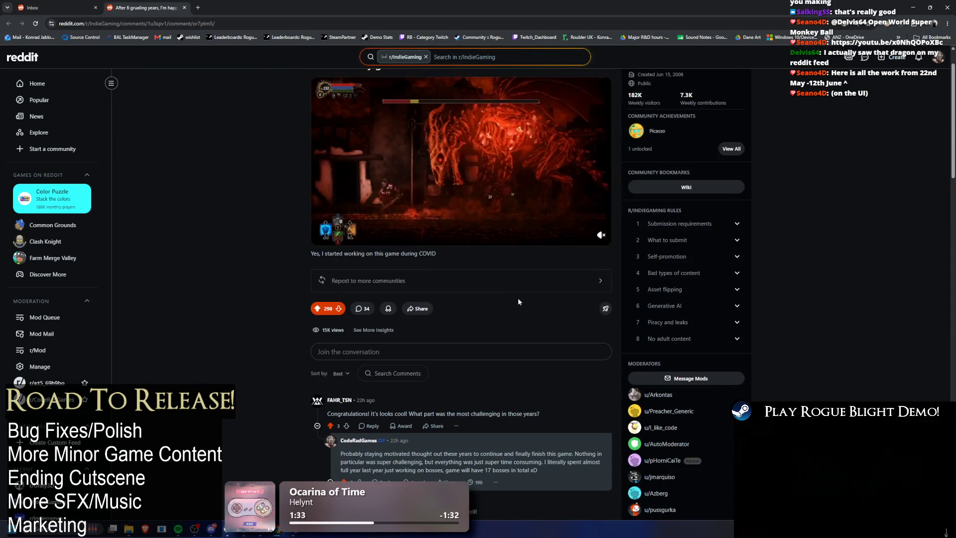
scroll(528, 293, up, 1)
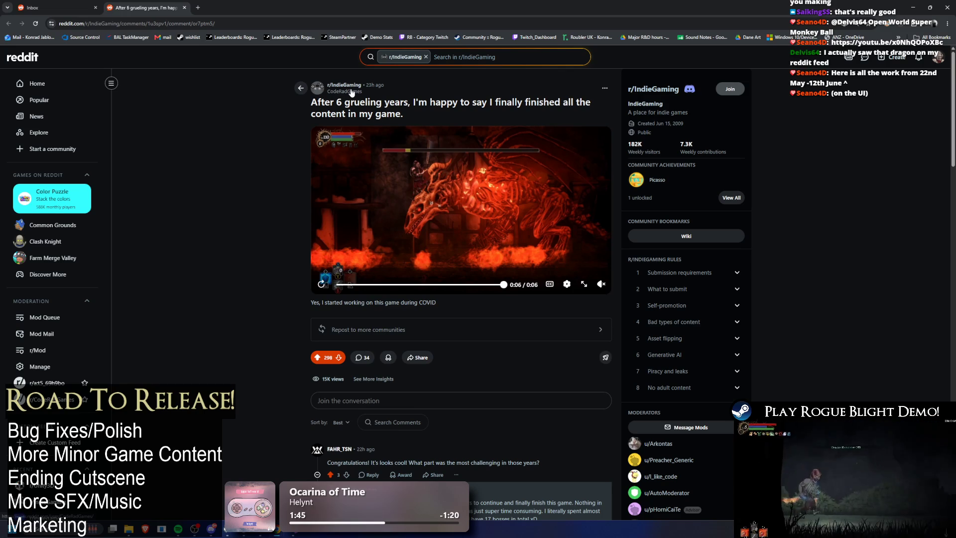
key(alt+Tab)
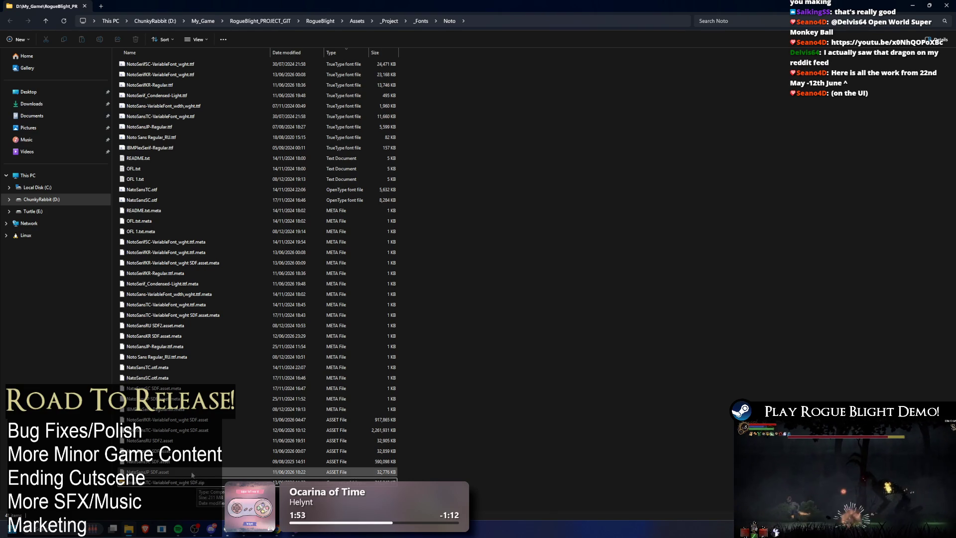
Check the NotoSansTC SDF.zip contents, delete the archive, and switch back to the YouTube video.
click(175, 486)
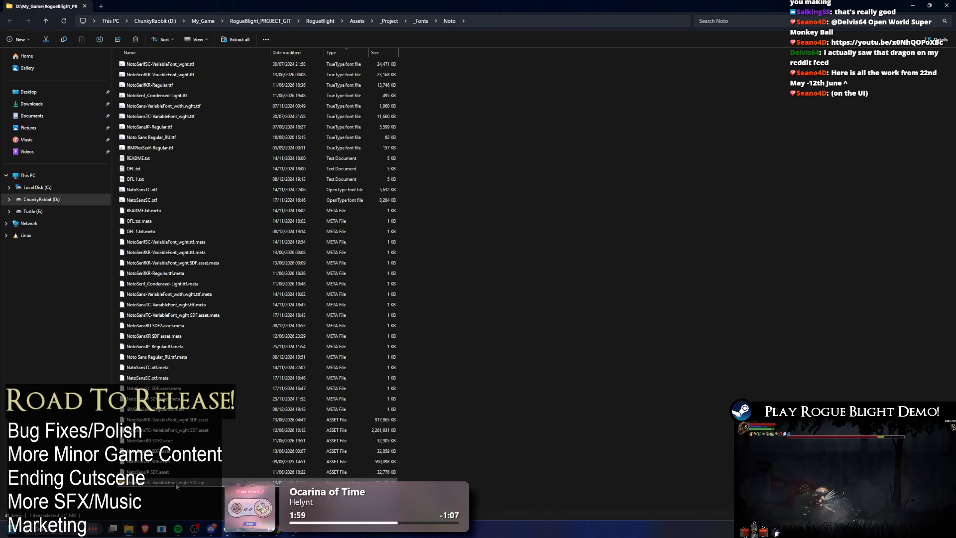
double_click(183, 481)
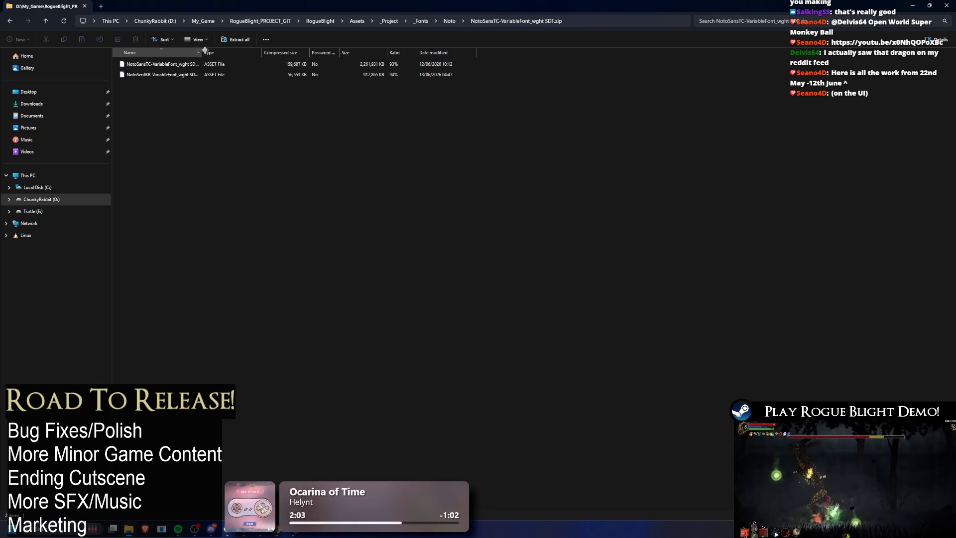
key(alt+Left)
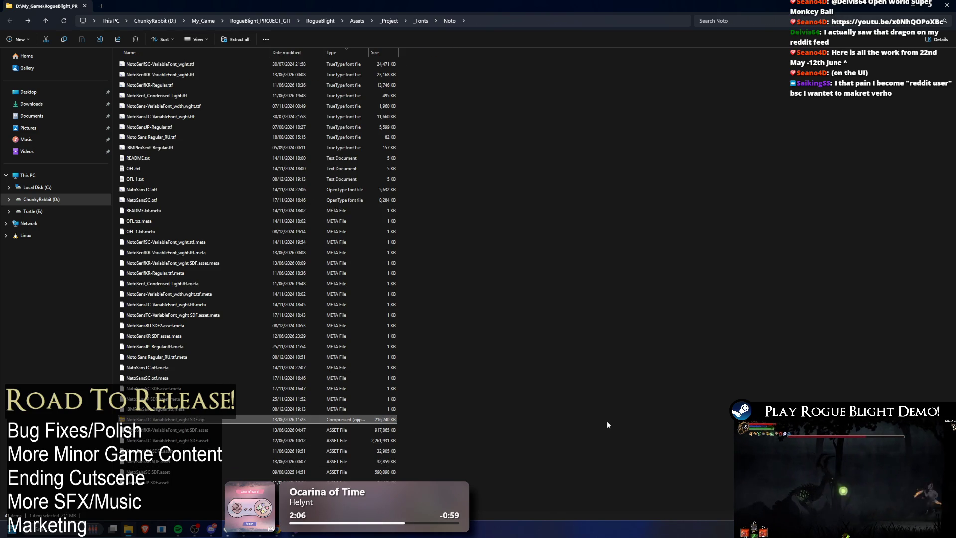
key(Delete)
key(Return)
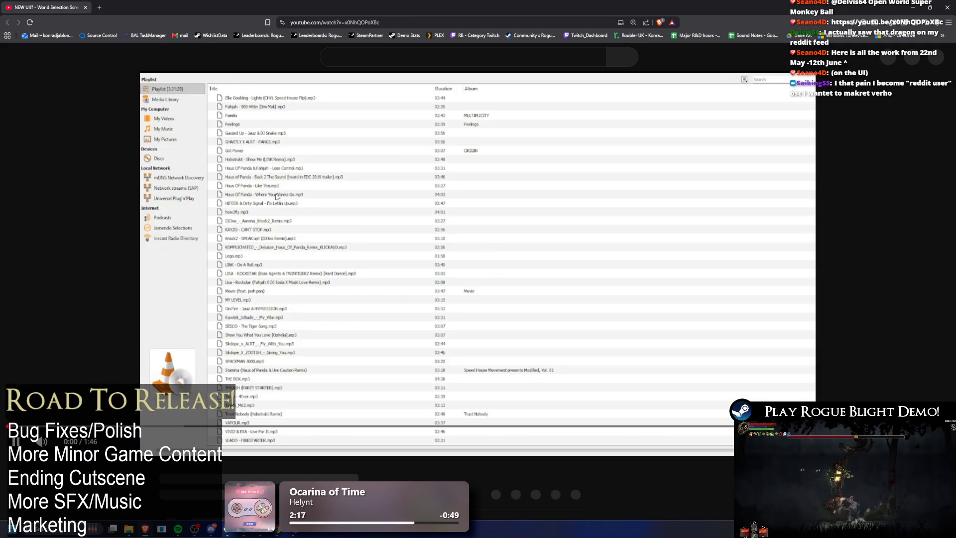
key(alt+Tab)
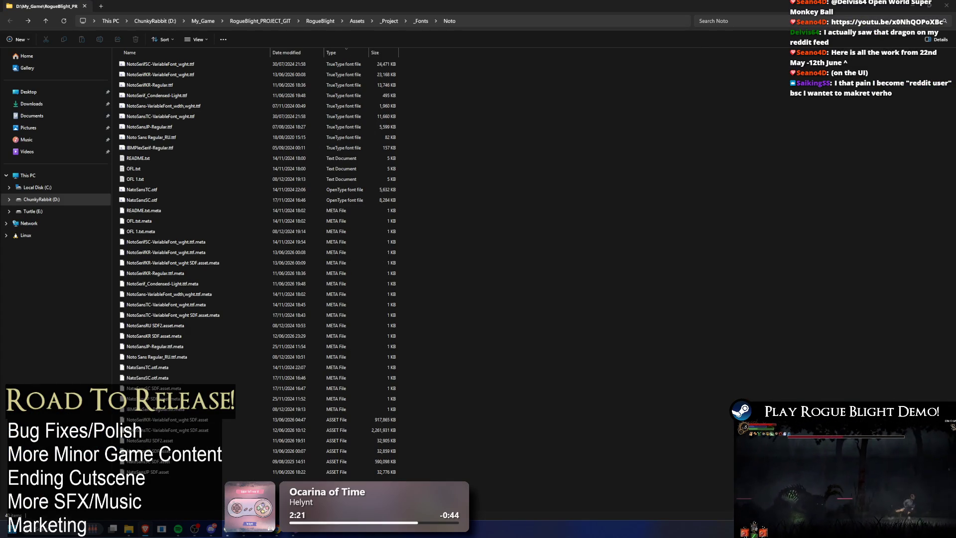
key(alt+Tab)
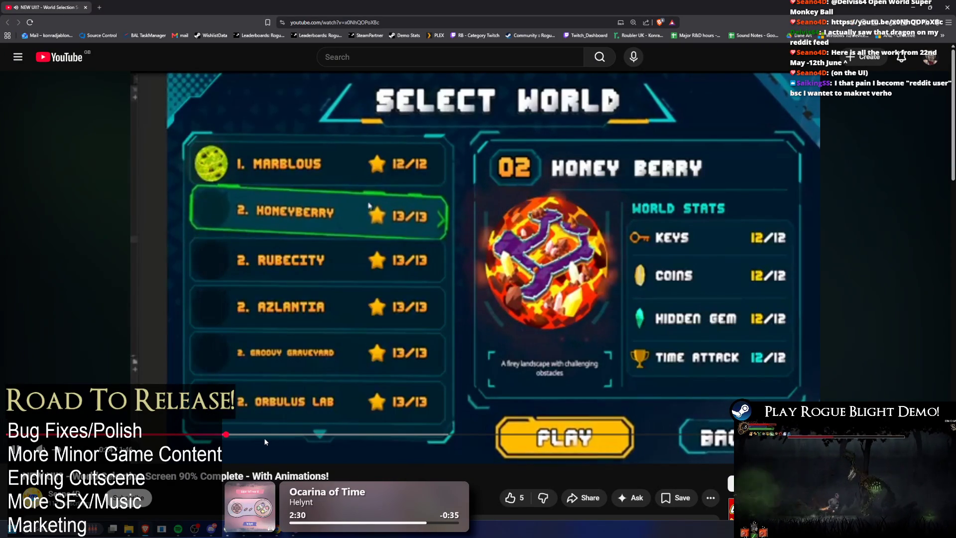
Expand the description, seek to the Rolling Up world, and open the Super Roll Out itch.io link.
click(342, 435)
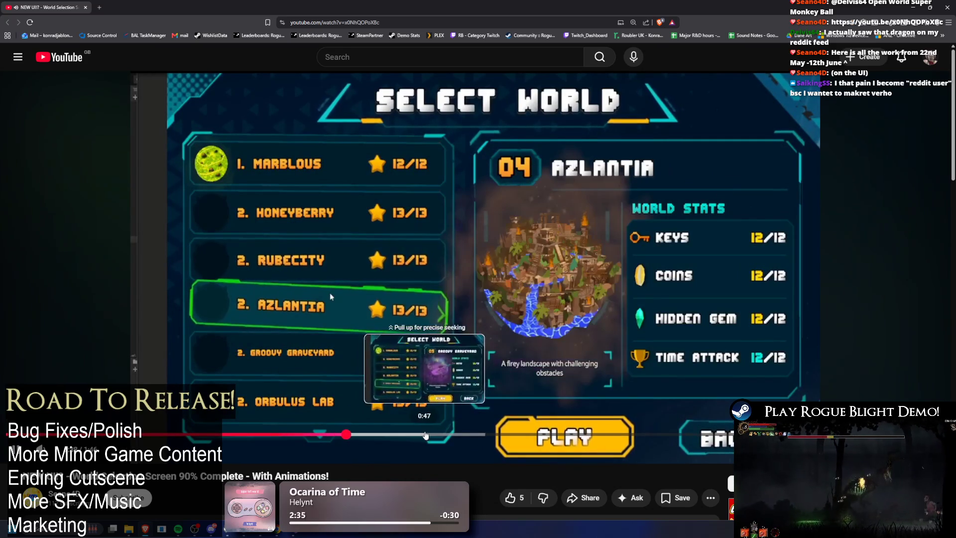
scroll(481, 471, down, 1)
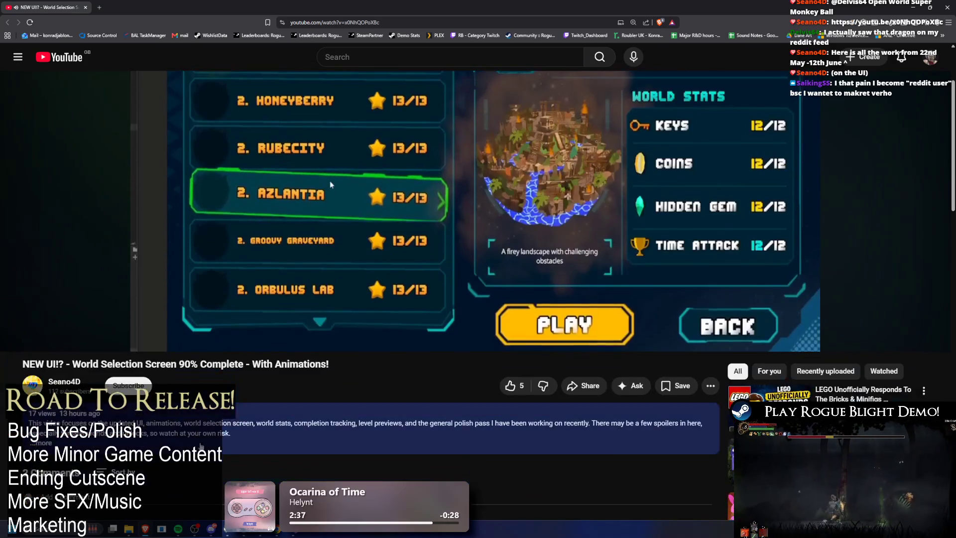
click(482, 472)
scroll(203, 464, down, 2)
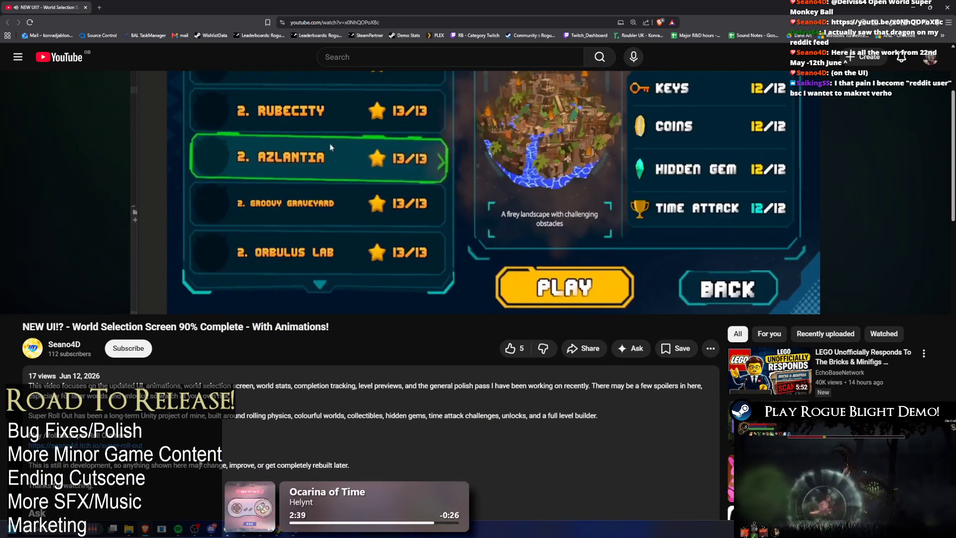
scroll(204, 465, down, 3)
scroll(201, 448, up, 6)
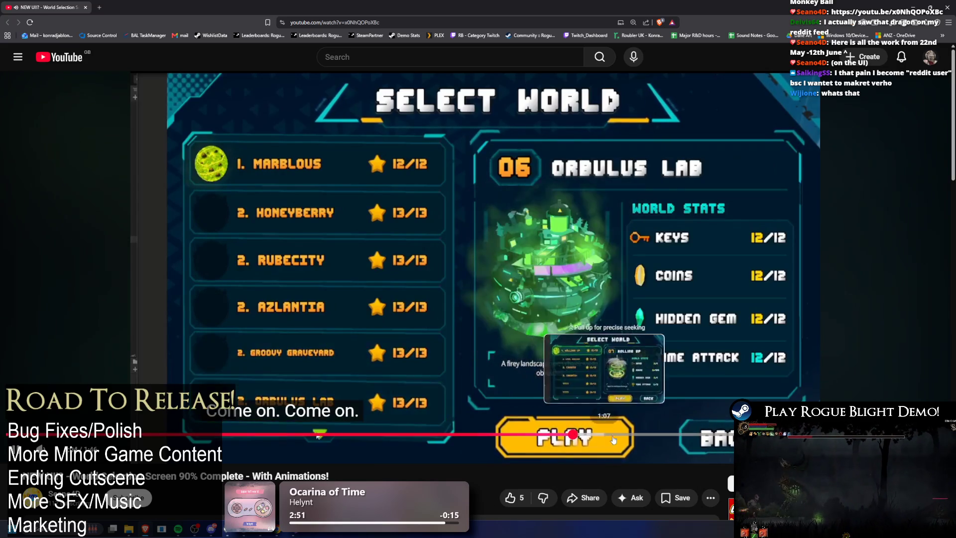
mouse_move(483, 434)
mouse_down()
mouse_move(698, 434)
mouse_move(680, 434)
mouse_up()
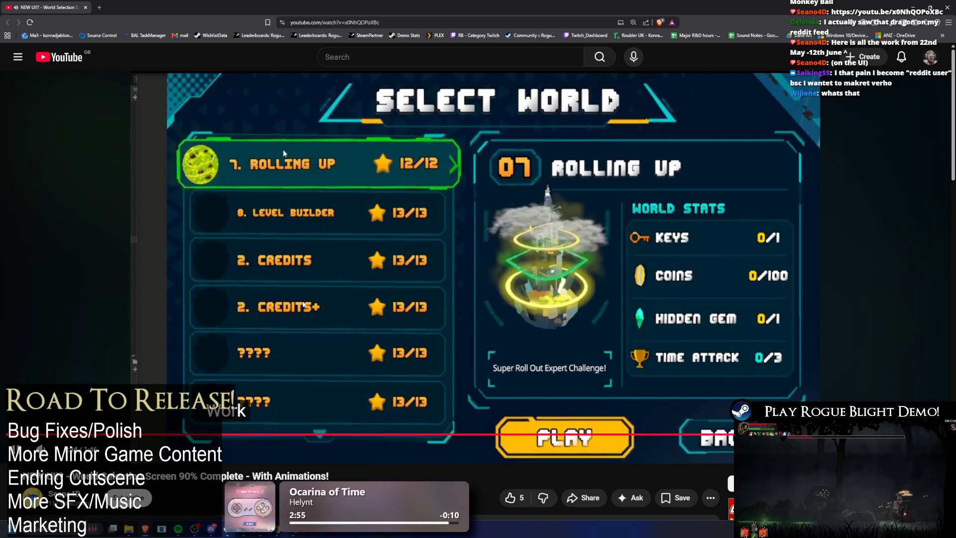
scroll(419, 305, down, 3)
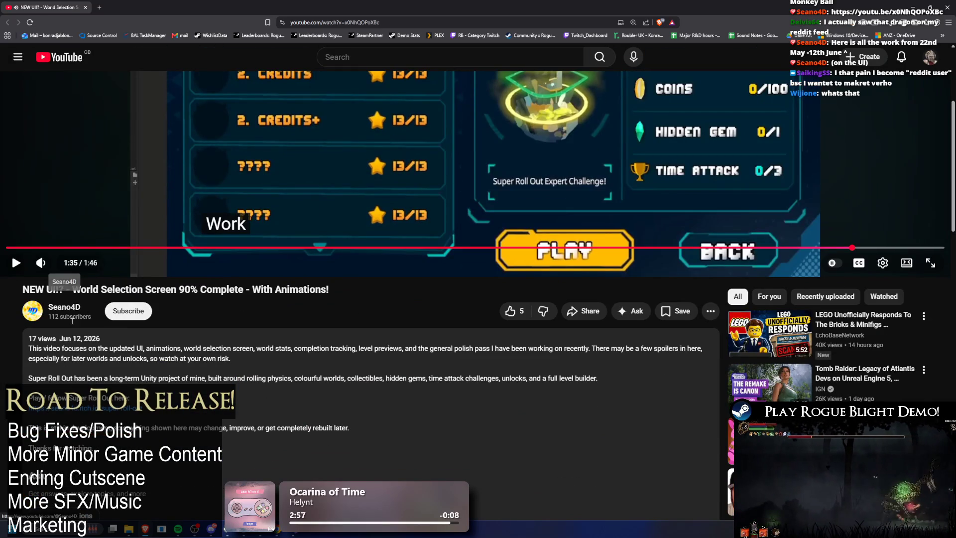
click(103, 410)
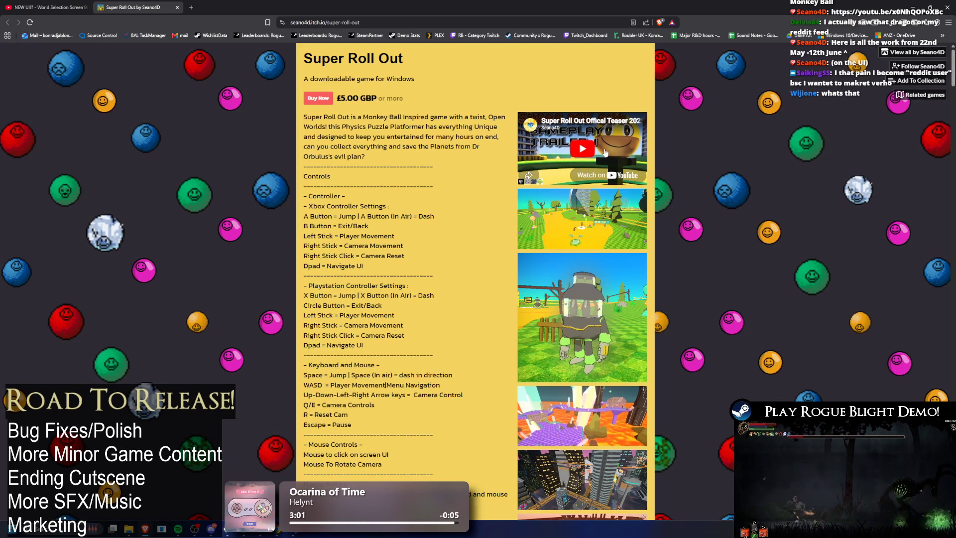
Watch the Super Roll Out teaser full screen, skip to the skeleton level, then pause it.
click(638, 155)
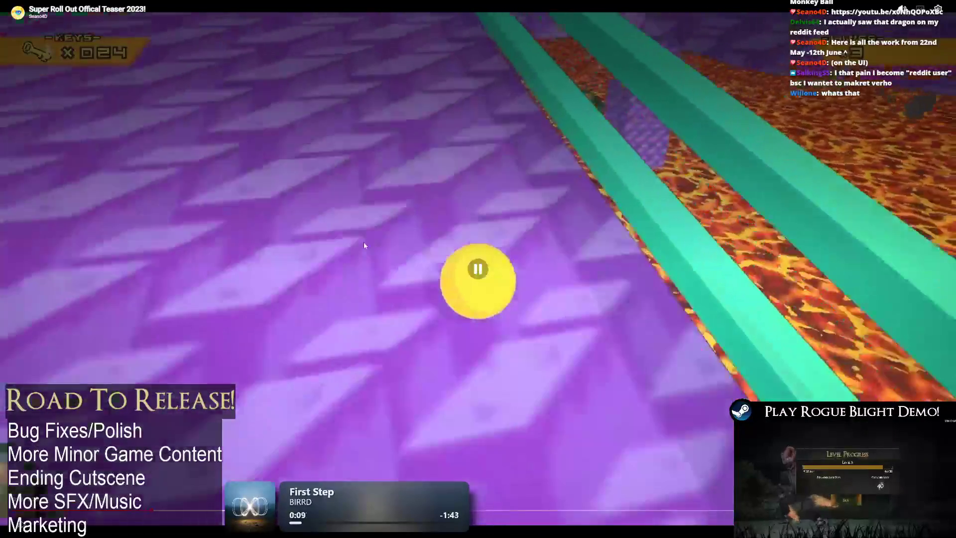
key(Escape)
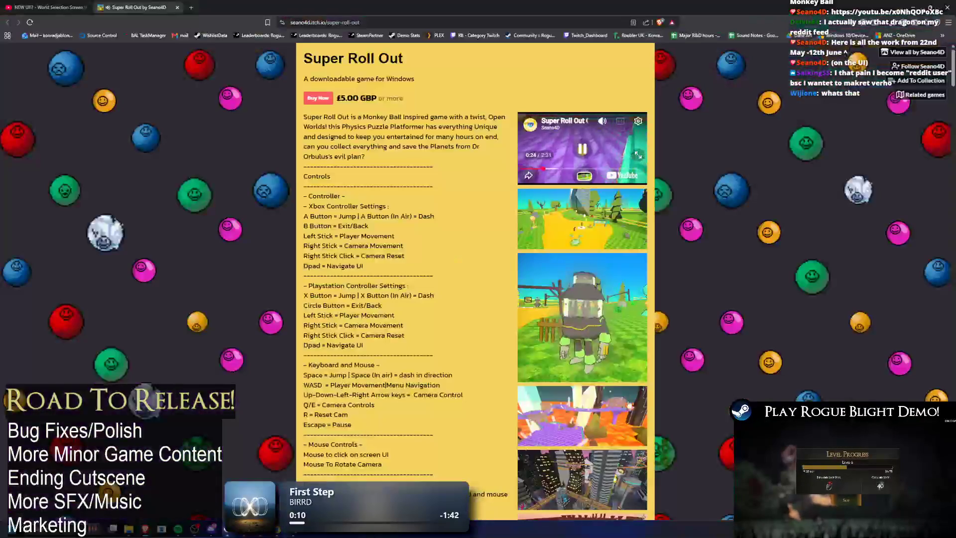
double_click(640, 160)
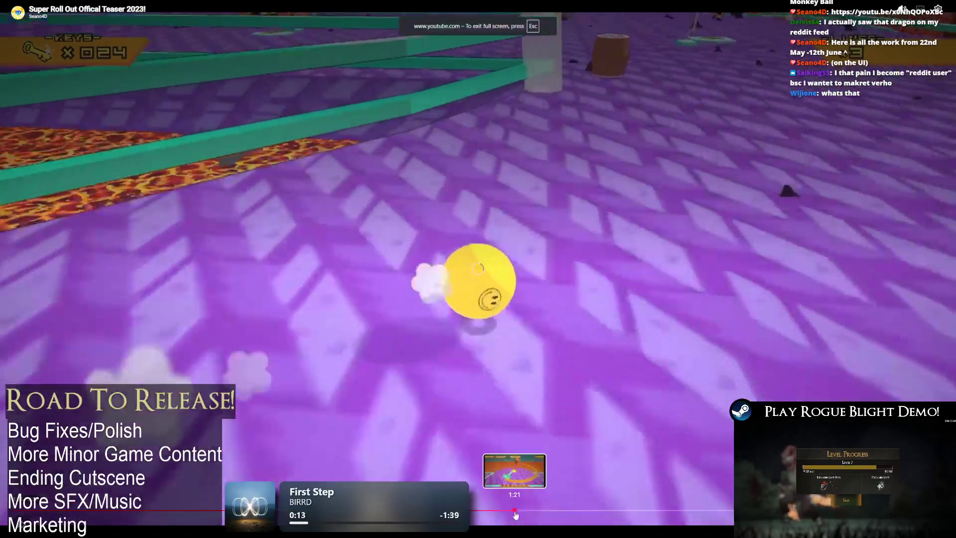
click(516, 513)
key(Escape)
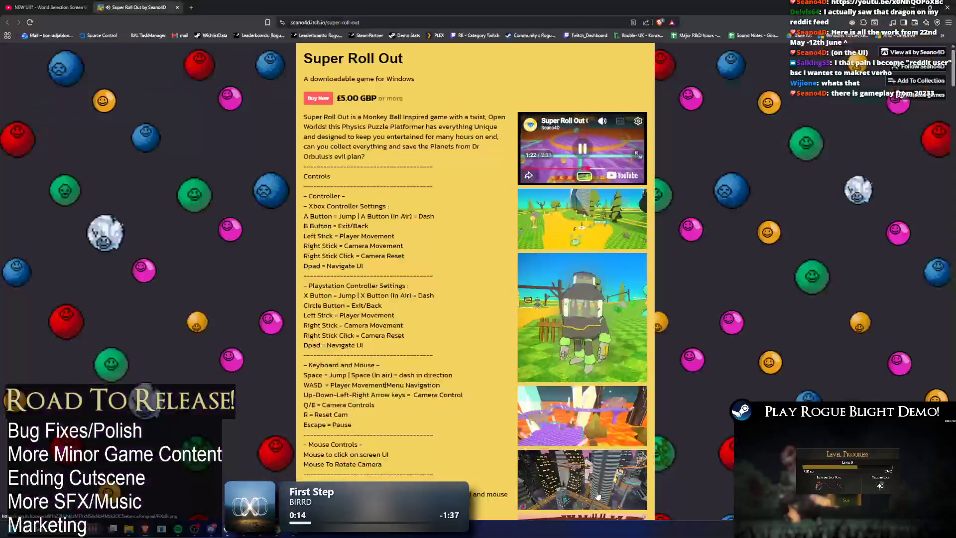
click(588, 150)
Scroll back to the top, then close the Super Roll Out store tab and the browser window.
scroll(445, 135, down, 15)
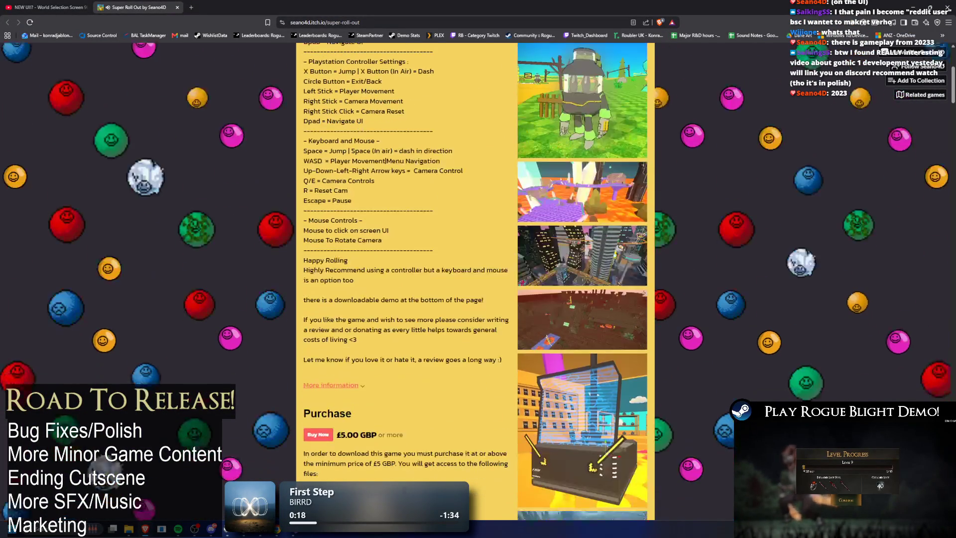
scroll(445, 135, down, 4)
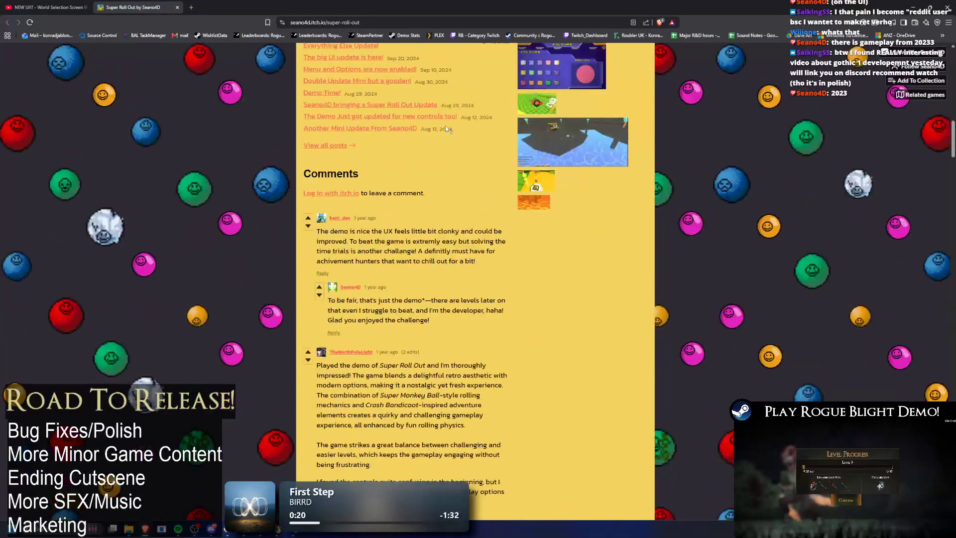
key(Home)
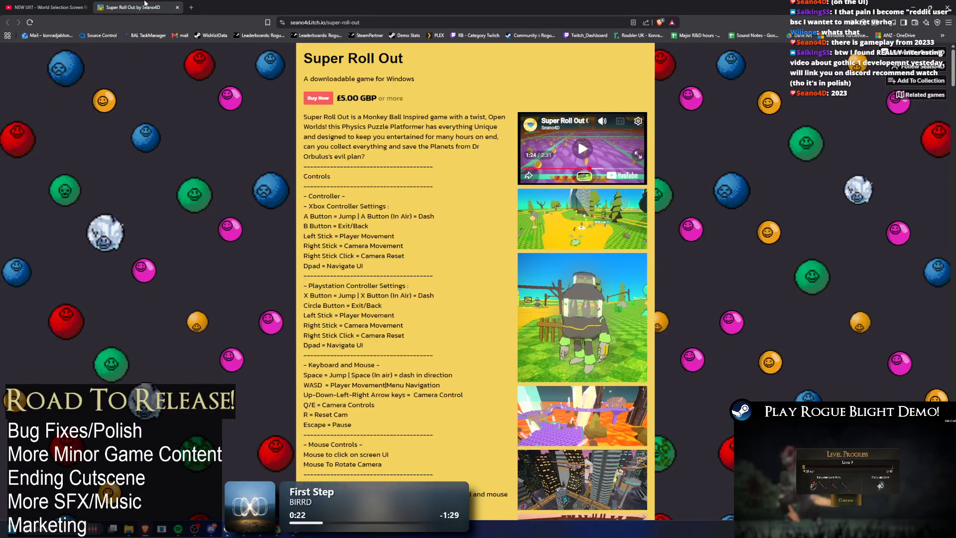
middle_click(146, 3)
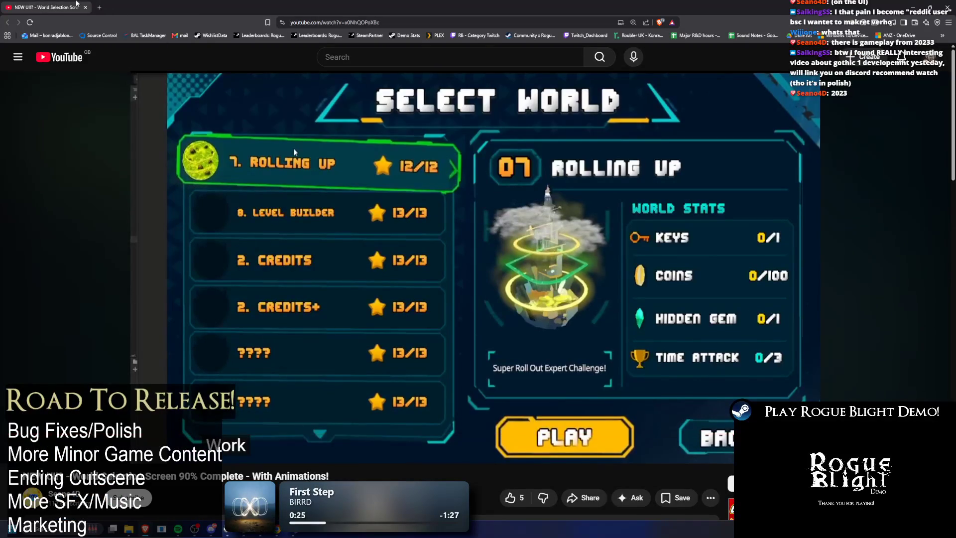
middle_click(78, 4)
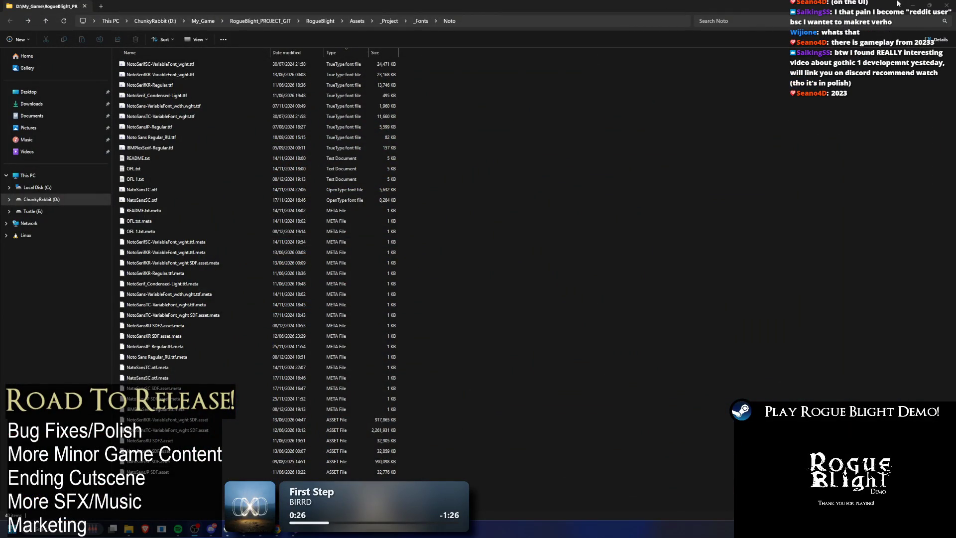
Close the File Explorer window showing the Noto folder to reveal the Unity editor.
click(948, 6)
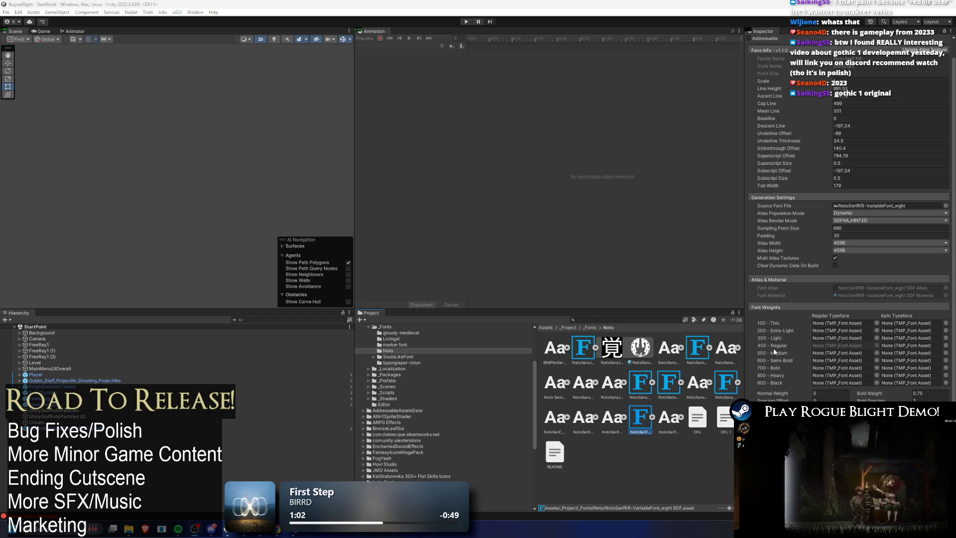
Reveal the NotoSerifKR SDF font asset in File Explorer and maximize the folder window.
right_click(650, 421)
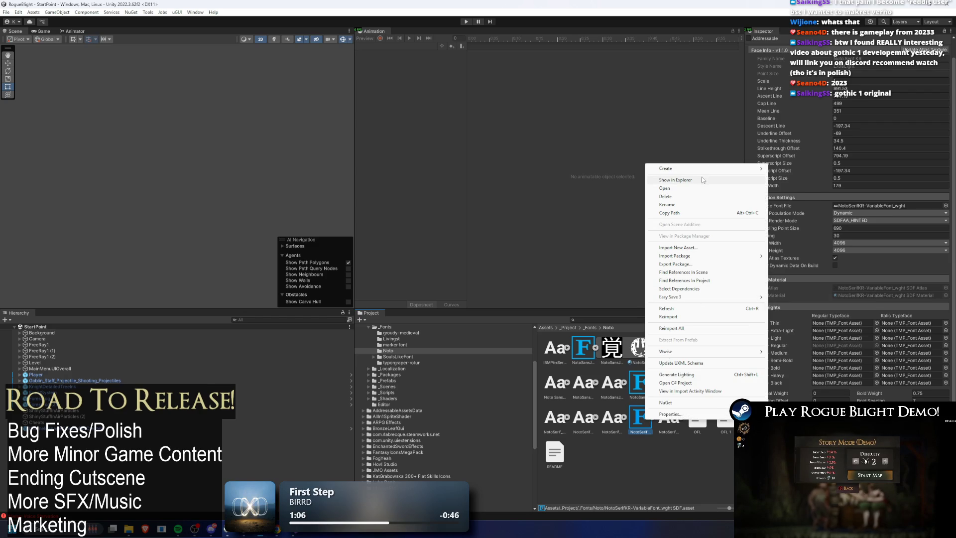
click(703, 180)
double_click(534, 136)
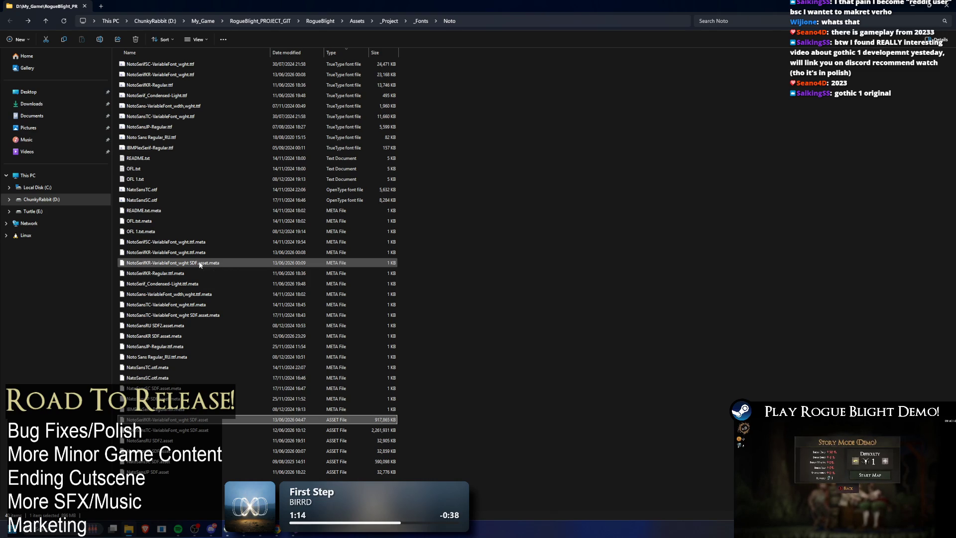
Compress the NotoSerifKR SDF asset and its meta file into a ZIP archive, then return to Unity.
ctrl+click(200, 265)
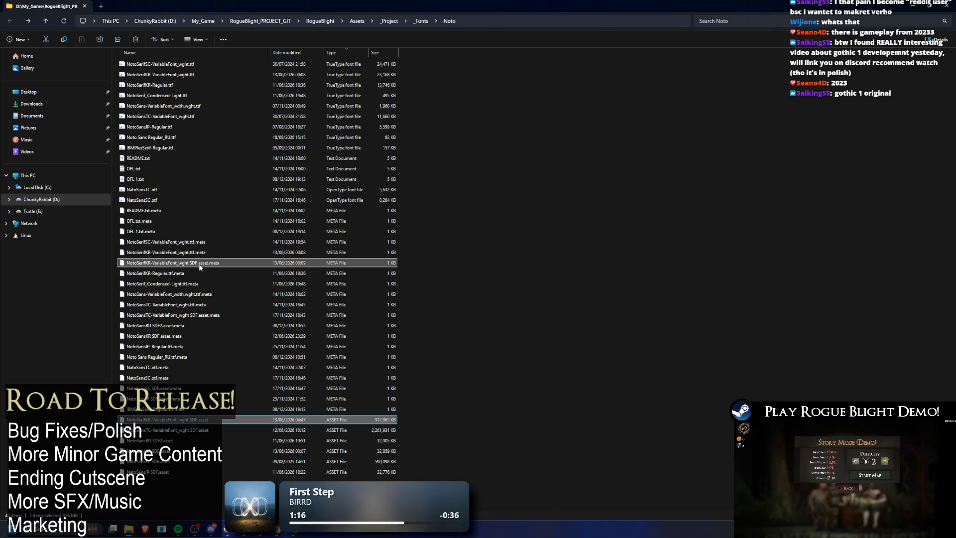
right_click(162, 267)
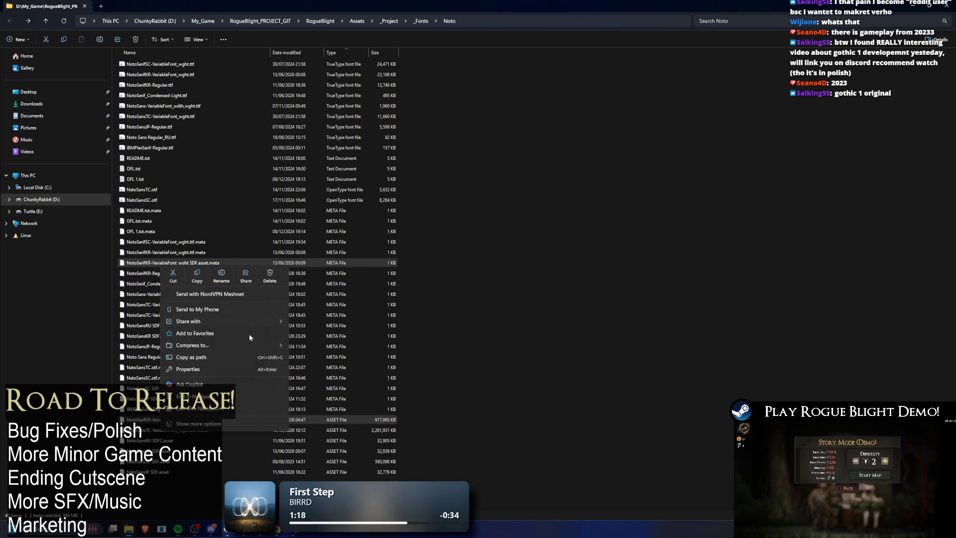
mouse_move(263, 323)
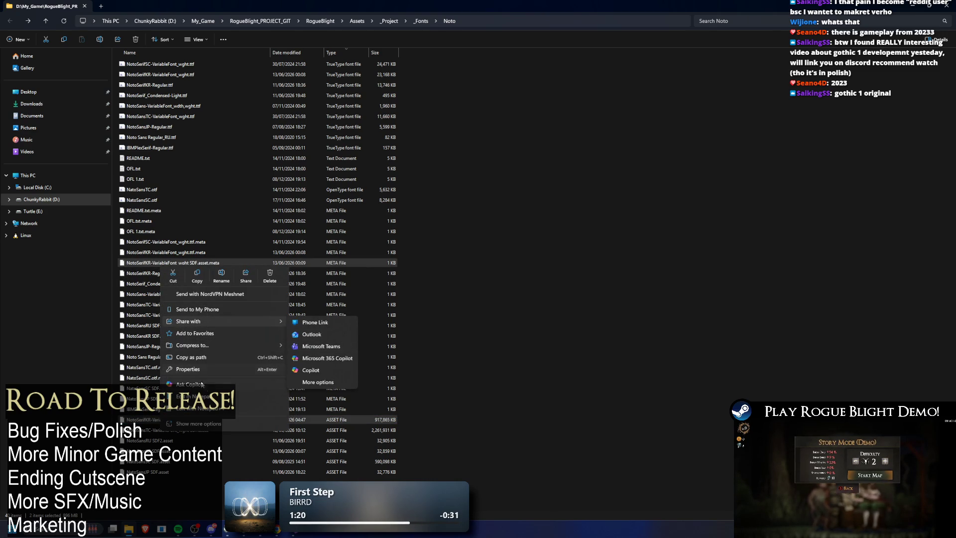
mouse_move(234, 345)
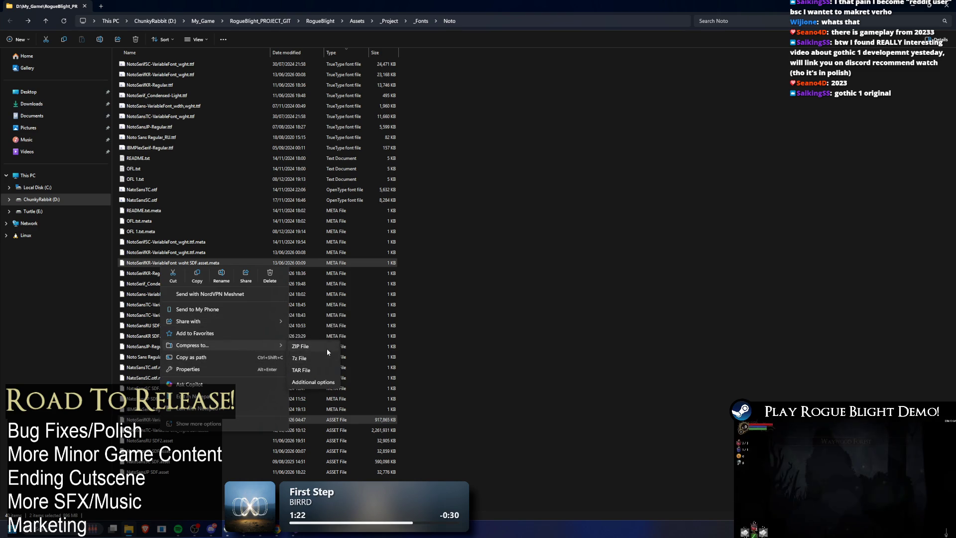
click(328, 349)
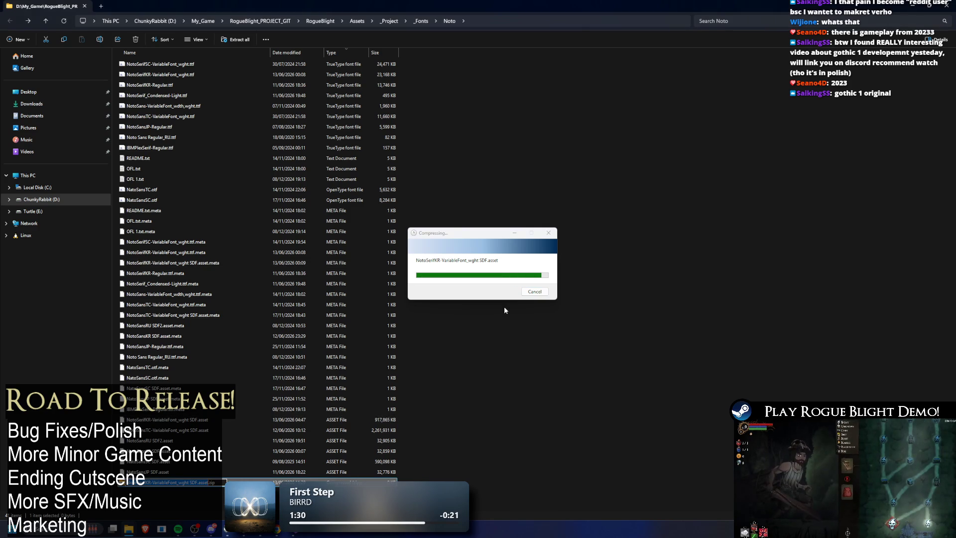
click(85, 5)
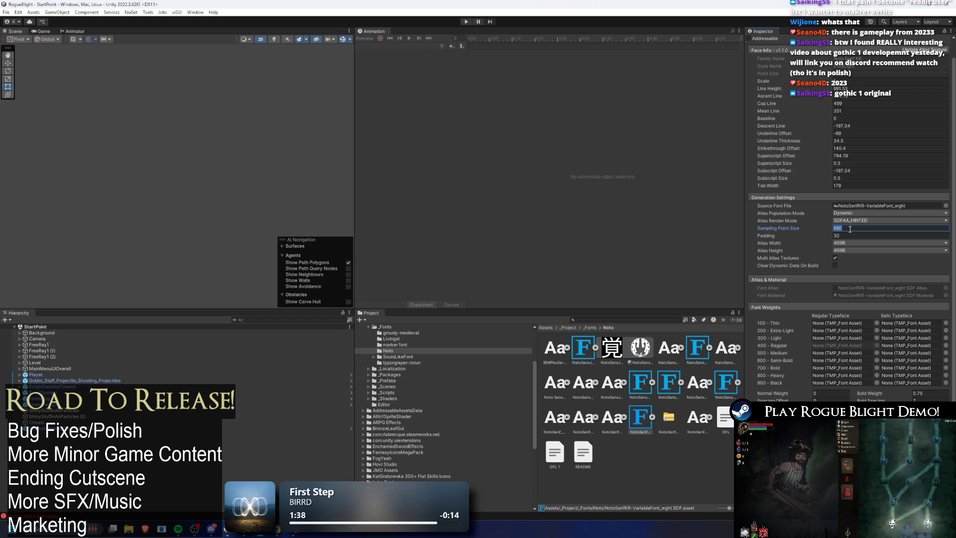
Set the NotoSerifKR font asset's sampling point size to 900, apply it, and enter play mode.
text(90)
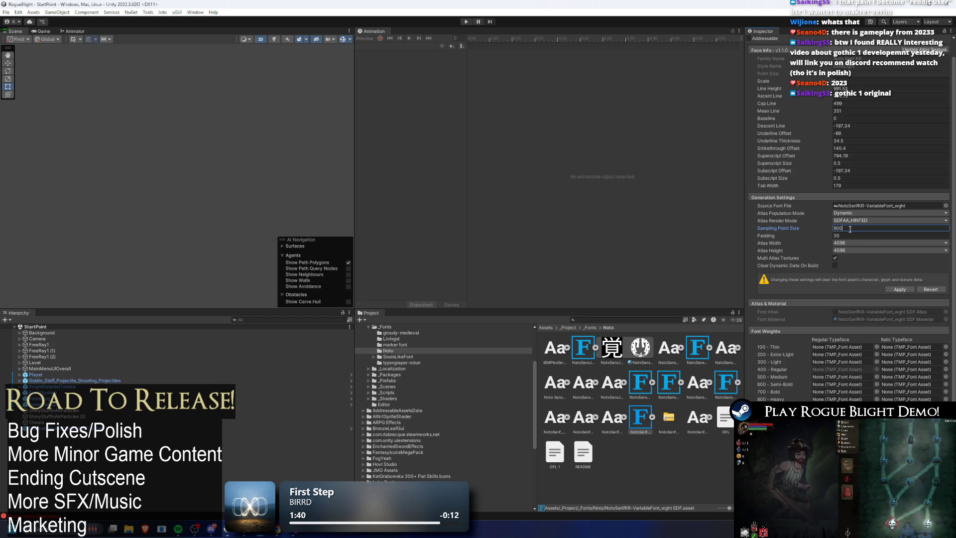
click(900, 292)
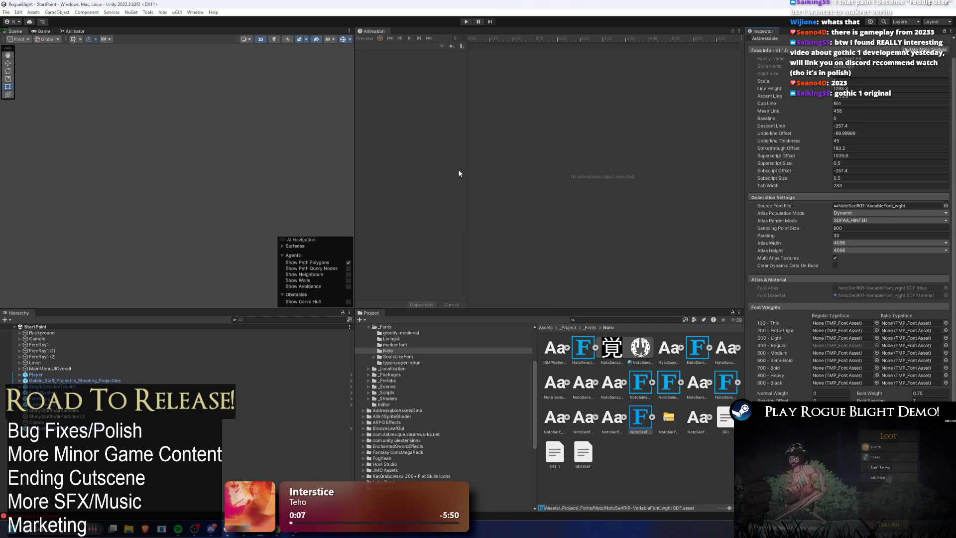
click(464, 21)
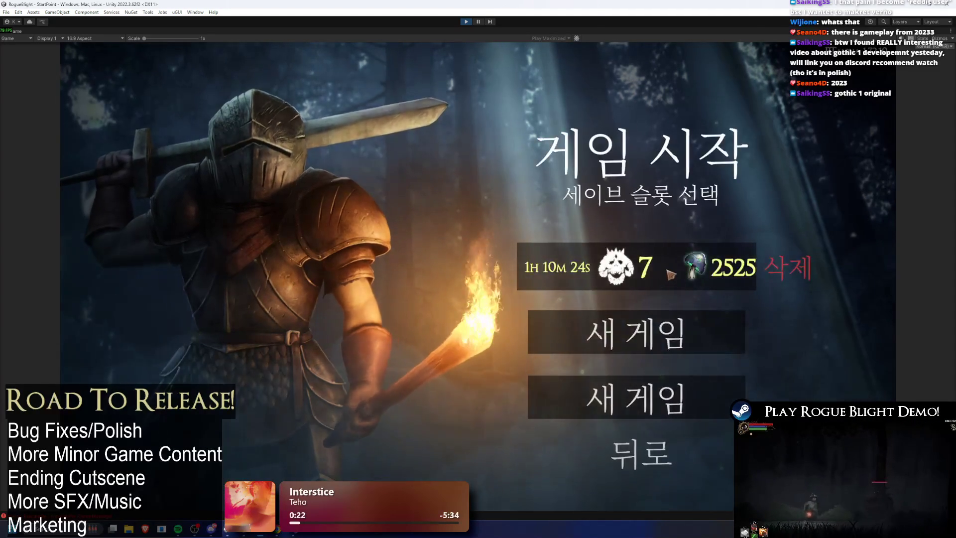
Enter the game from the save slot and walk right to the map maker.
click(673, 269)
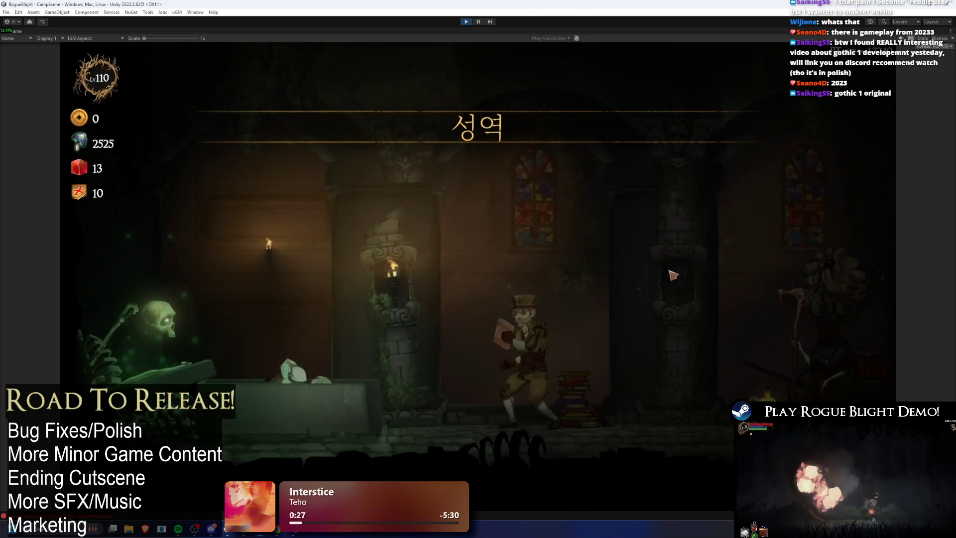
key(d)
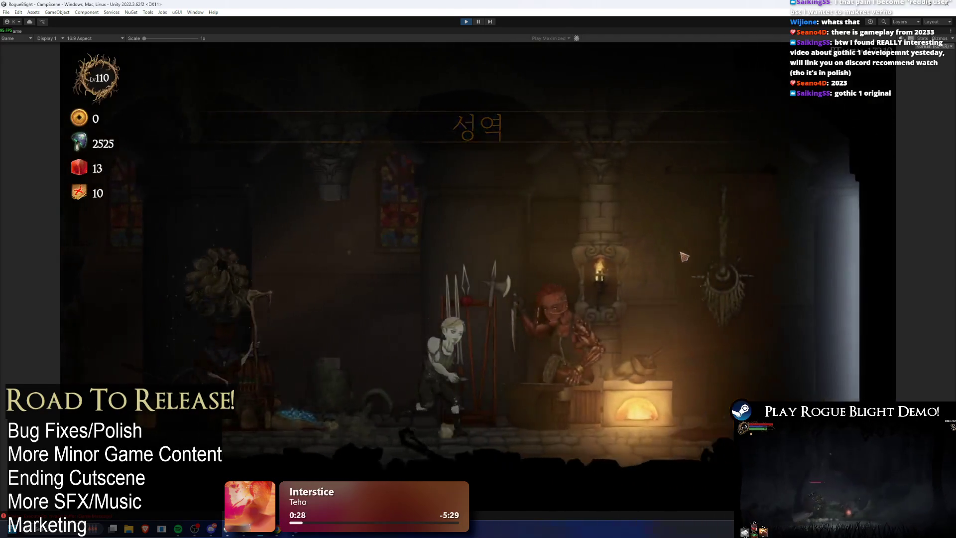
key(d)
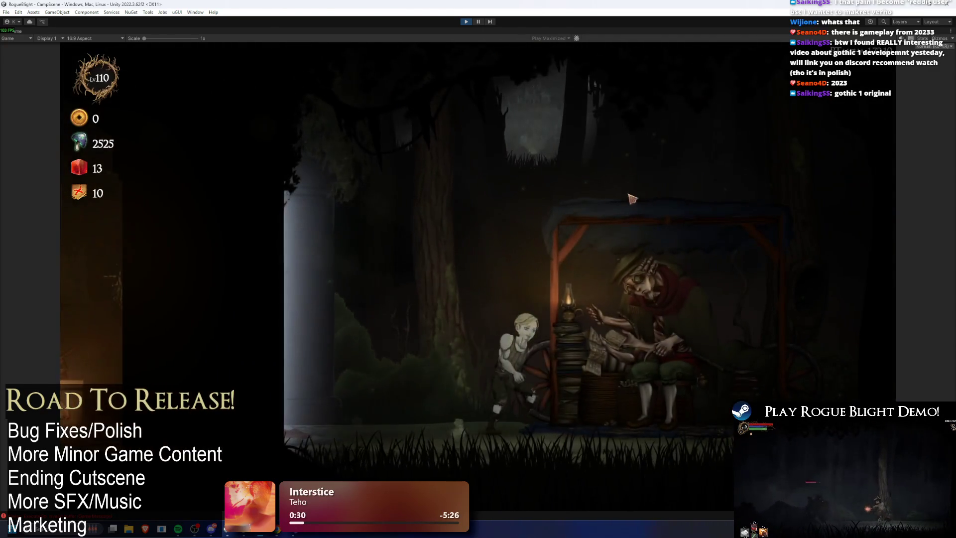
Scroll through the map maker's Korean 축복 목록 blessing list, close it, and stop play mode.
click(638, 196)
scroll(589, 250, down, 2)
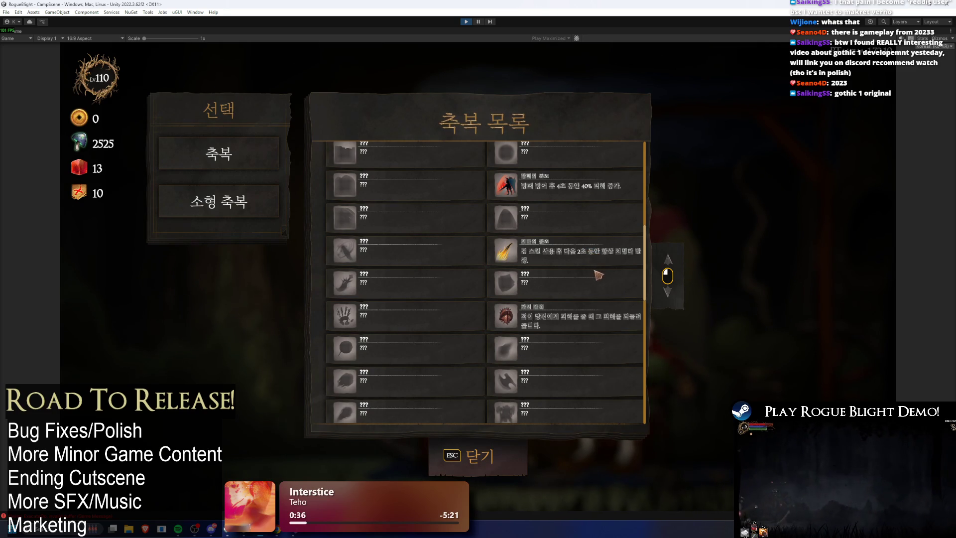
scroll(598, 282, up, 3)
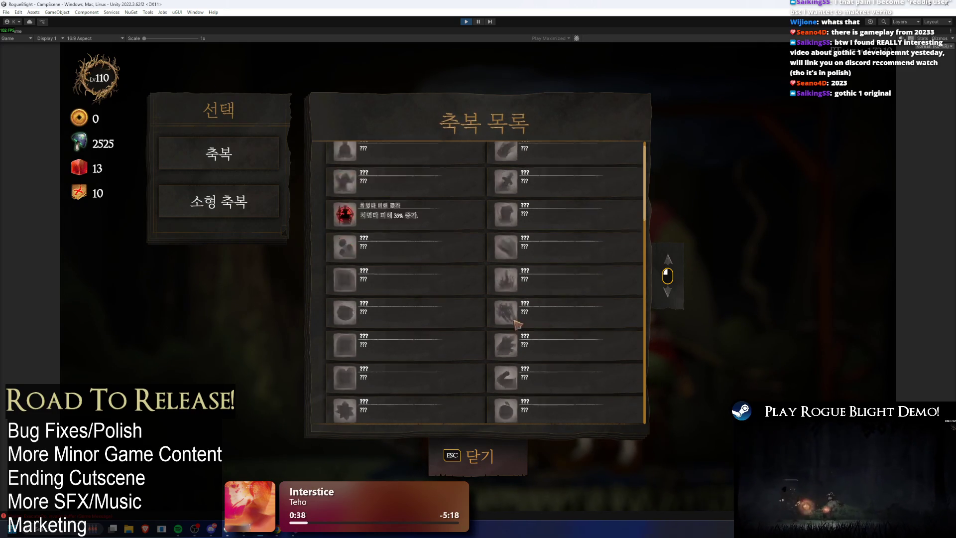
click(501, 453)
click(464, 21)
key(alt+Tab)
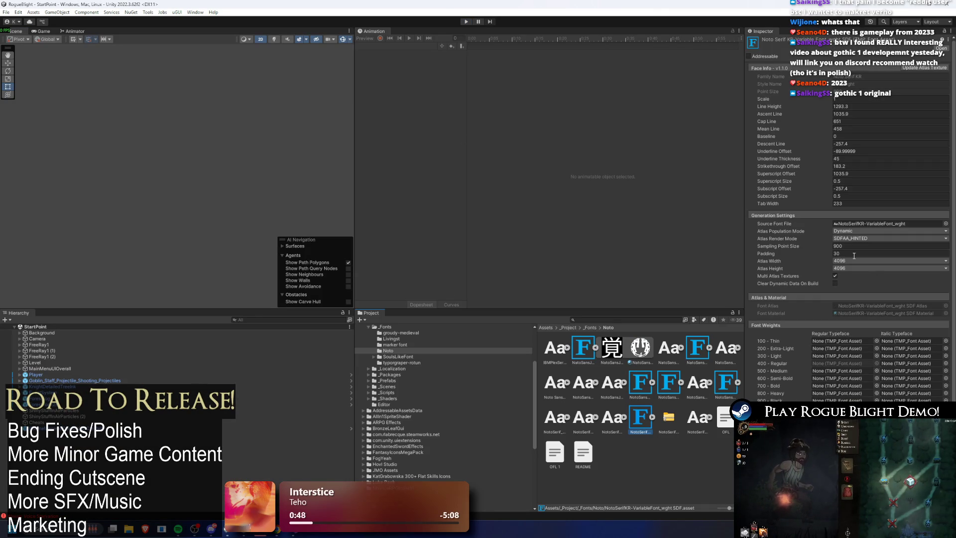
Set the NotoSerifKR SDF sampling point size to 500 and launch the game to its Korean title screen.
click(723, 386)
click(646, 411)
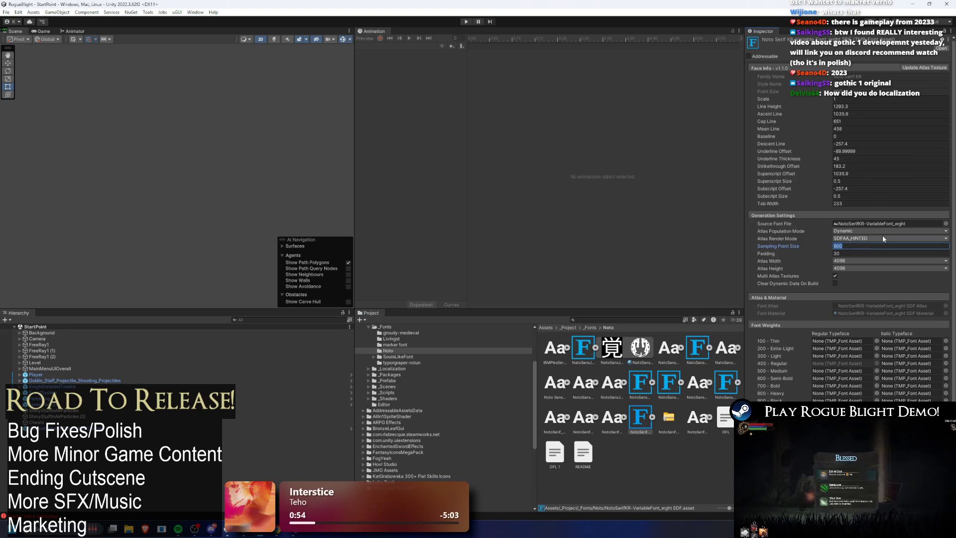
text(500)
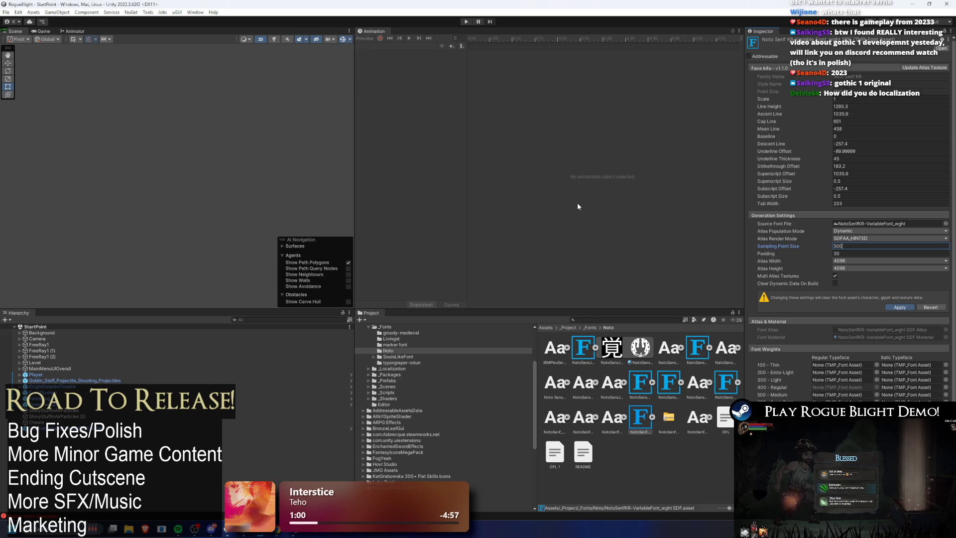
key(Return)
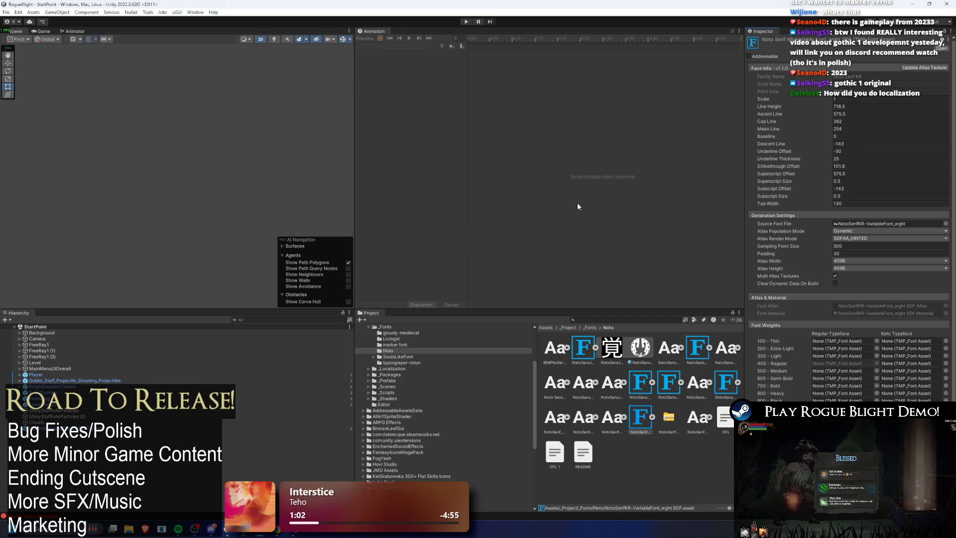
click(466, 21)
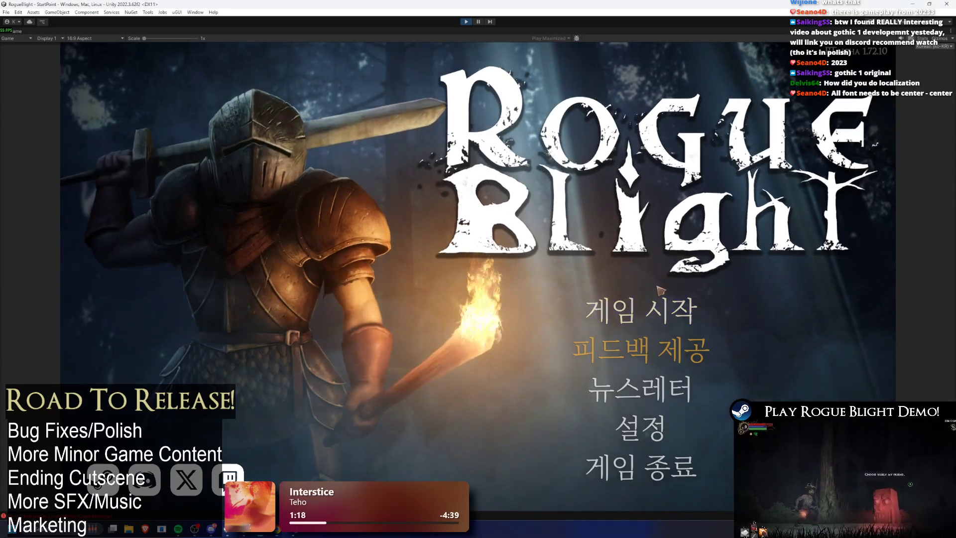
Continue the save, walk to the map maker, scroll the 축복 목록 list, then exit play mode.
key(Return)
key(Return)
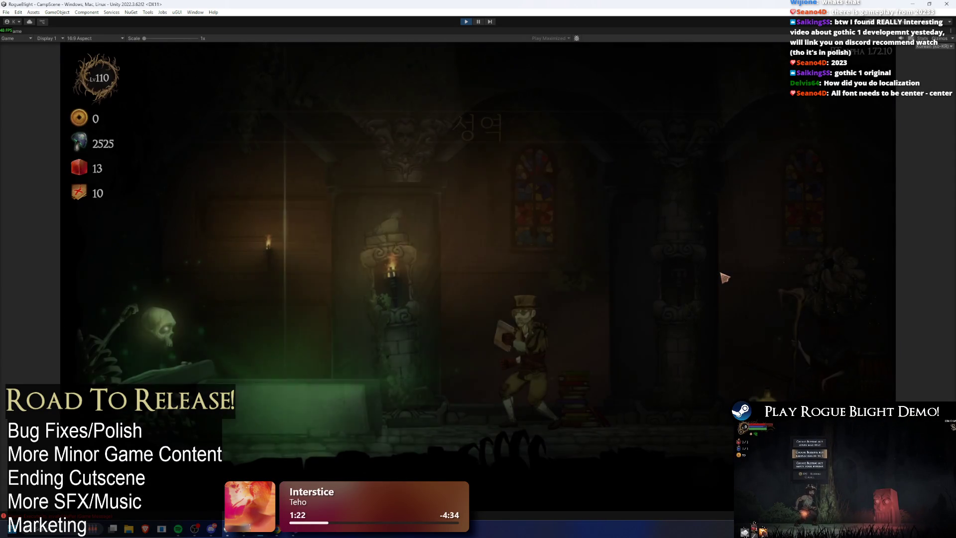
key(d)
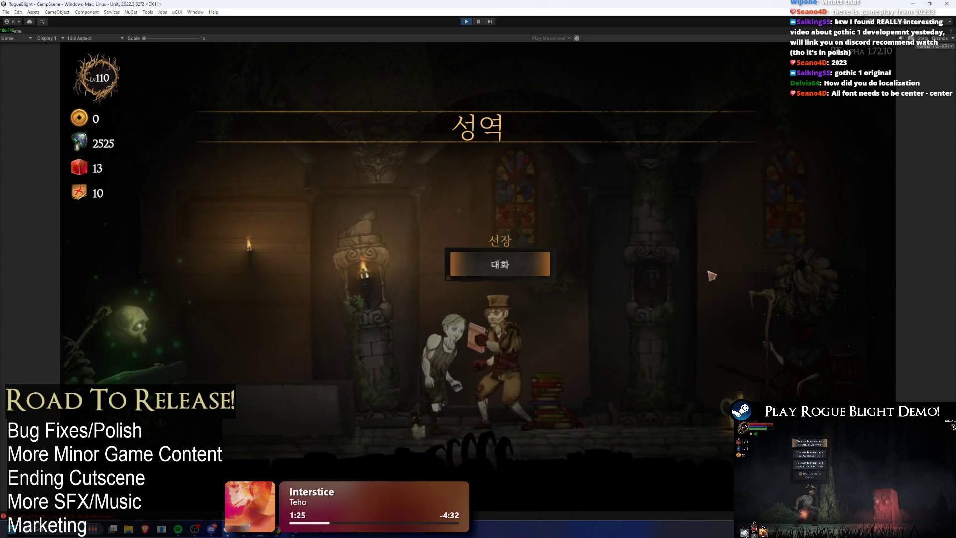
key(d)
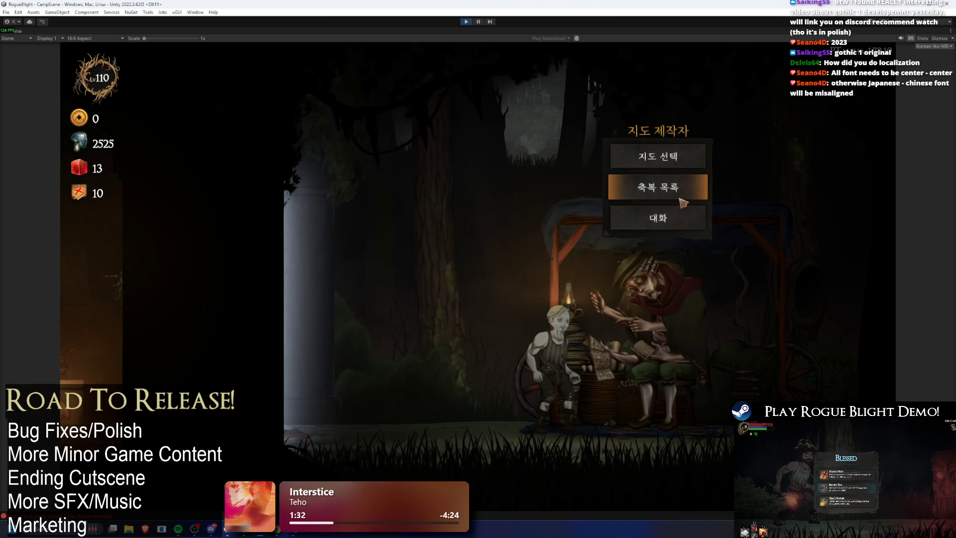
click(683, 201)
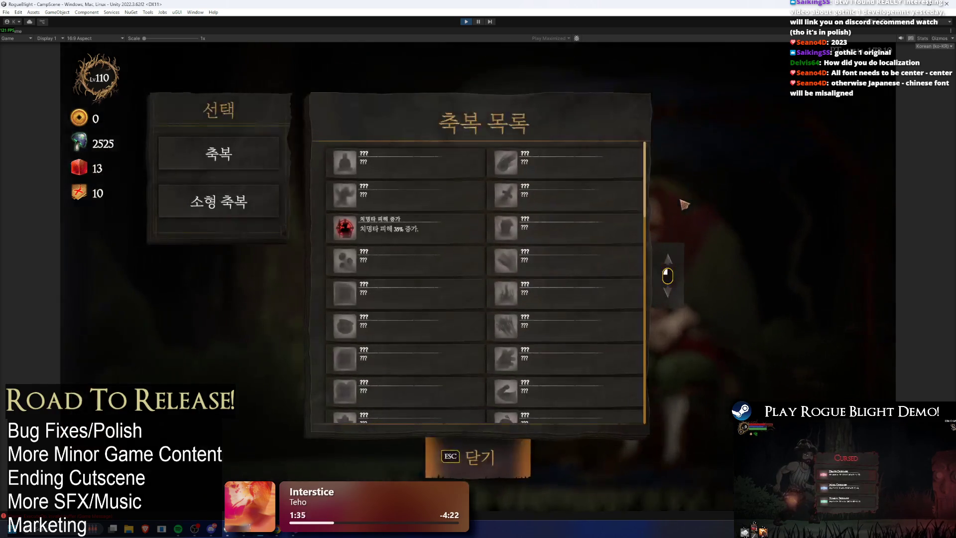
scroll(587, 203, down, 5)
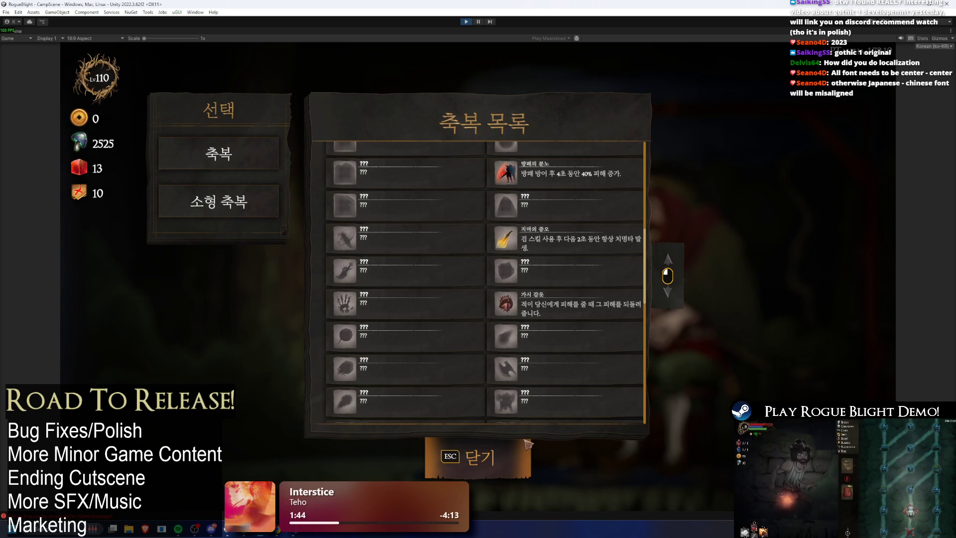
click(504, 454)
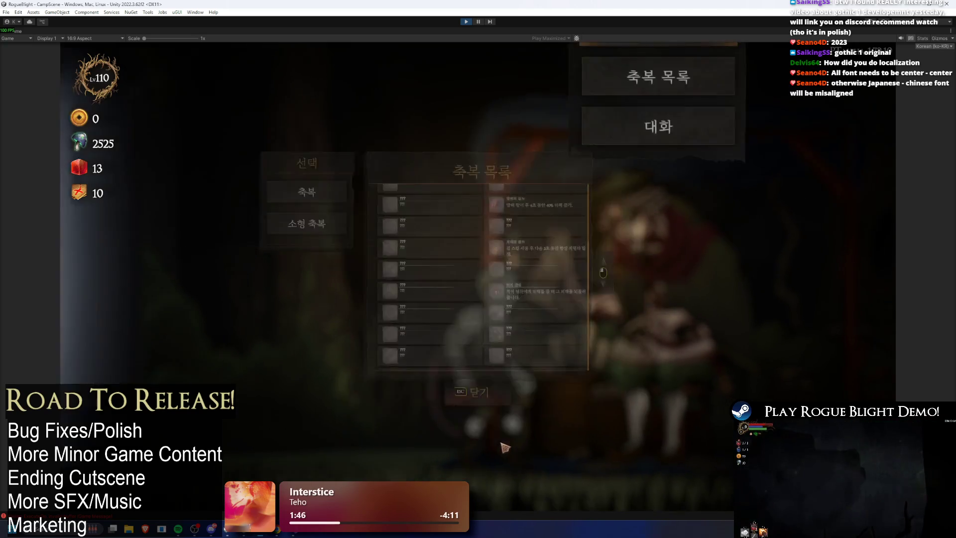
click(466, 21)
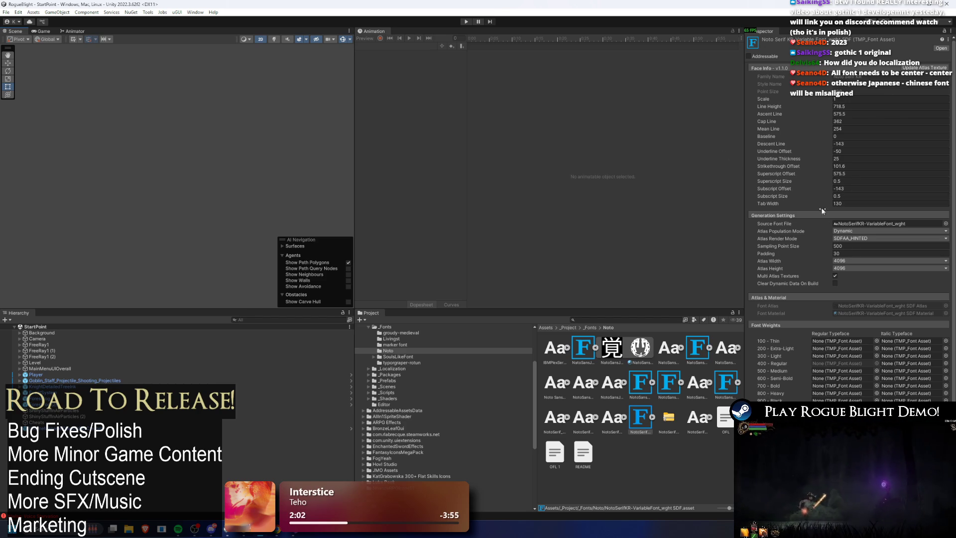
Change the font's sampling point size to 450, apply it, and enter play mode.
click(845, 246)
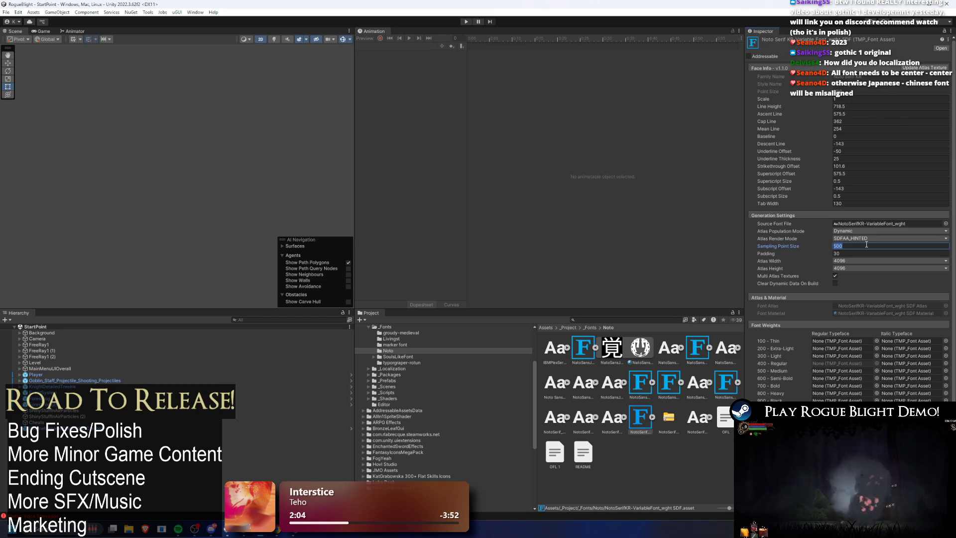
text(45)
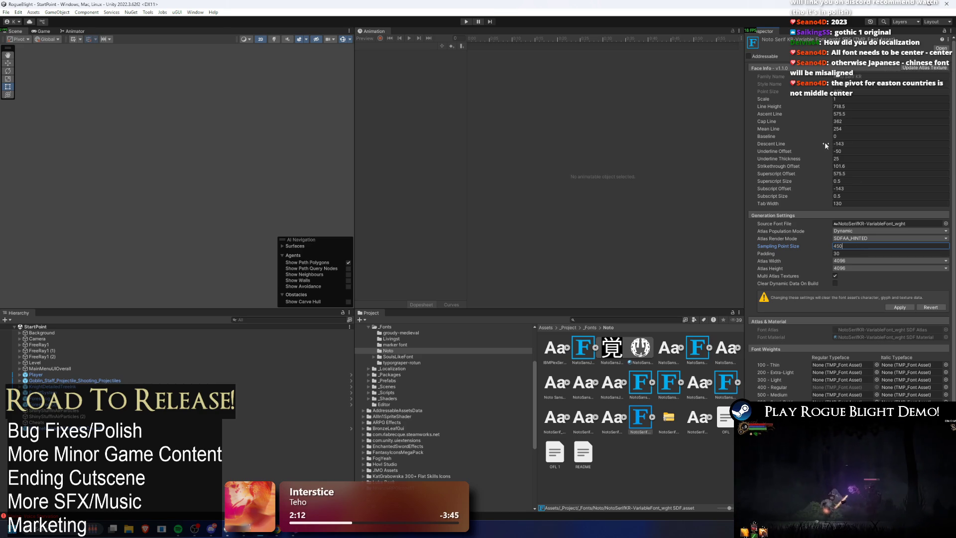
click(899, 307)
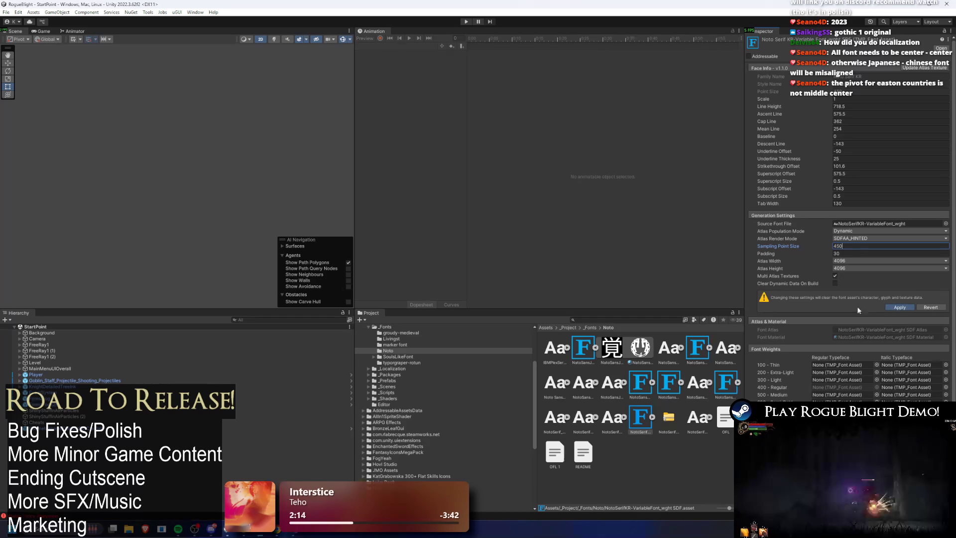
click(465, 23)
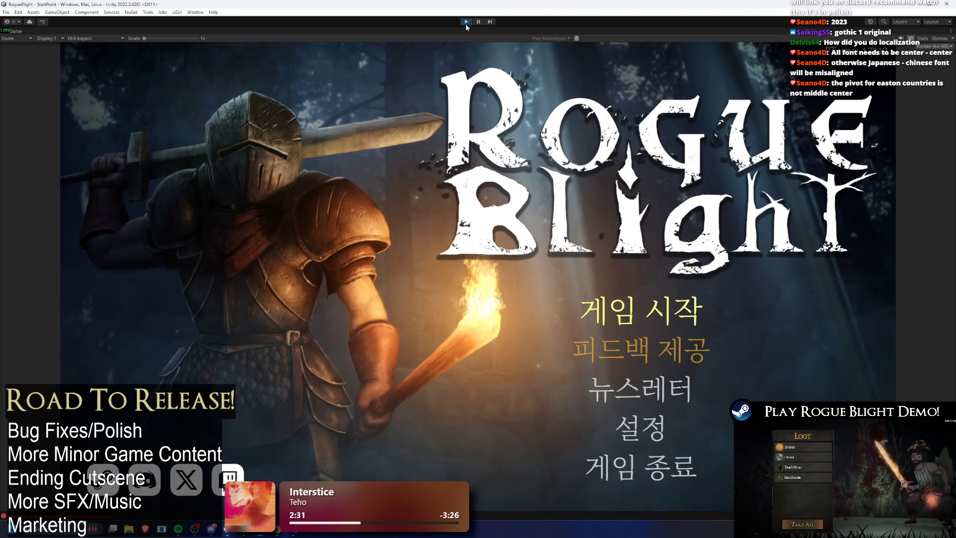
Start a new game from the title menu and walk right to the merchant's cart.
click(642, 310)
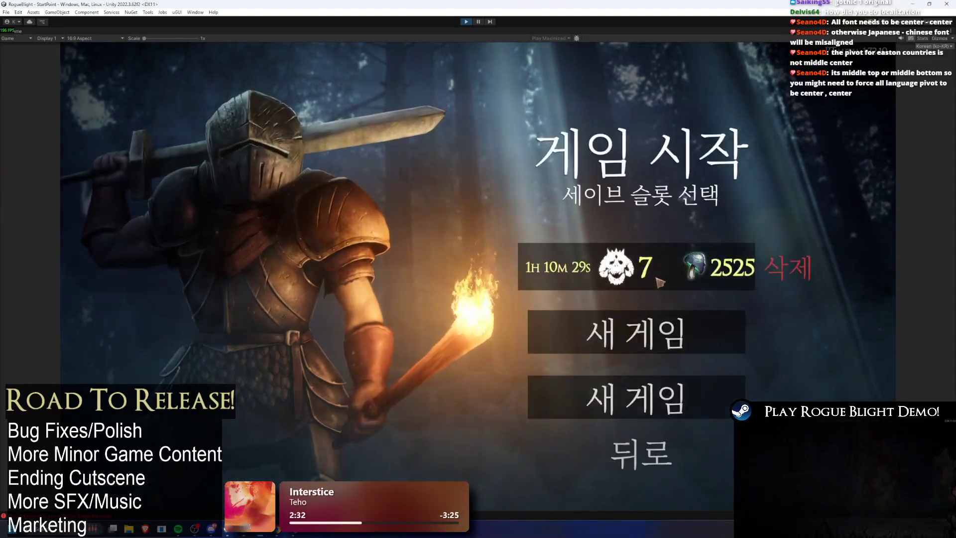
click(668, 277)
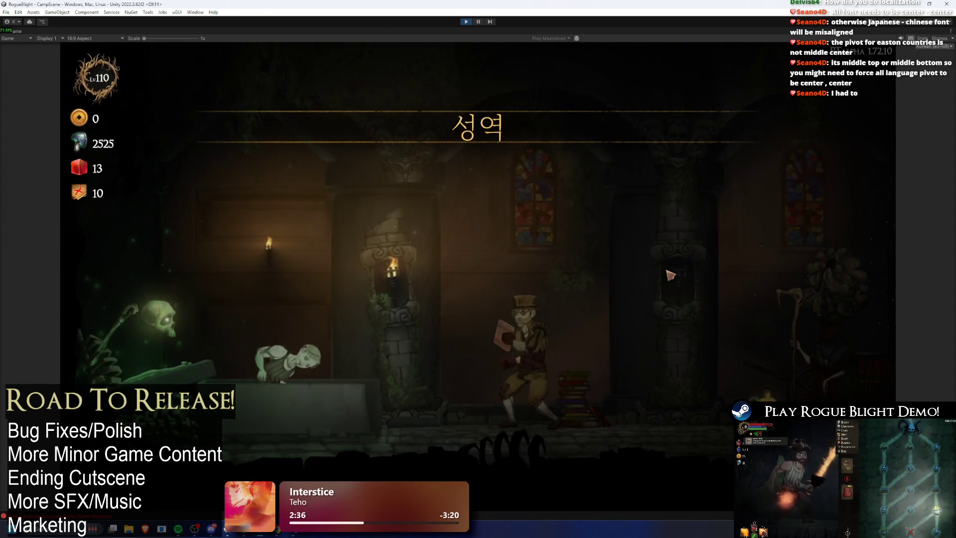
key(d)
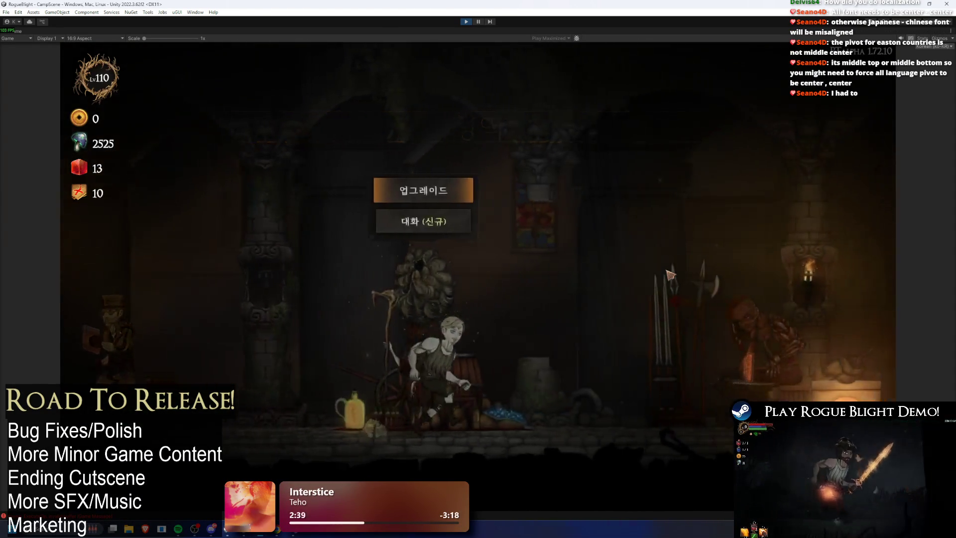
key(d)
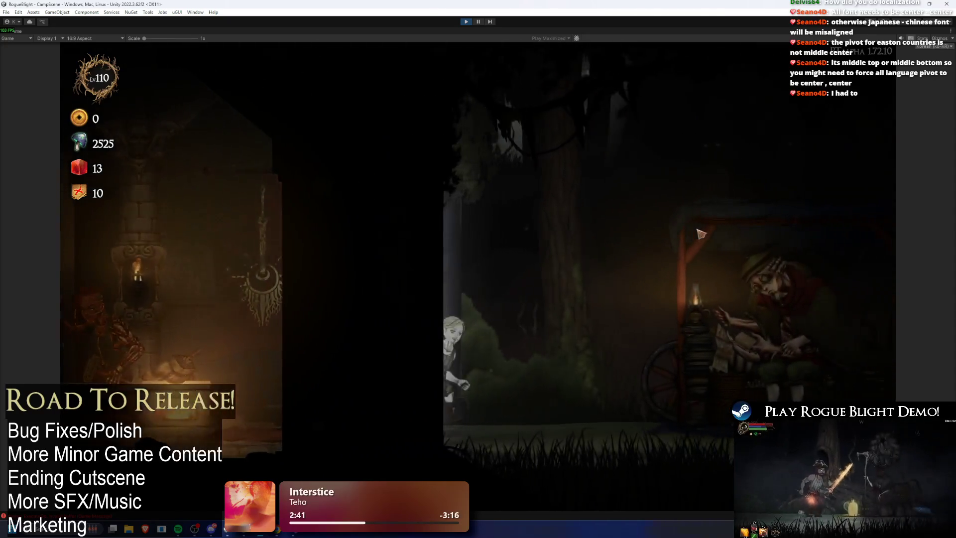
Scroll through the merchant's Korean blessing list.
click(635, 181)
scroll(606, 186, down, 1)
scroll(606, 186, down, 1)
scroll(610, 214, down, 1)
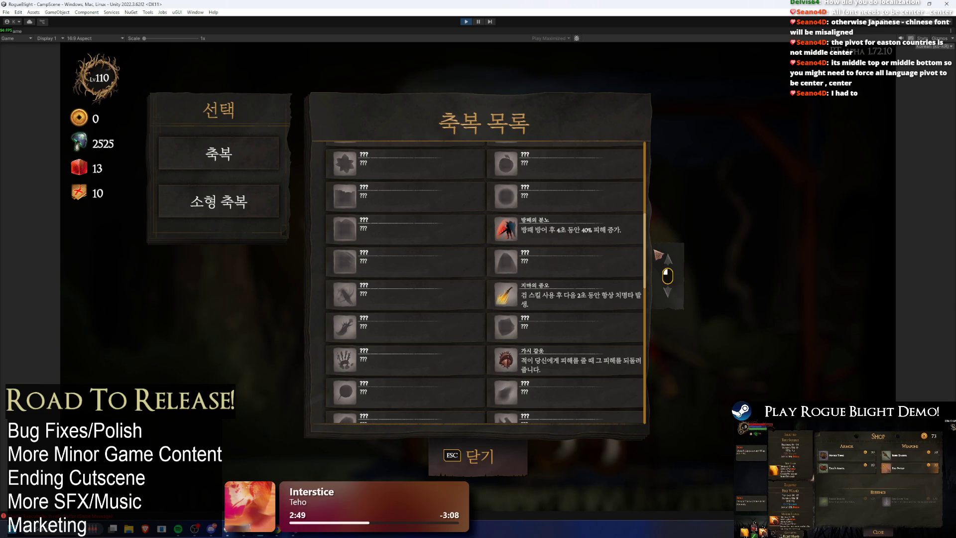
scroll(628, 240, down, 5)
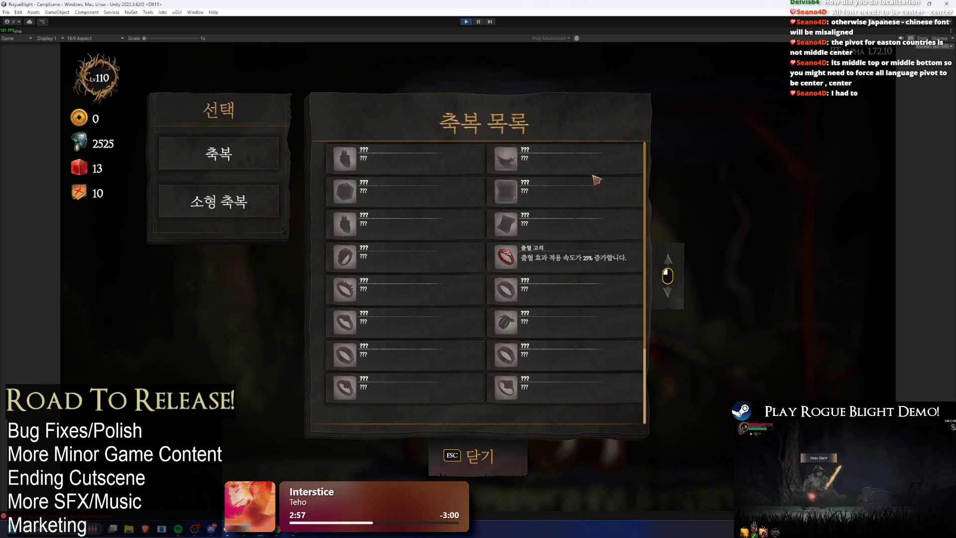
Browse the minor blessings list, close it, and bring up map selection.
click(215, 198)
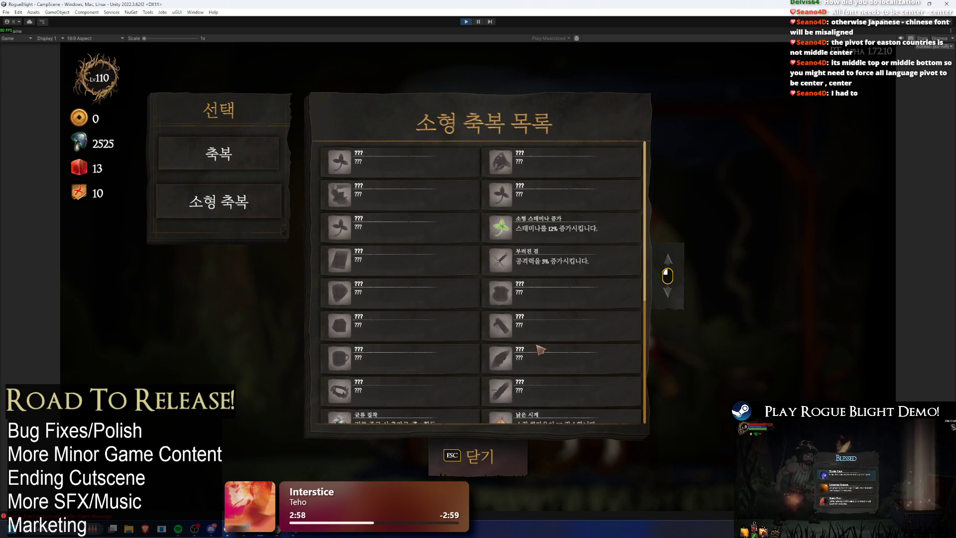
scroll(546, 243, down, 5)
scroll(557, 207, up, 5)
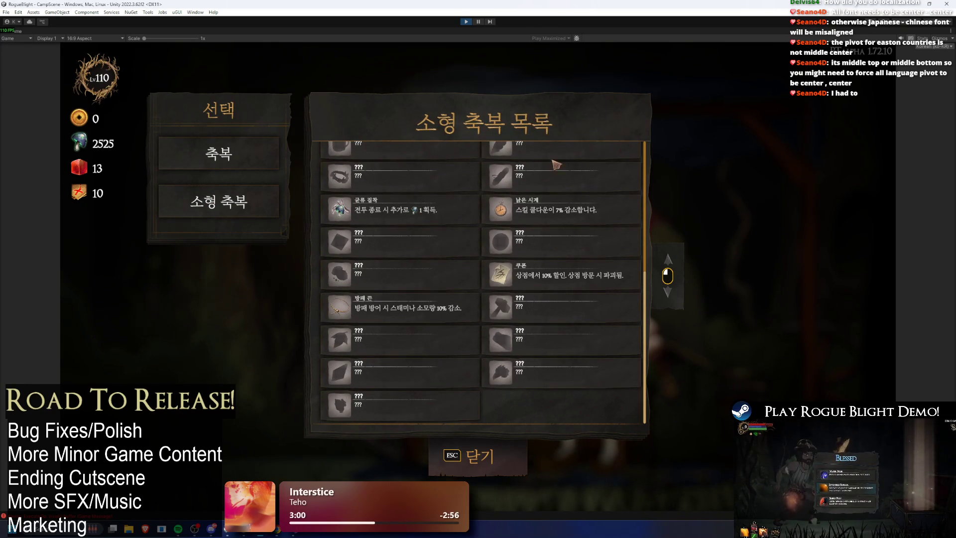
scroll(497, 239, down, 5)
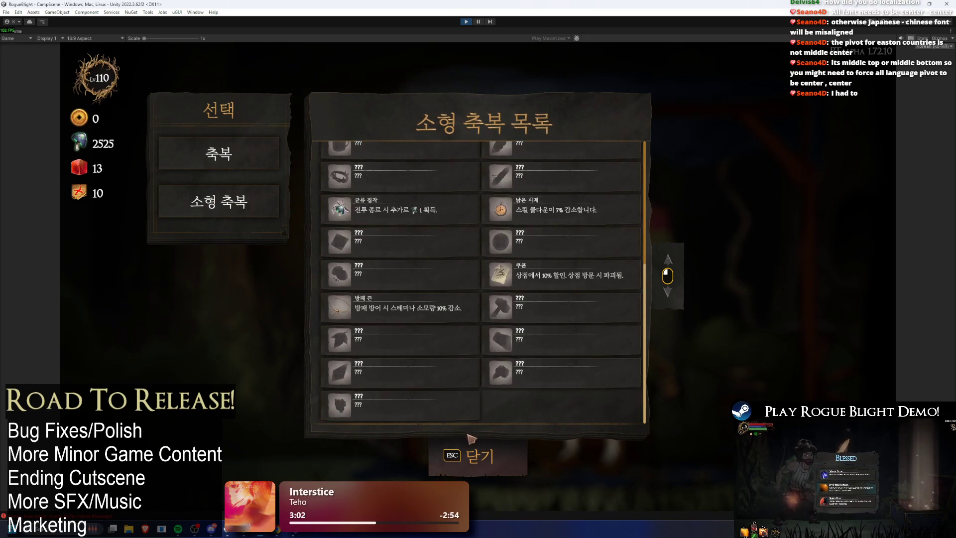
click(471, 444)
click(653, 170)
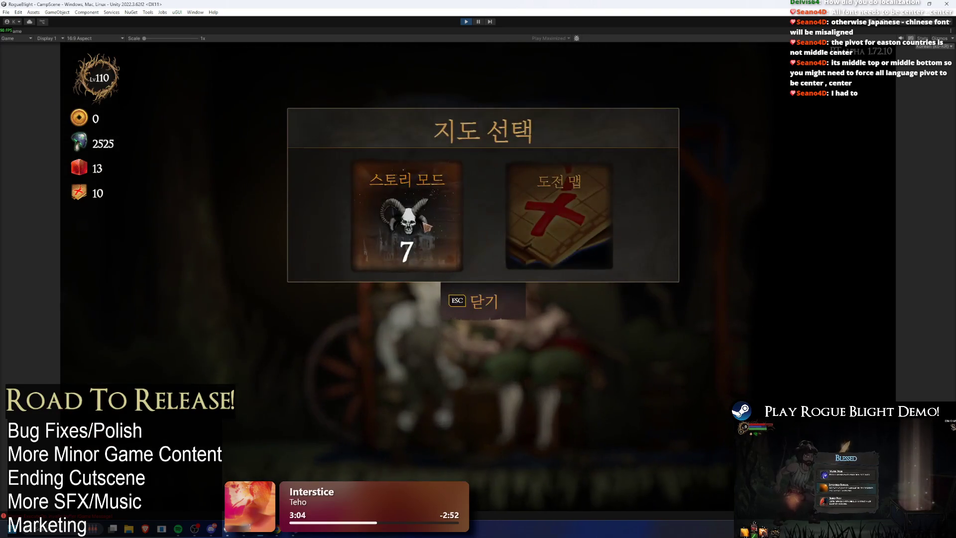
Start the story map at difficulty 0 and take the first minor blessing.
click(403, 224)
click(518, 204)
click(514, 201)
click(513, 201)
click(513, 200)
click(513, 200)
click(513, 200)
click(513, 200)
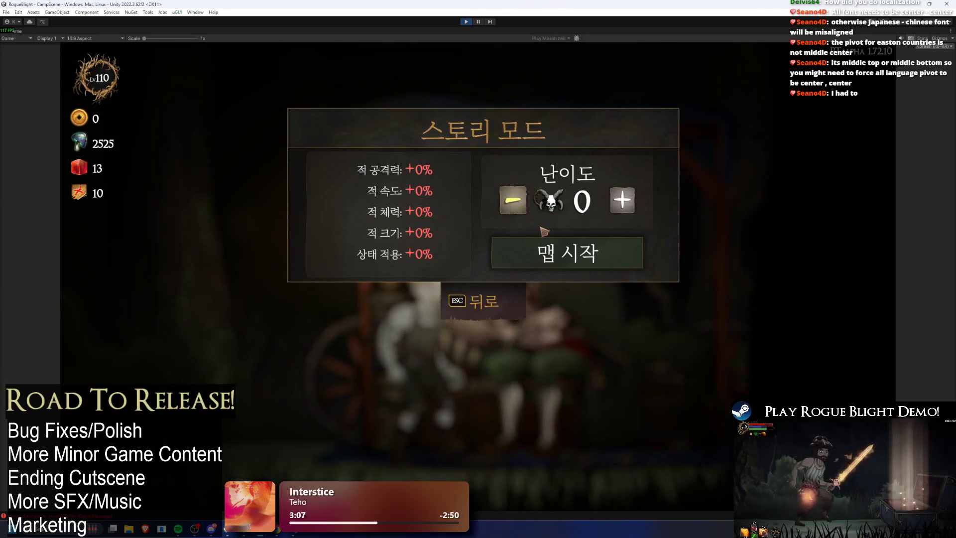
click(602, 259)
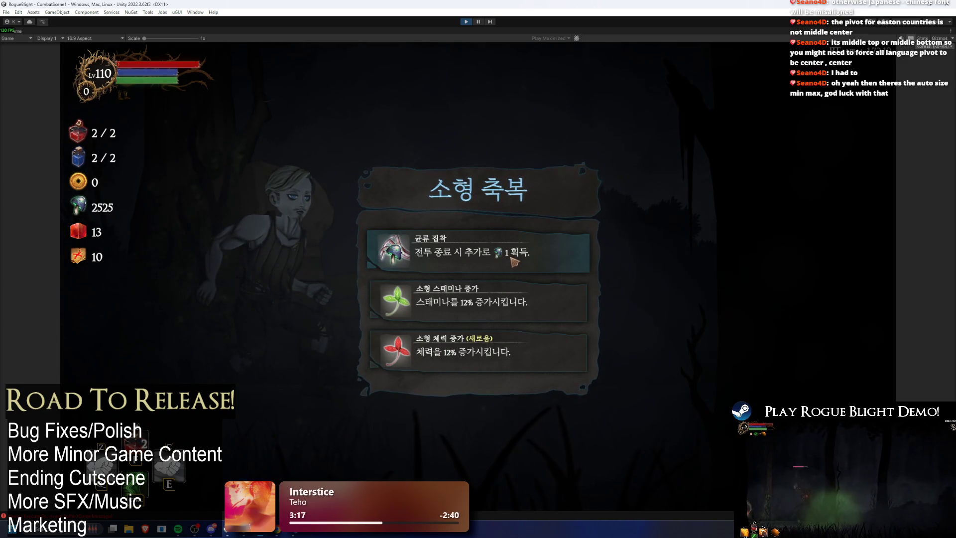
click(524, 248)
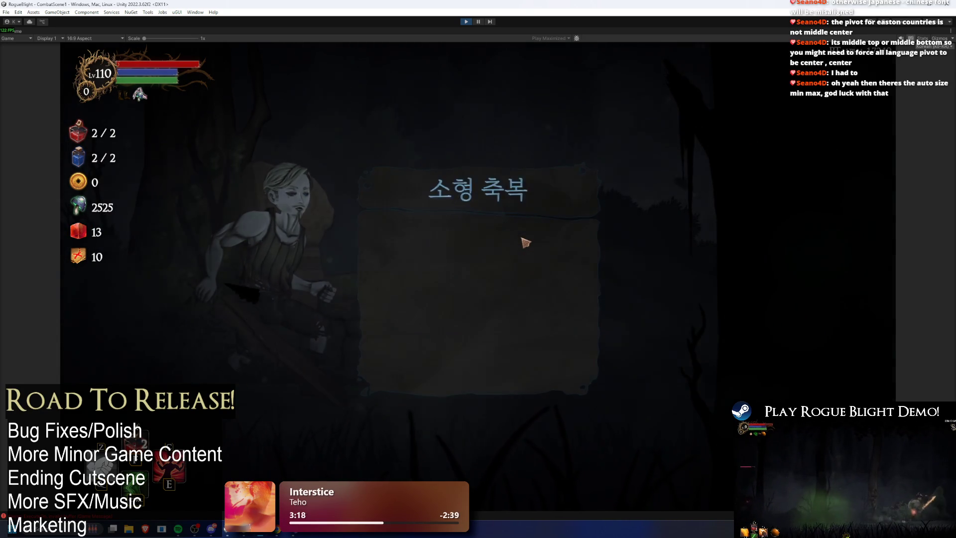
Review the Korean equipment panel and the equipped 나무 검 details card, then close it.
click(492, 313)
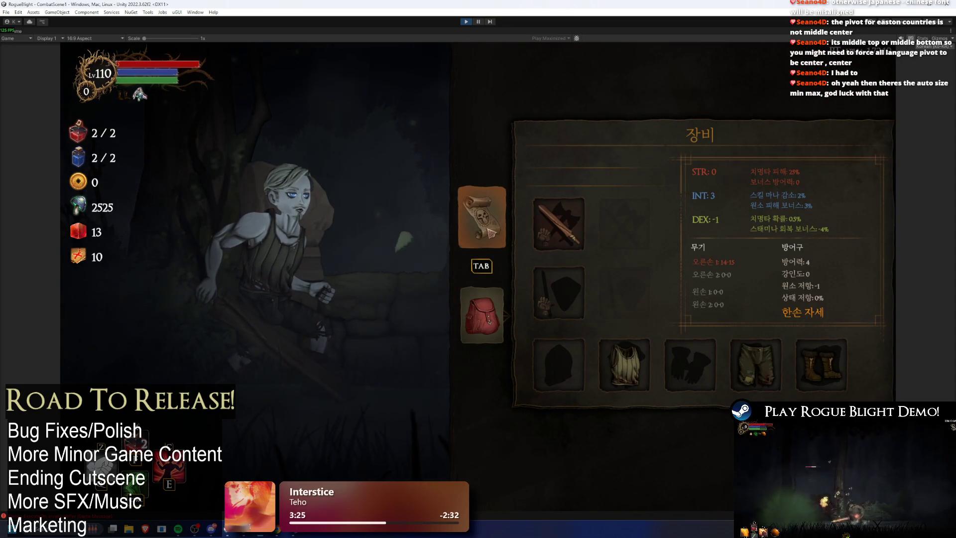
click(490, 222)
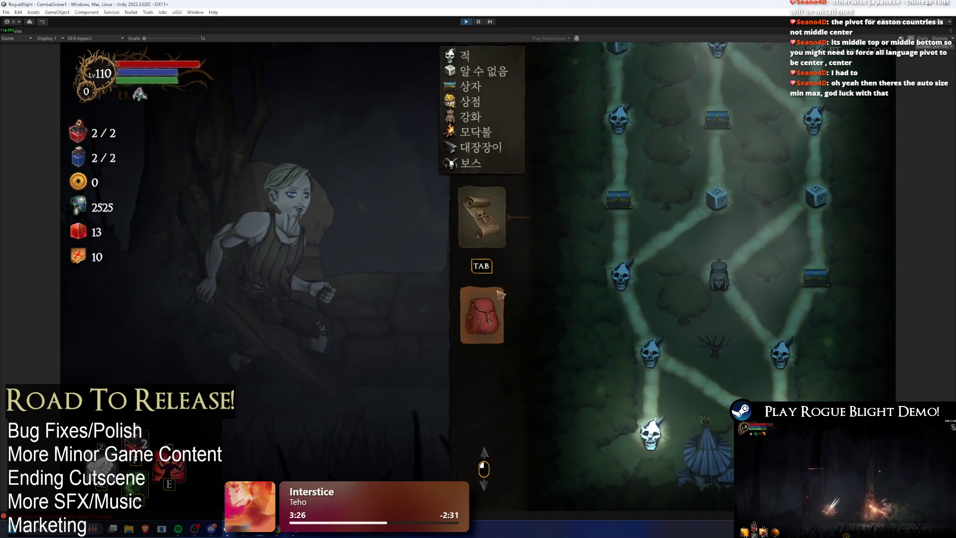
click(507, 321)
click(481, 218)
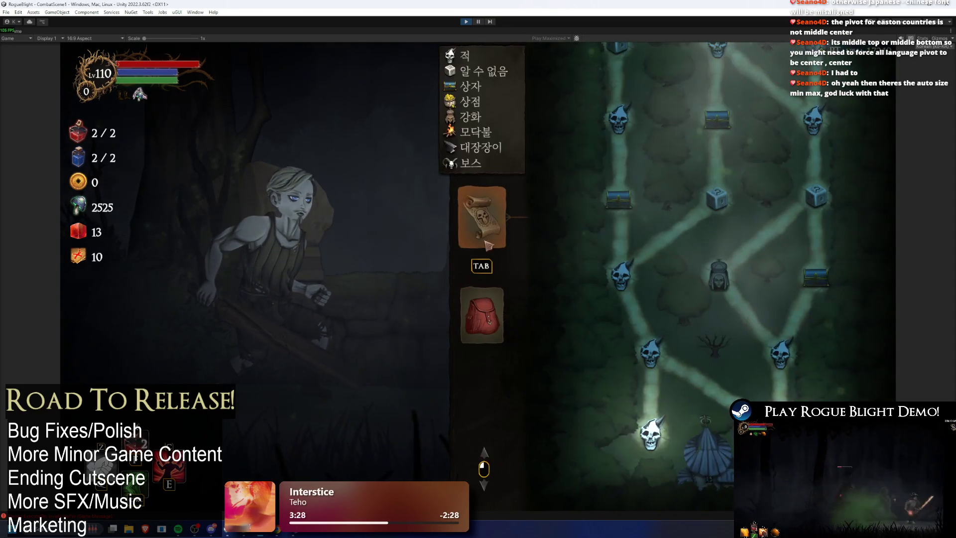
click(492, 314)
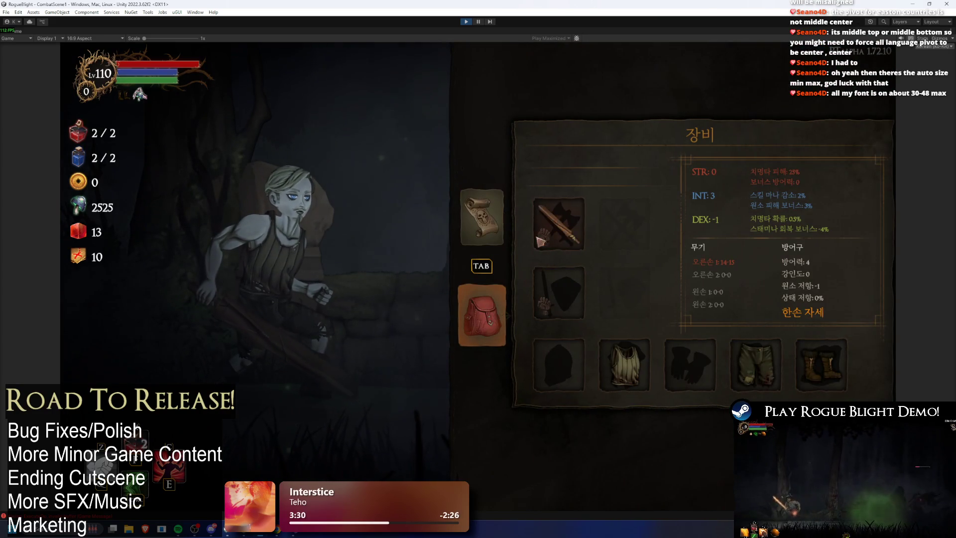
click(552, 249)
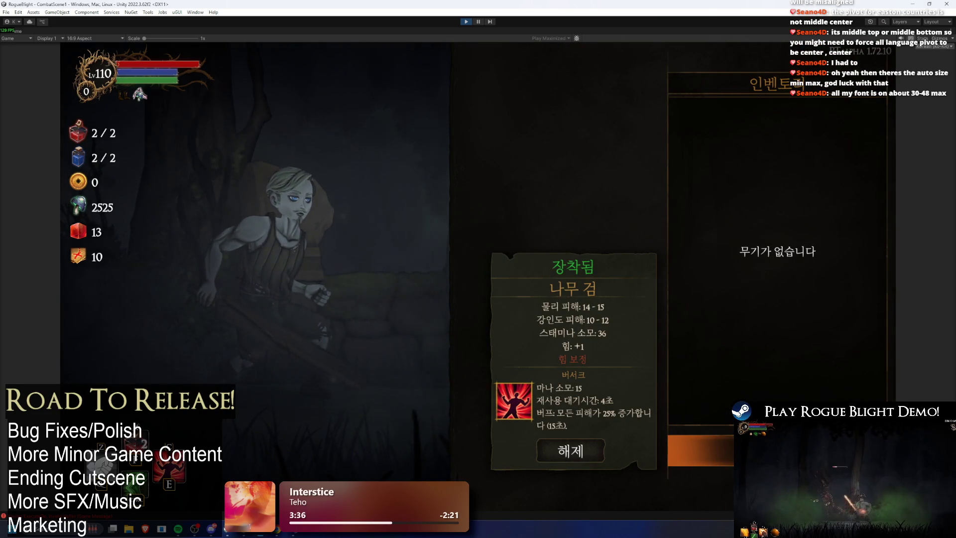
key(Escape)
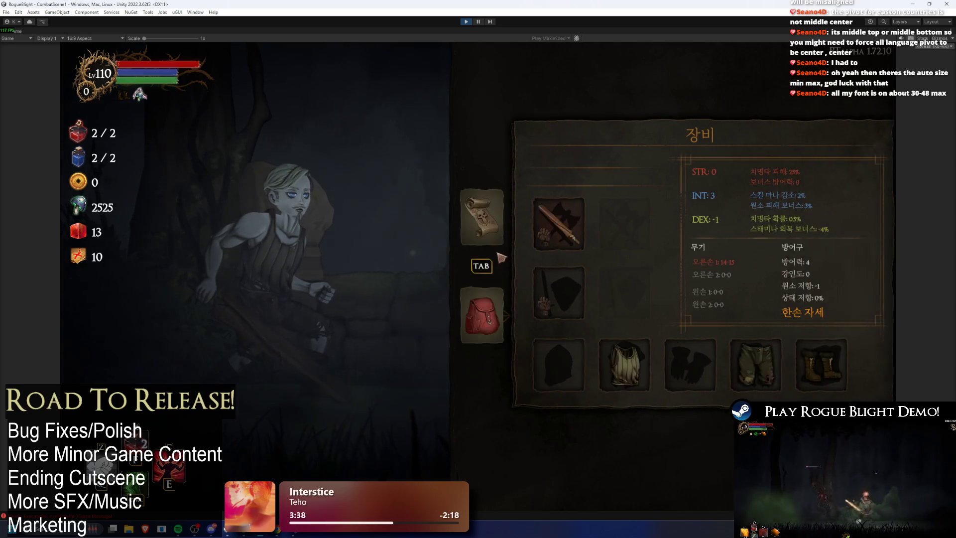
key(Tab)
key(Tab)
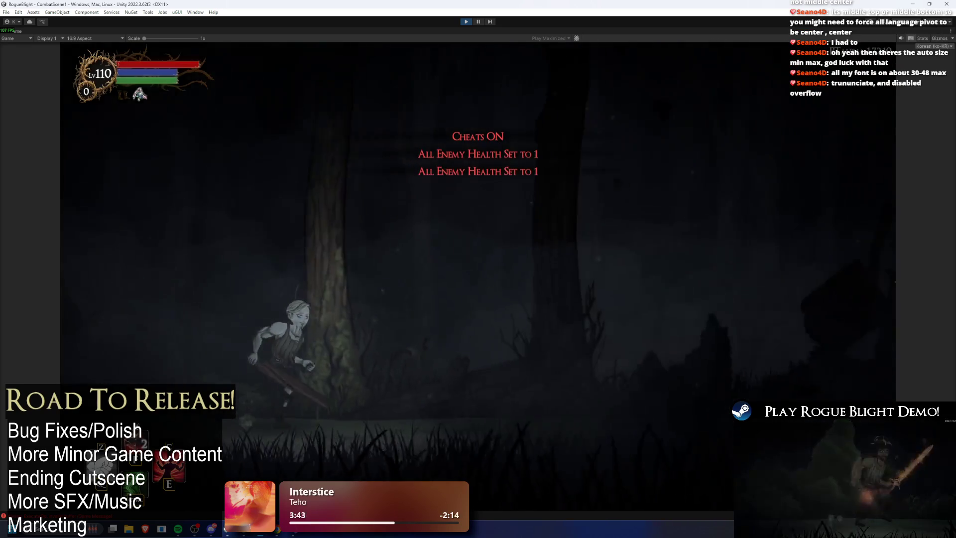
Defeat the enemy, take all loot (gold 21, fungi 2527), inspect the 나무 검, and pause.
key(d)
click(645, 366)
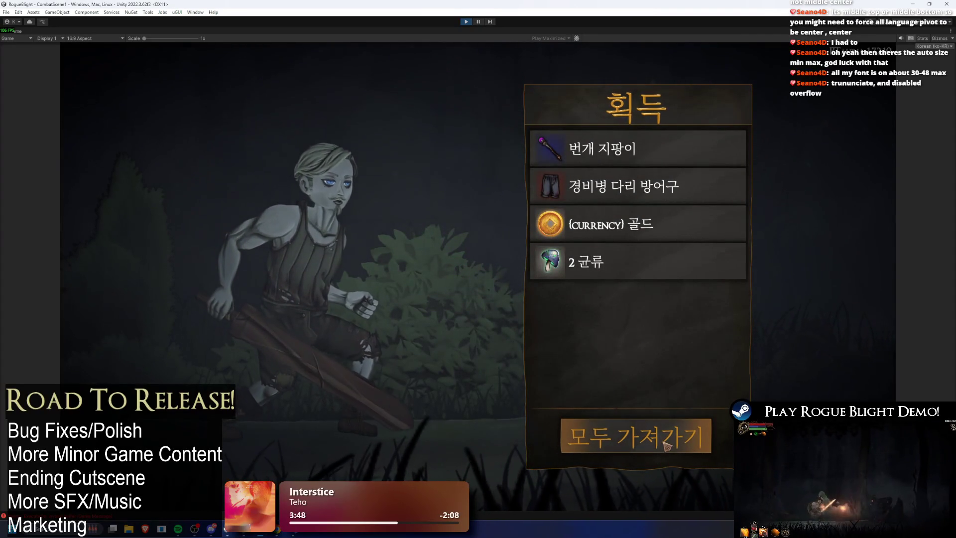
click(636, 436)
key(Tab)
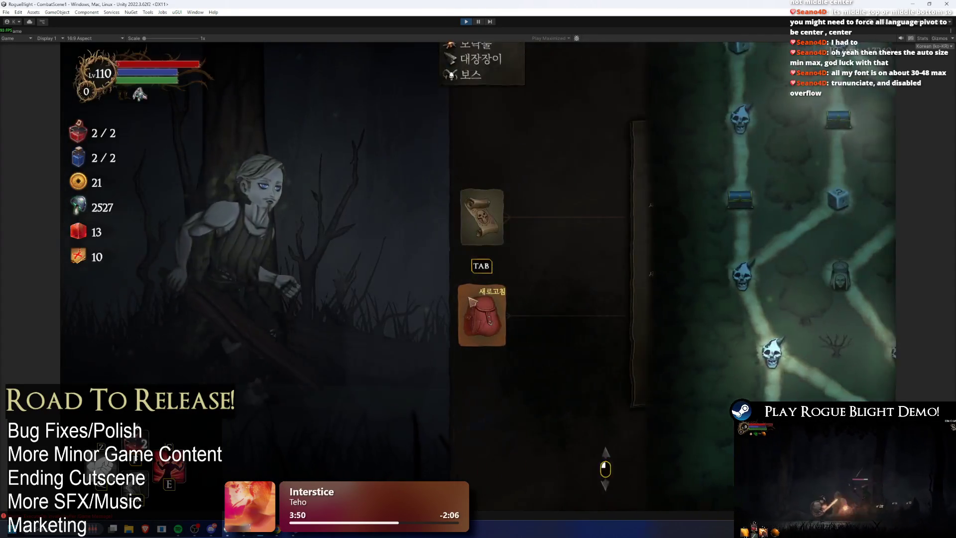
click(577, 226)
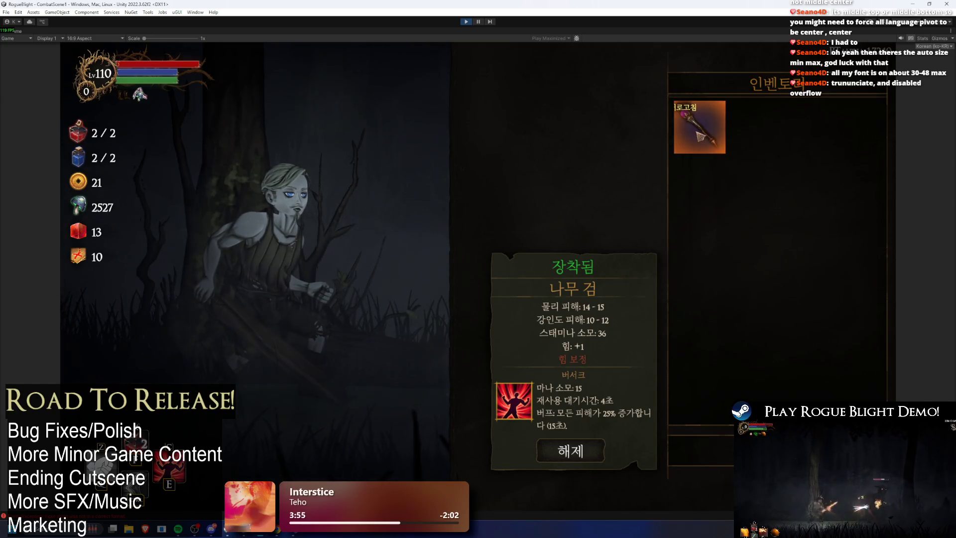
click(466, 23)
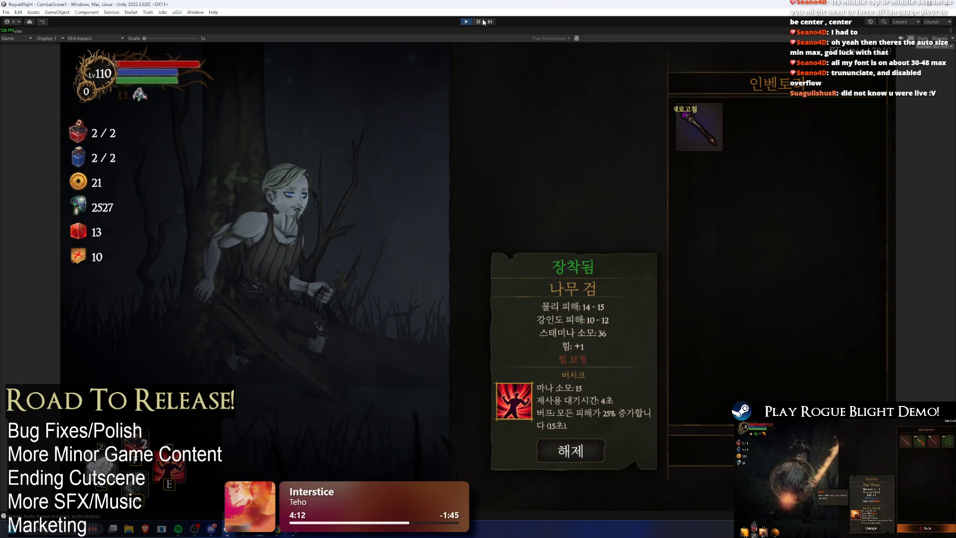
Swap the right-hand weapon between 번개 지팡이 and 나무 검 in the equipment panel.
key(Tab)
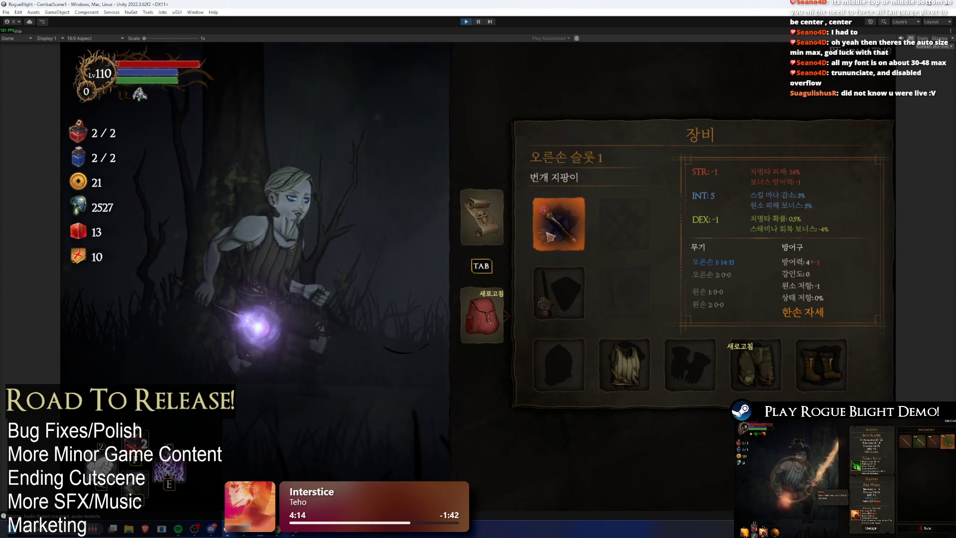
click(548, 234)
click(869, 160)
click(556, 234)
key(Escape)
Compare 경비병 다리 방어구 against the equipped 낡은 반바지 in the leg slot.
click(763, 370)
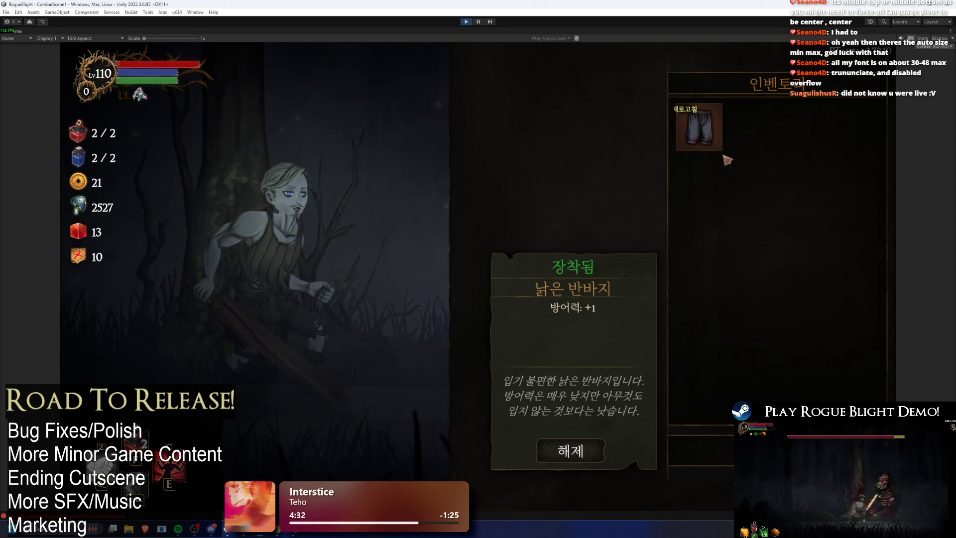
mouse_move(707, 134)
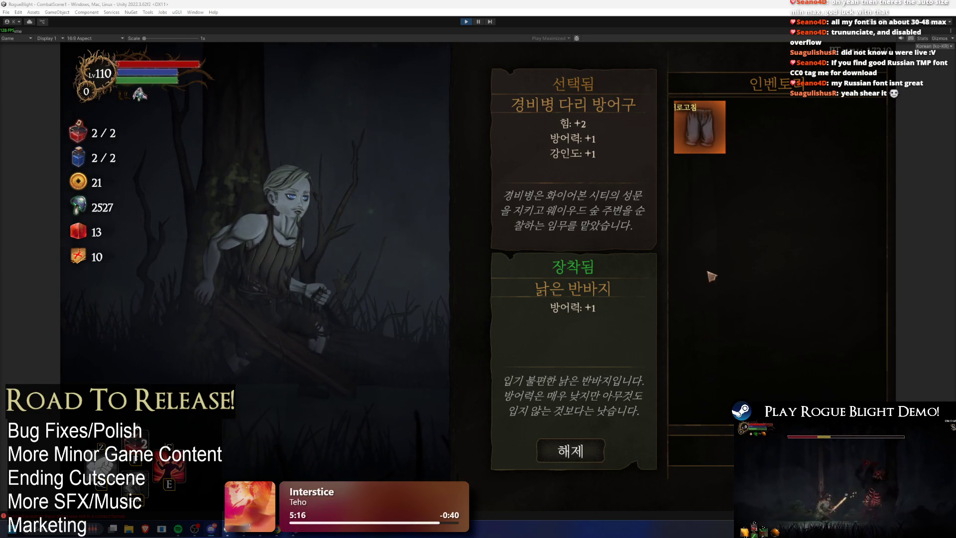
key(alt+Tab)
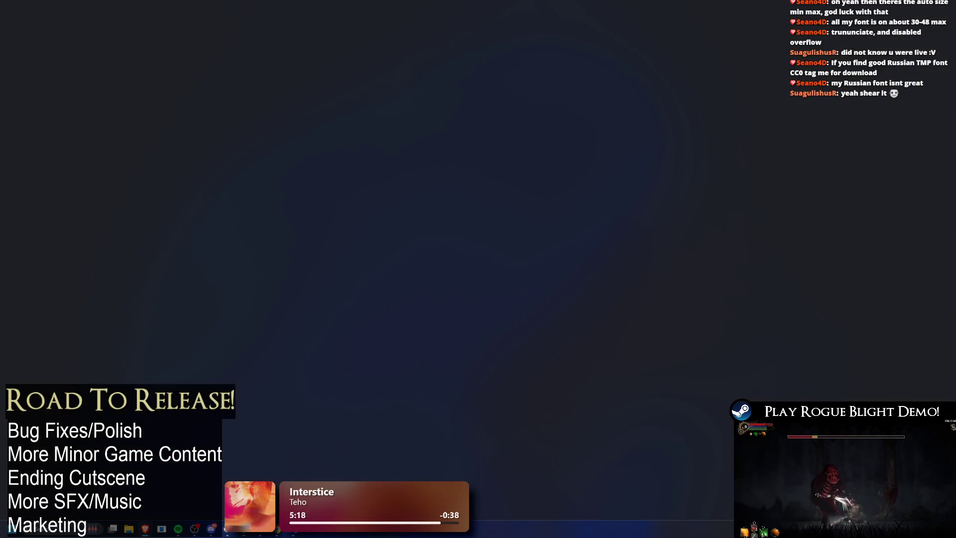
Zoom the Colored_monster.png image in Brave to 200%, then return to the Unity game.
ctrl+scroll(554, 296, up, 4)
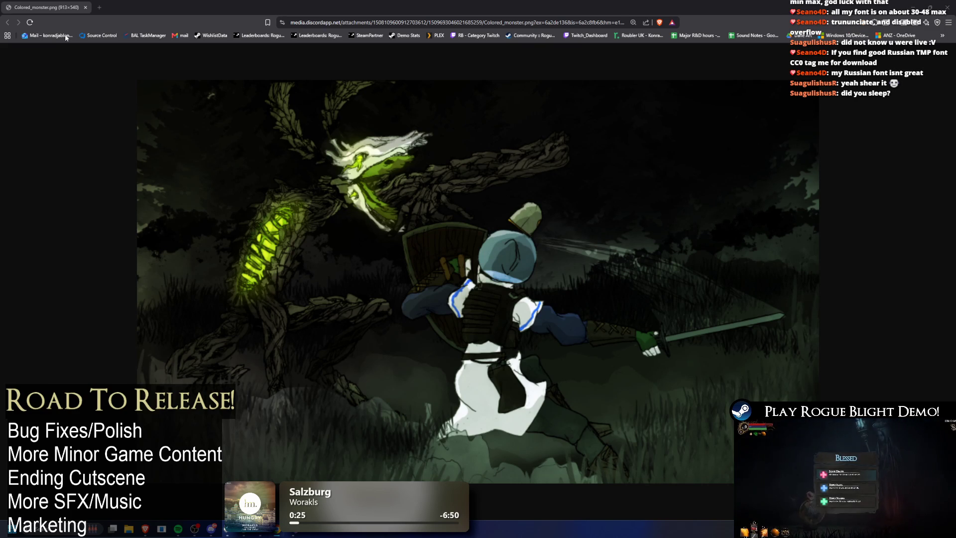
key(alt+Tab)
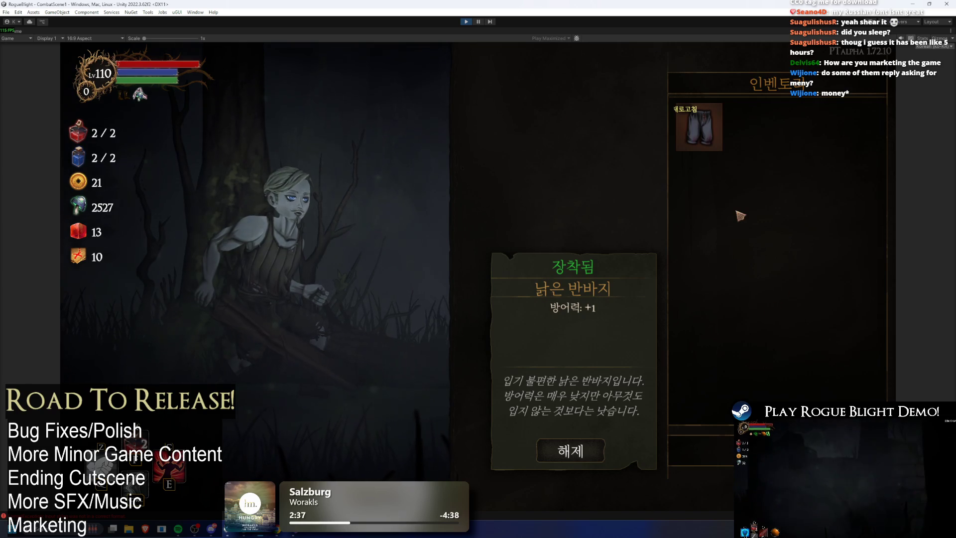
Compare the Korean 경비병 다리 방어구 leg armour with the equipped 낡은 반바지, then pause the game.
click(700, 127)
click(750, 225)
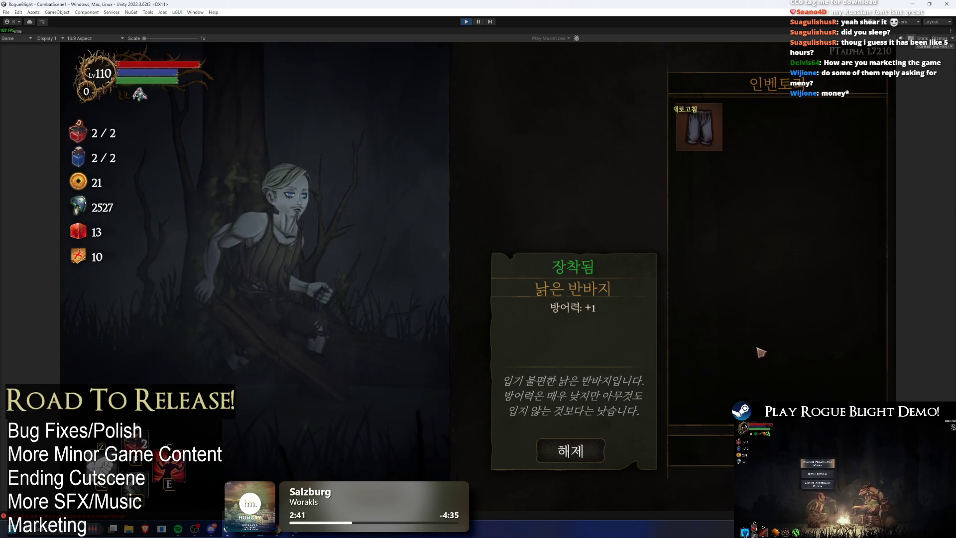
click(717, 146)
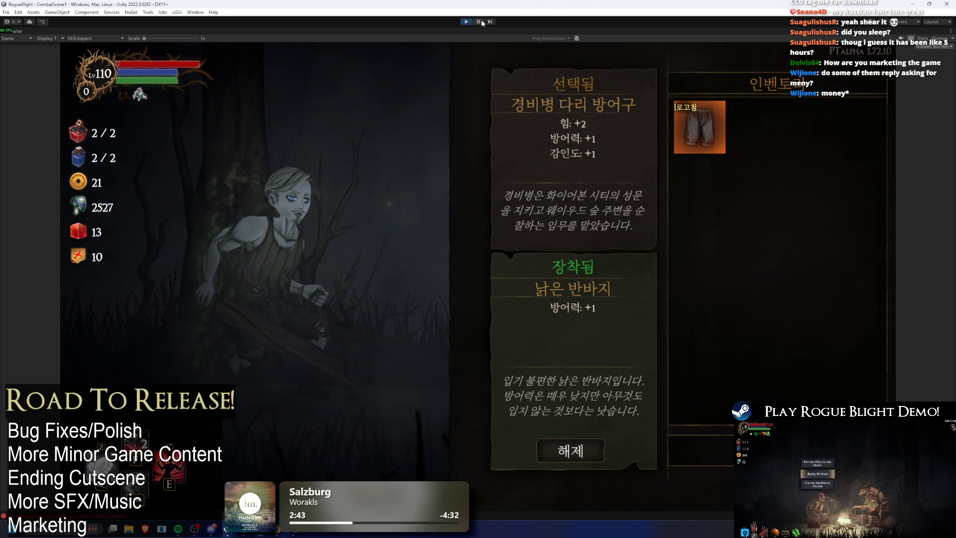
click(478, 21)
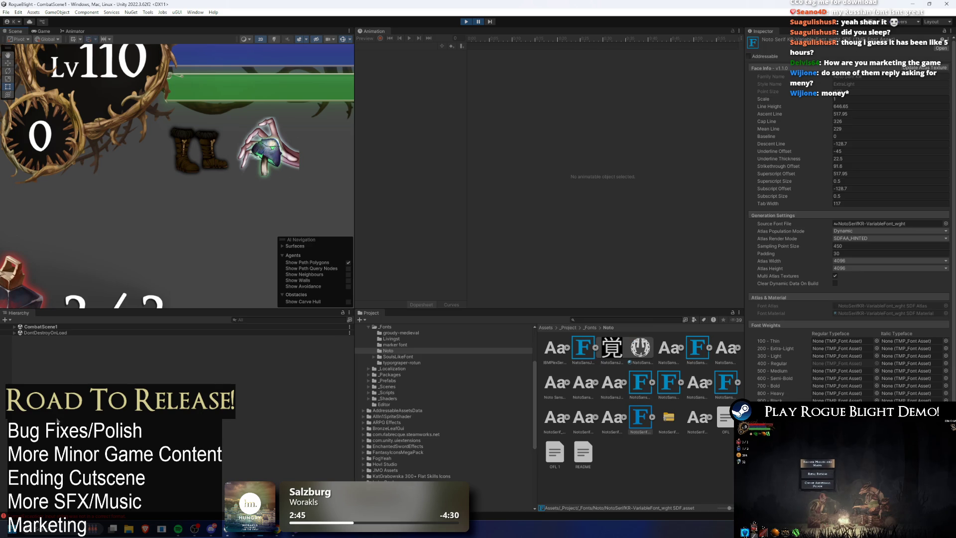
Find and select RewardBtn via a 'reward' Hierarchy search, then filter the Hierarchy for inventory buttons.
click(253, 319)
text(reward)
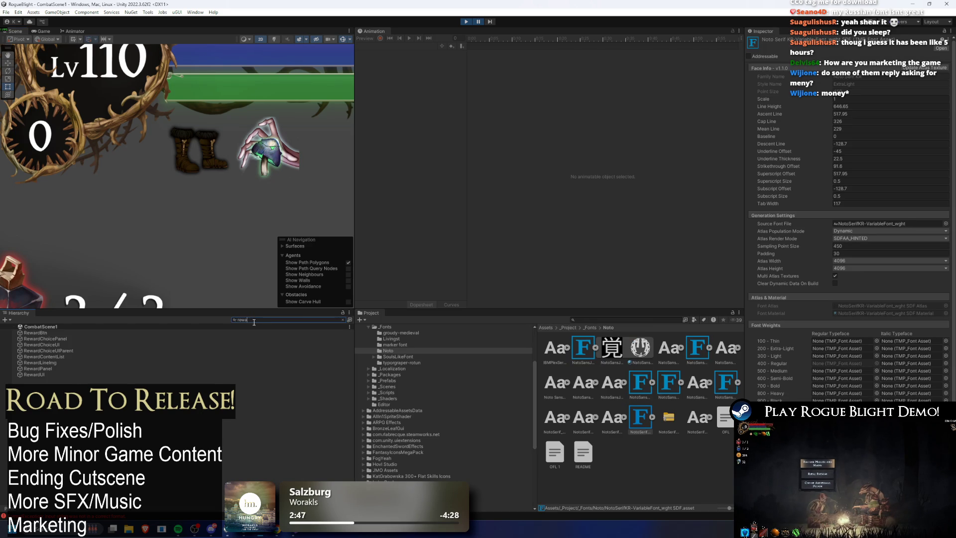
click(100, 332)
double_click(244, 320)
key(BackSpace)
click(272, 437)
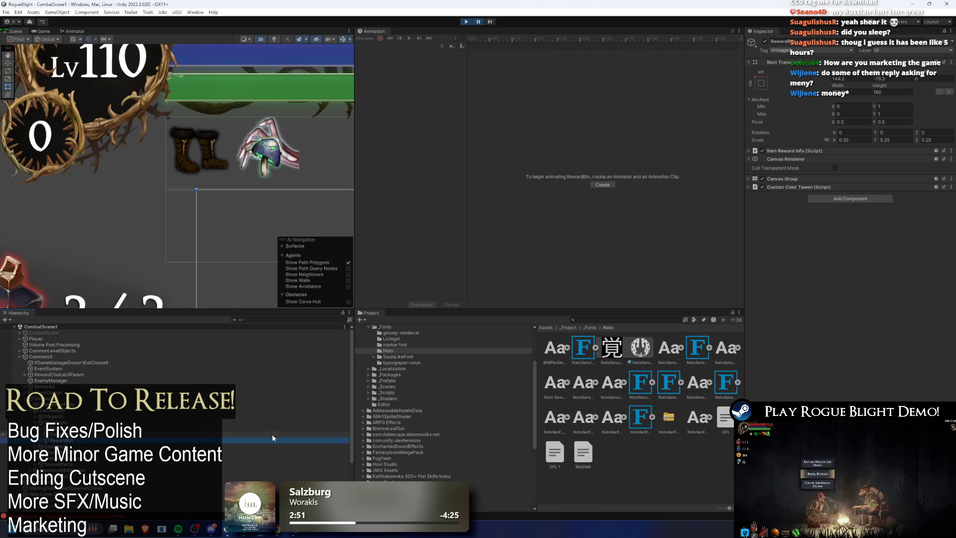
click(260, 320)
text(en btn)
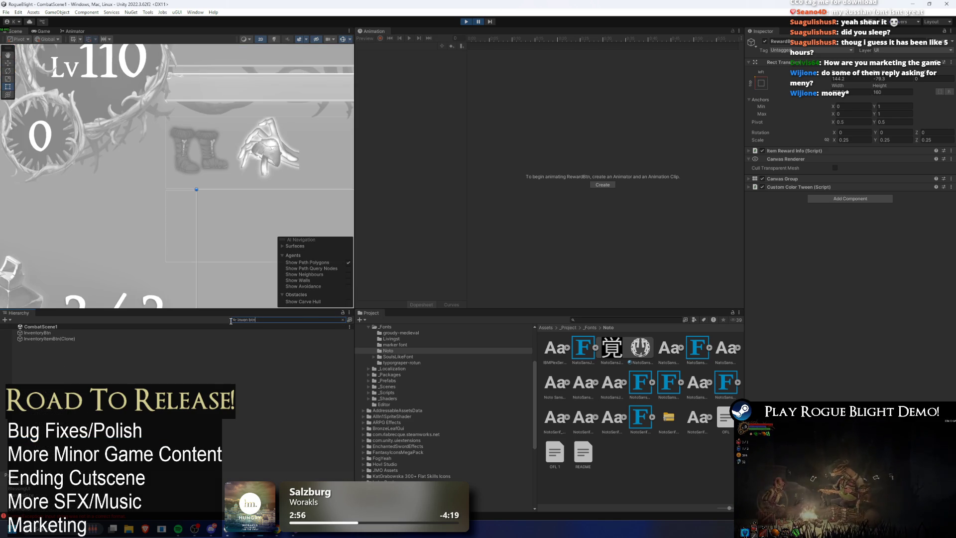
Select InventoryItemBtn(Clone) and search the Project assets for 'inventory item btn'.
click(237, 339)
click(275, 321)
click(640, 323)
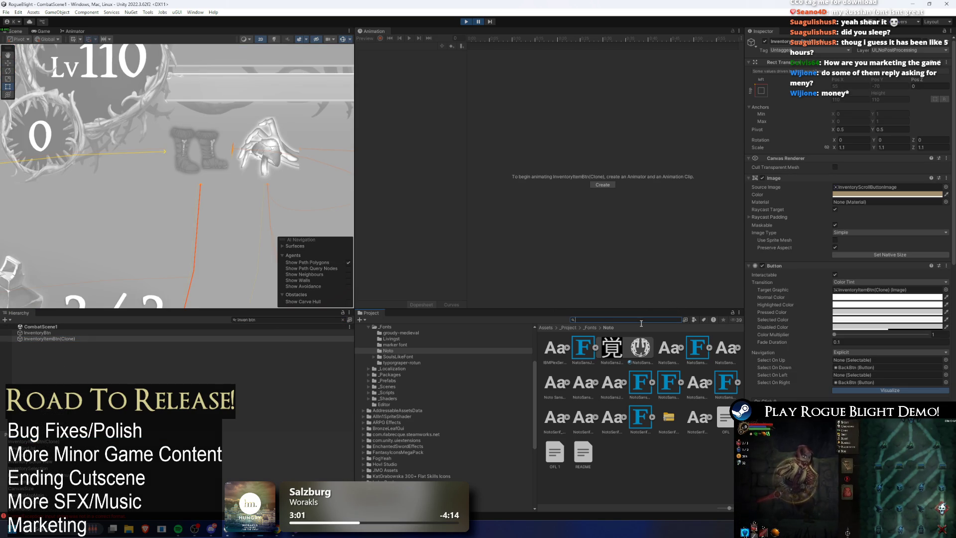
text(inventory item)
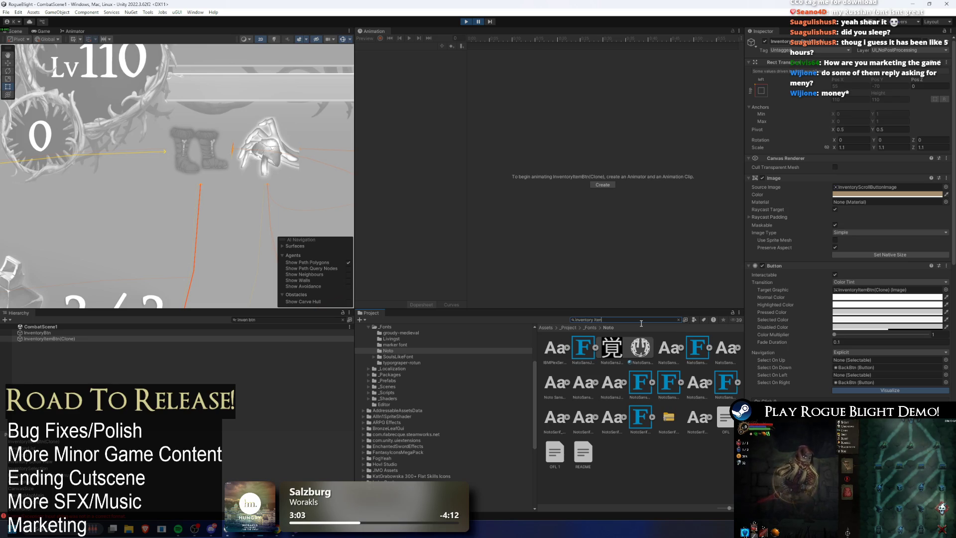
text( btn)
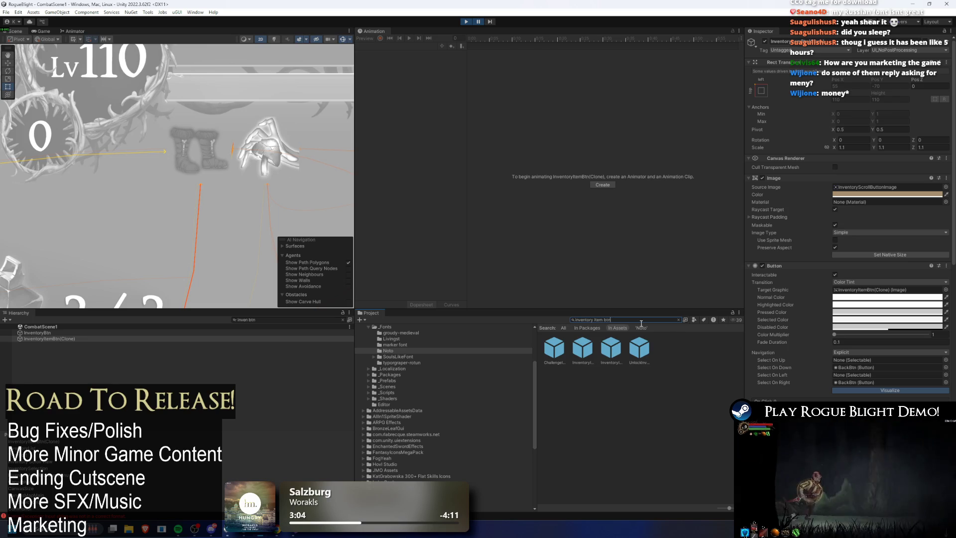
Look at InventoryItemBlacksmithBtn, then show the 110×110 InventoryItemBtn prefab in the Inspector.
click(582, 348)
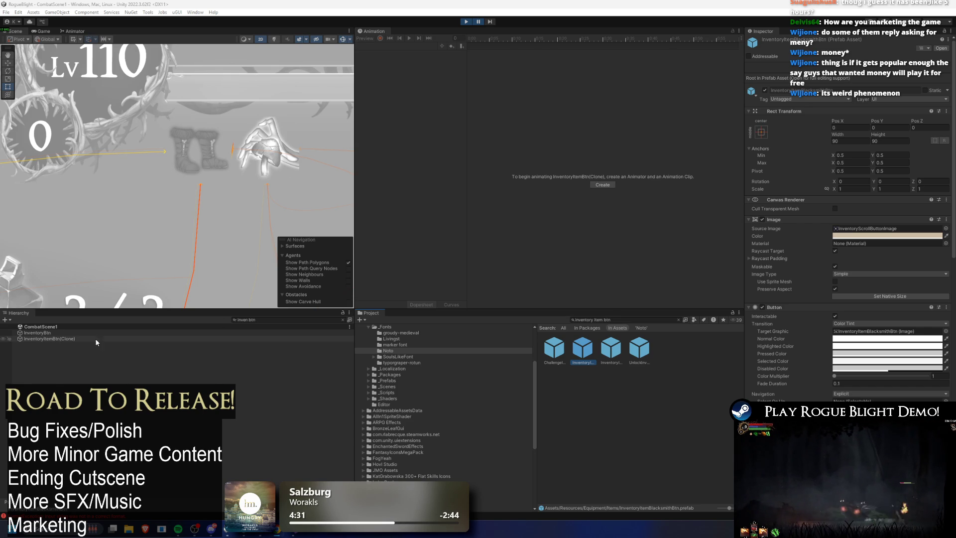
click(611, 347)
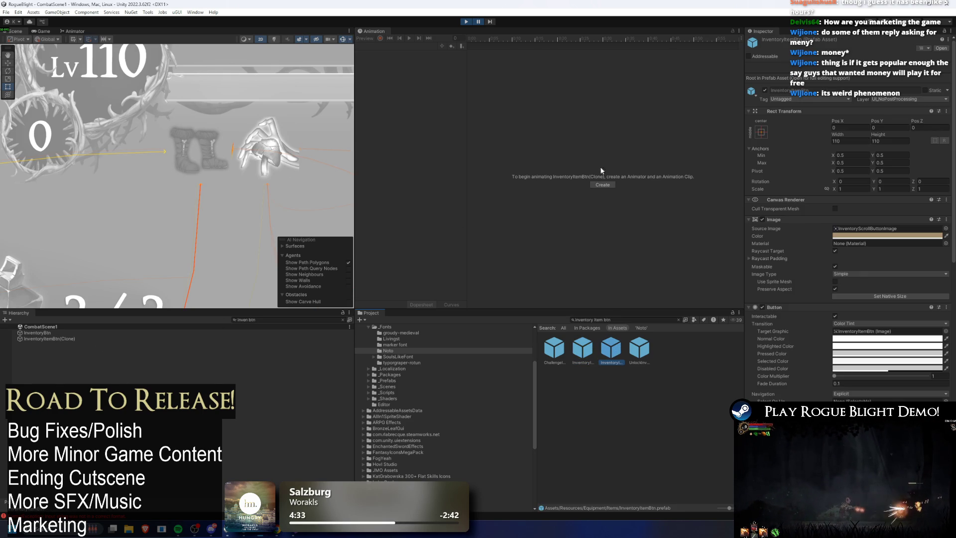
Stop Play mode and open the InventoryItemBtn prefab for editing.
click(505, 45)
key(ctrl+p)
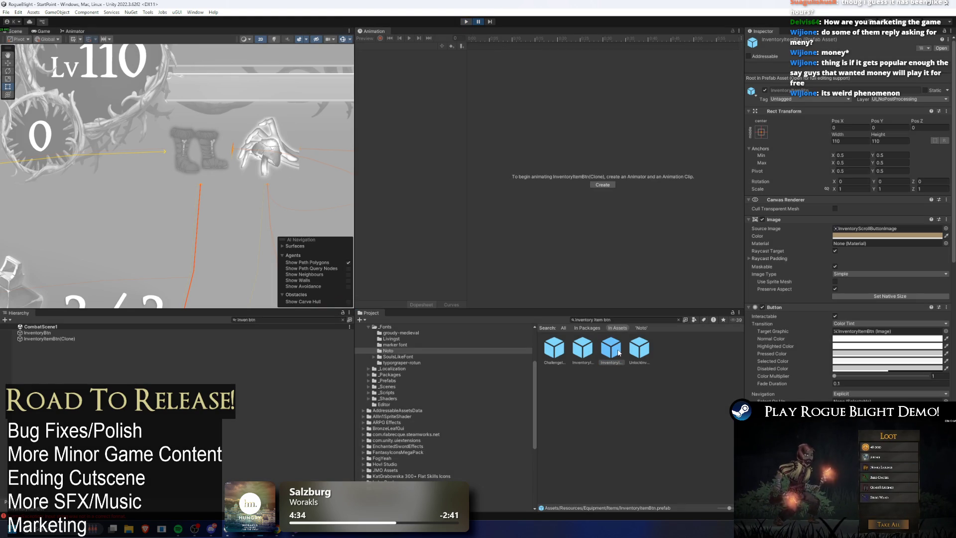
double_click(618, 353)
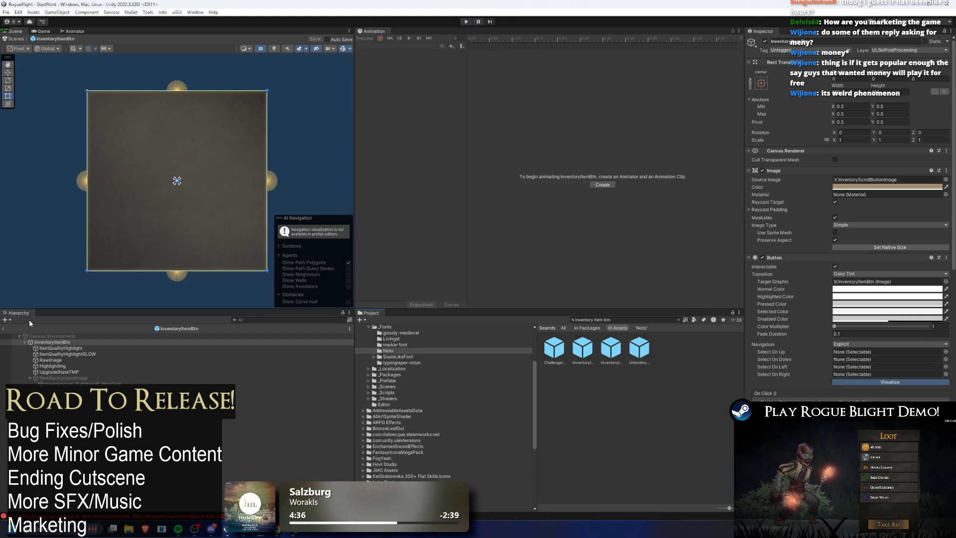
Enable the NewBackgroundImage NEW badge background in the prefab.
click(52, 366)
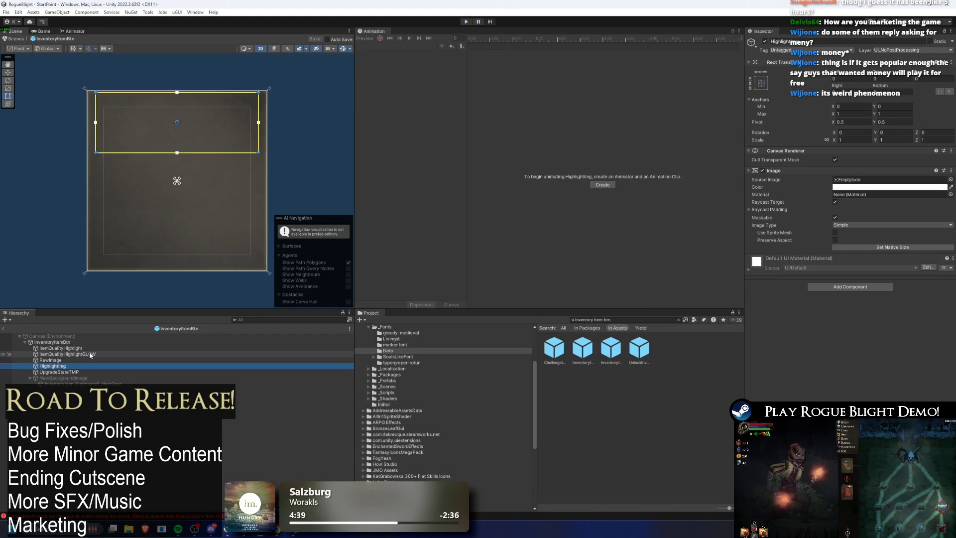
click(121, 178)
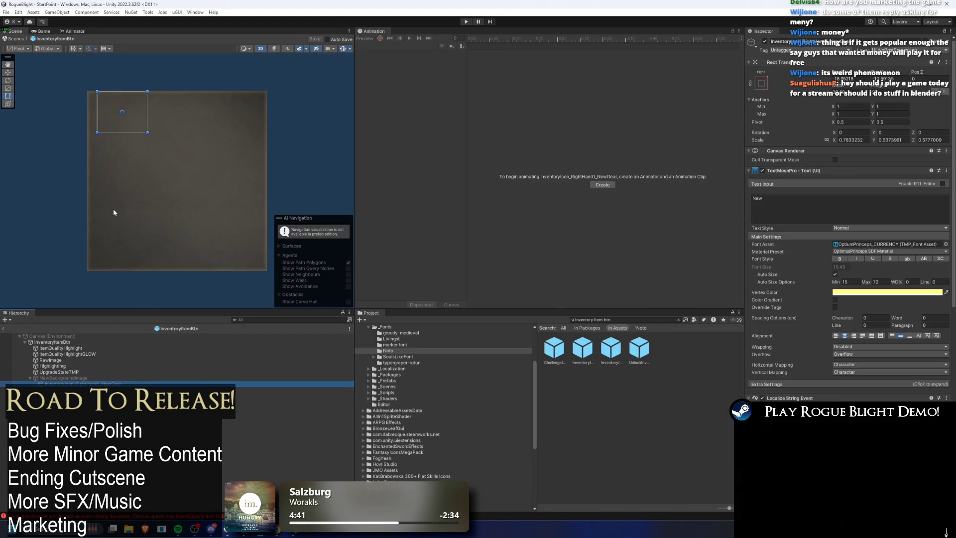
click(119, 224)
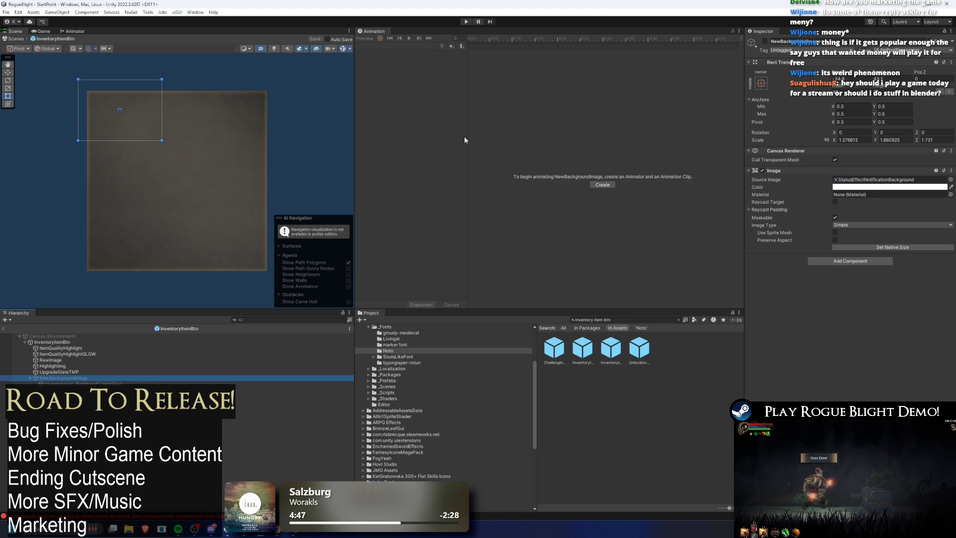
click(765, 42)
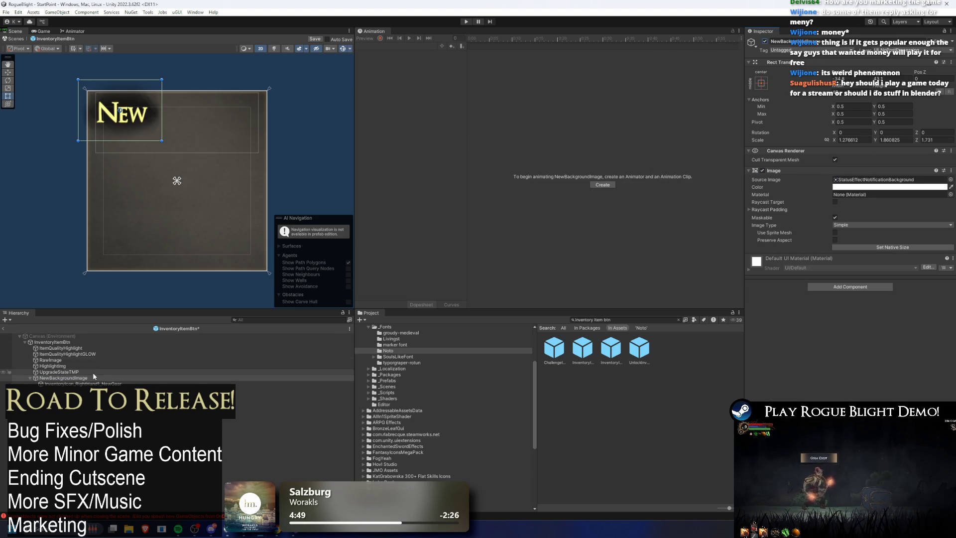
Anchor NewBackgroundImage to the top-left preset.
click(76, 384)
click(78, 379)
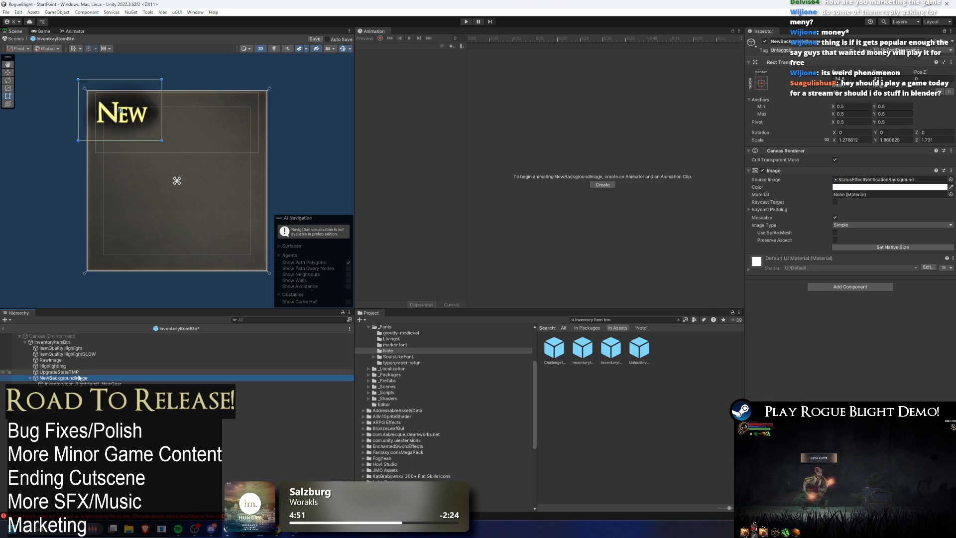
click(765, 83)
click(787, 143)
click(849, 80)
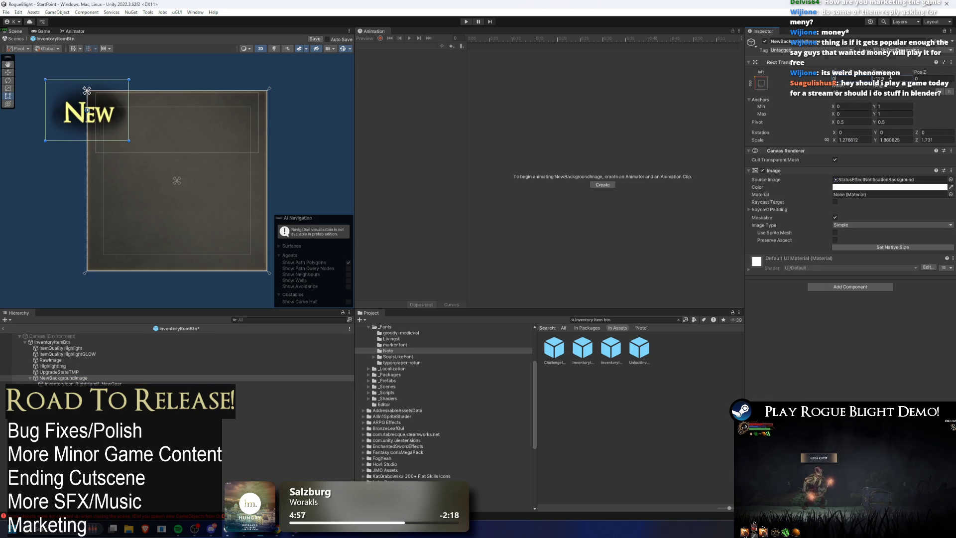
Move the NEW badge upward and set its Anchors Min to X 0, Y 1.
drag(87, 110, 87, 91)
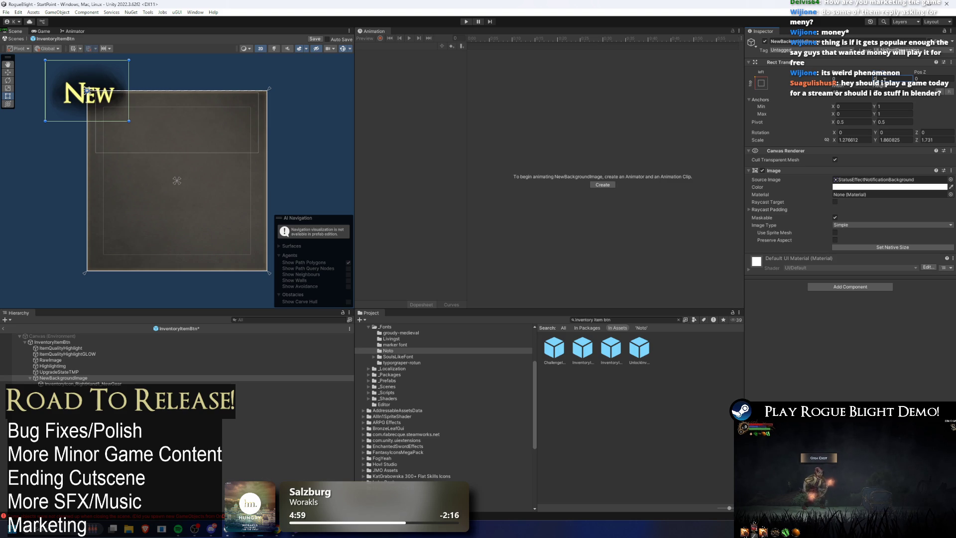
click(857, 107)
text(1)
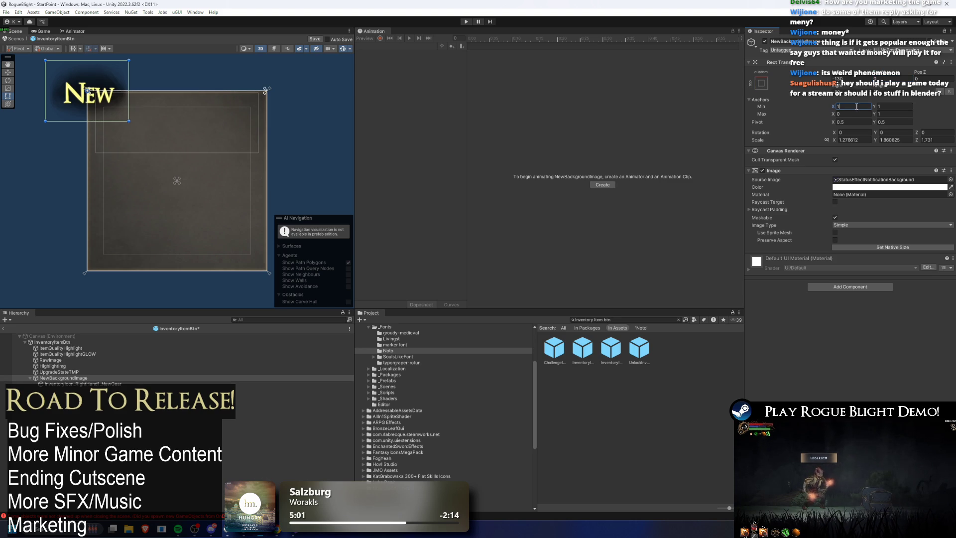
key(BackSpace)
text(0)
key(Tab)
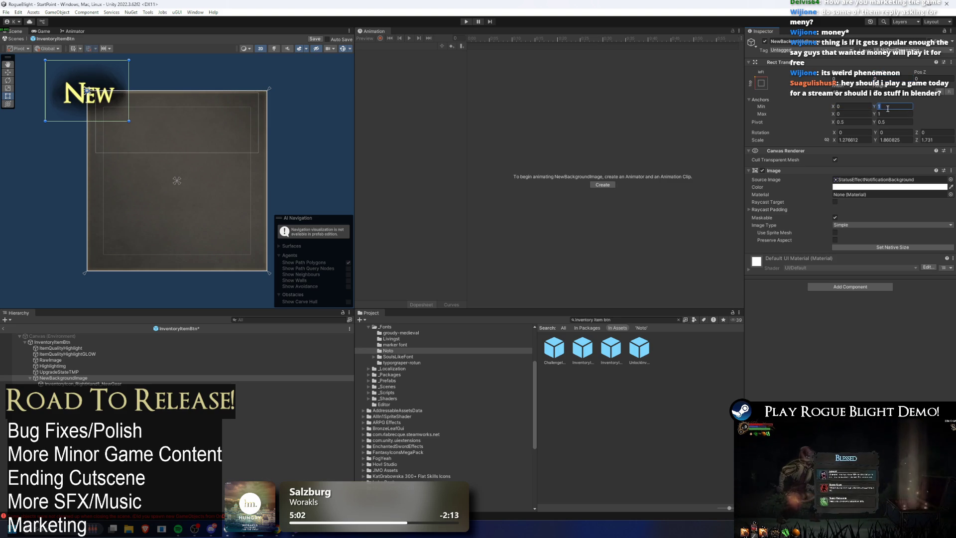
text(0)
text(1)
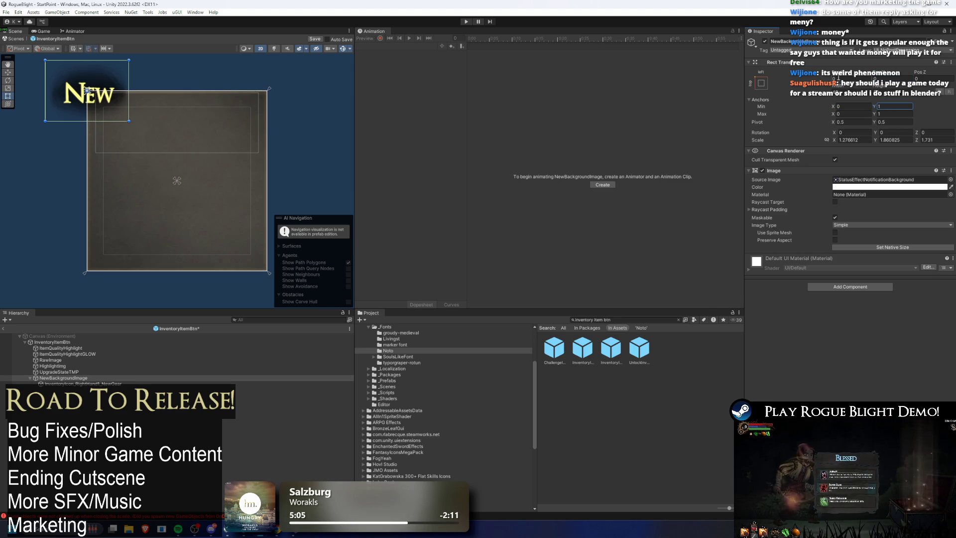
key(Return)
Shift the badge right, then undo the repositioning back to its earlier placement.
mouse_move(87, 90)
mouse_down()
mouse_move(120, 90)
mouse_move(120, 58)
mouse_up()
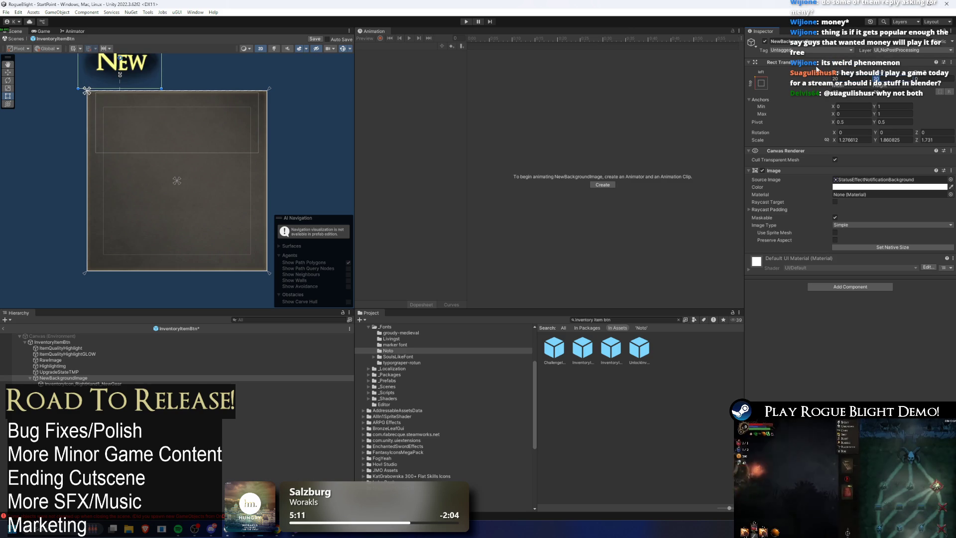
key(ctrl+z)
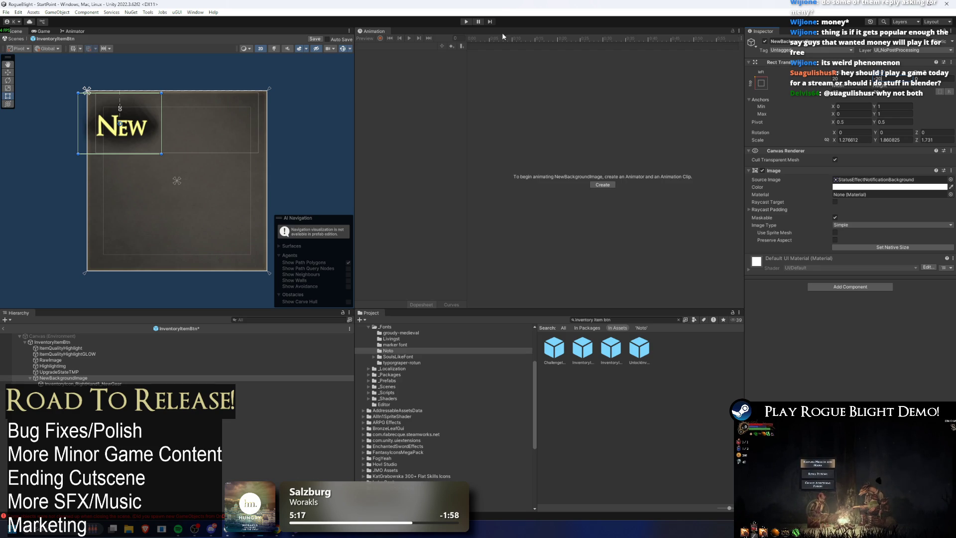
key(ctrl+z)
key(ctrl+z)
key(ctrl+z)
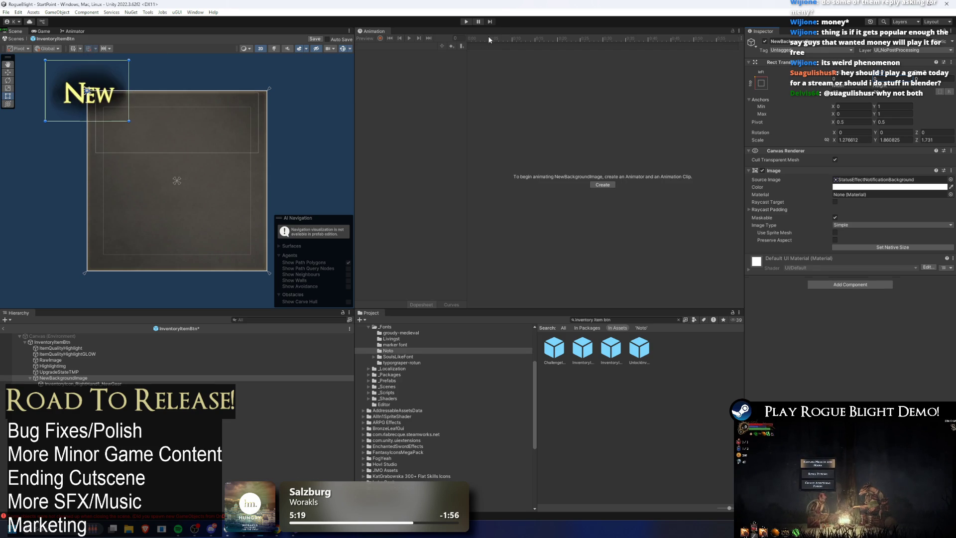
key(ctrl+z)
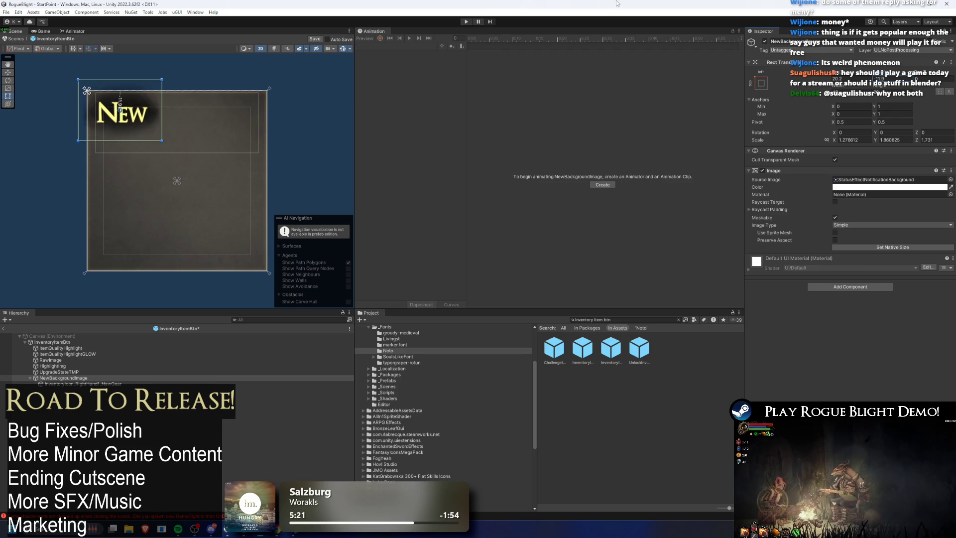
key(ctrl+z)
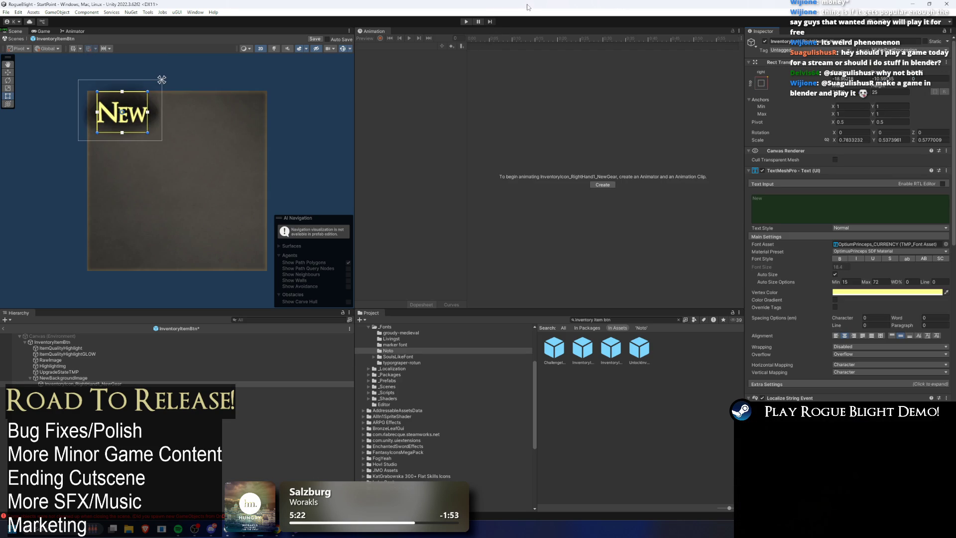
key(ctrl+z)
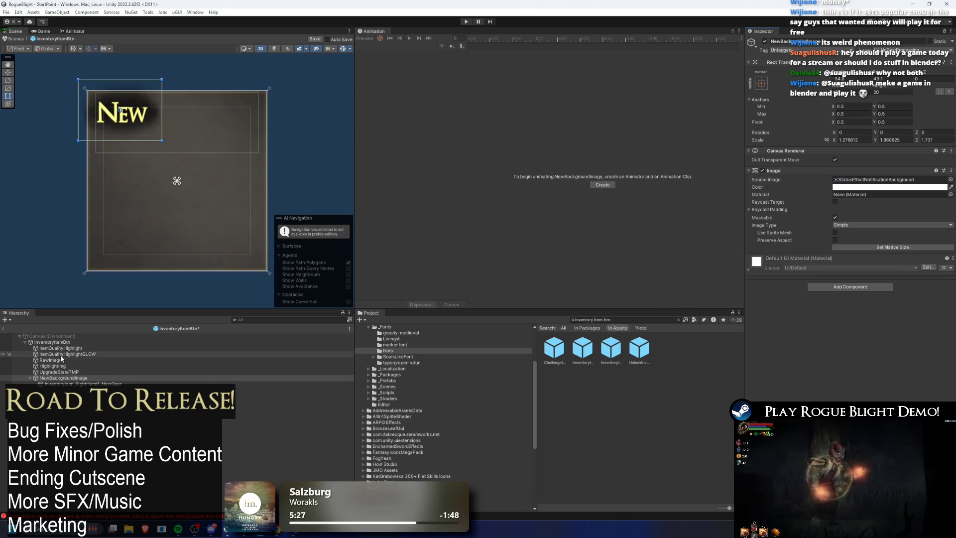
Anchor the NEW label top-left and left-align its text, keeping middle vertical alignment.
click(99, 384)
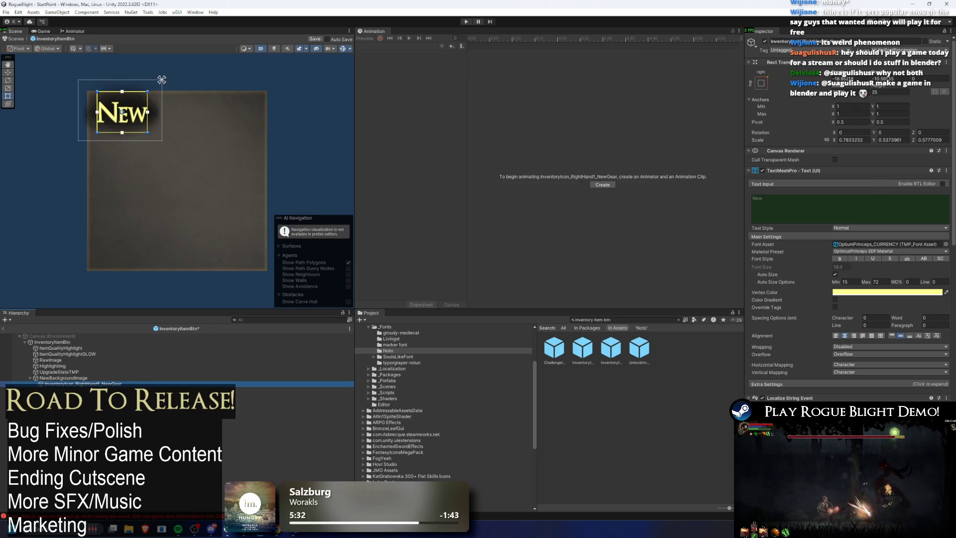
click(762, 83)
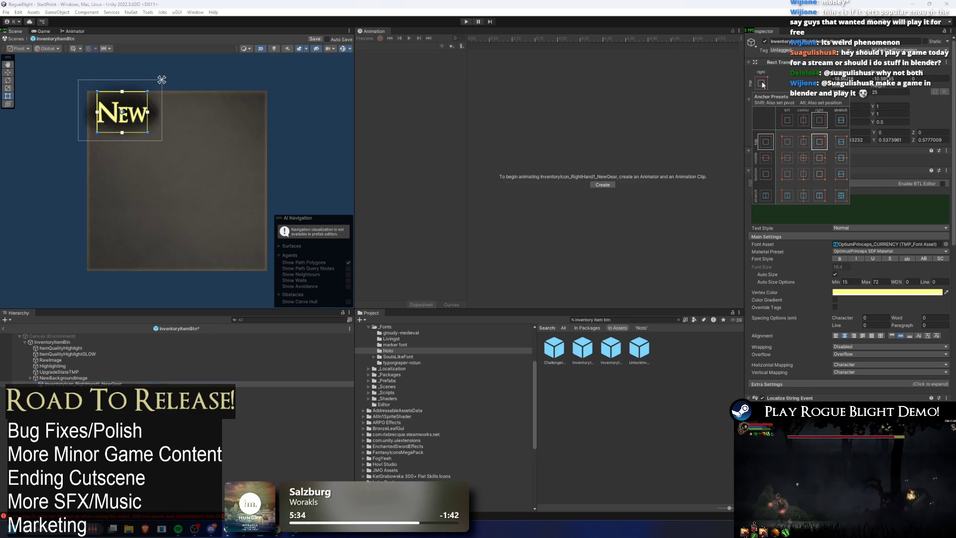
click(790, 141)
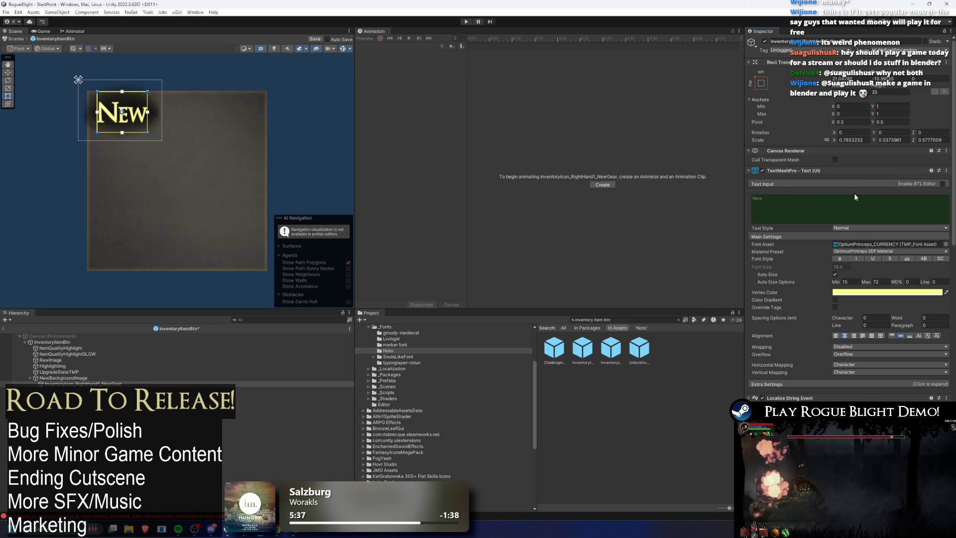
click(837, 336)
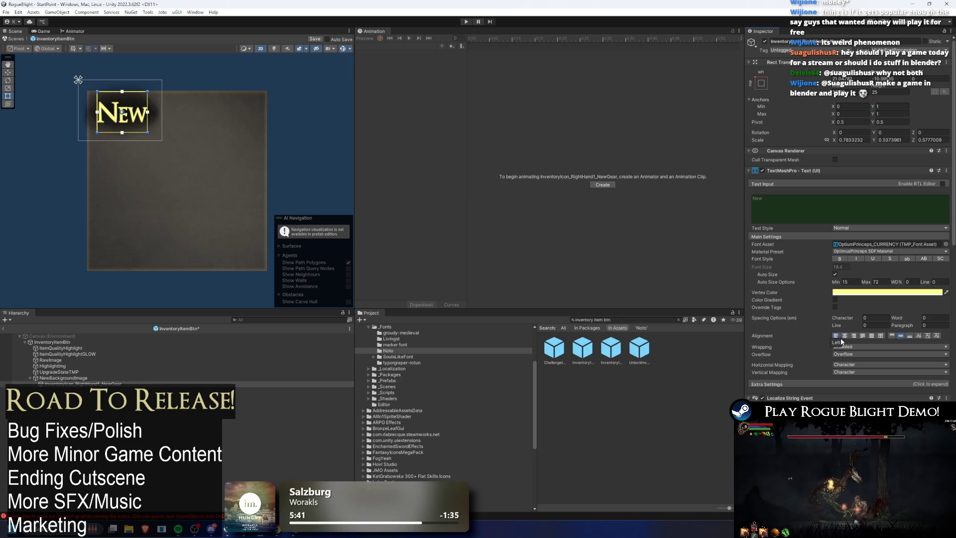
click(889, 336)
click(901, 336)
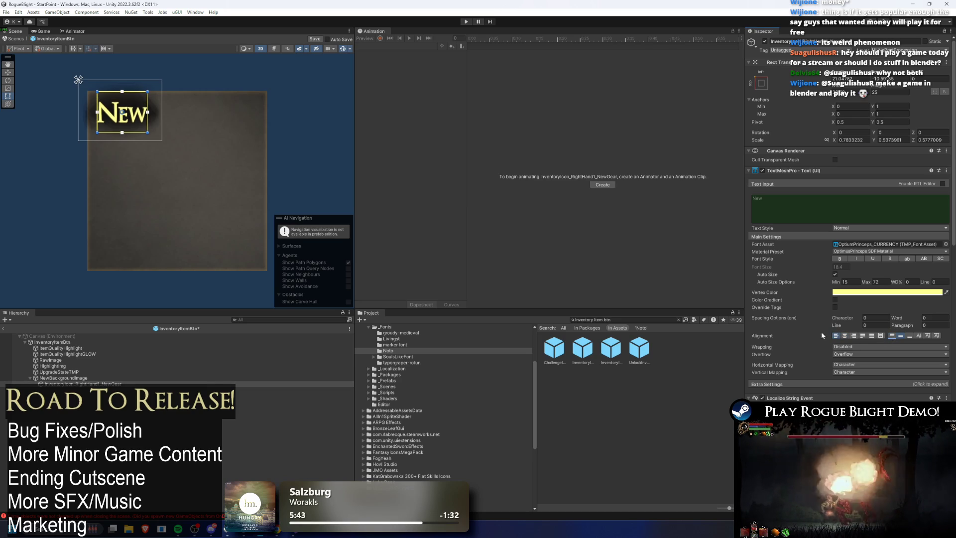
Cap the label's Auto Size Max at 18.4, widen its box to the right, and save.
scroll(788, 232, down, 5)
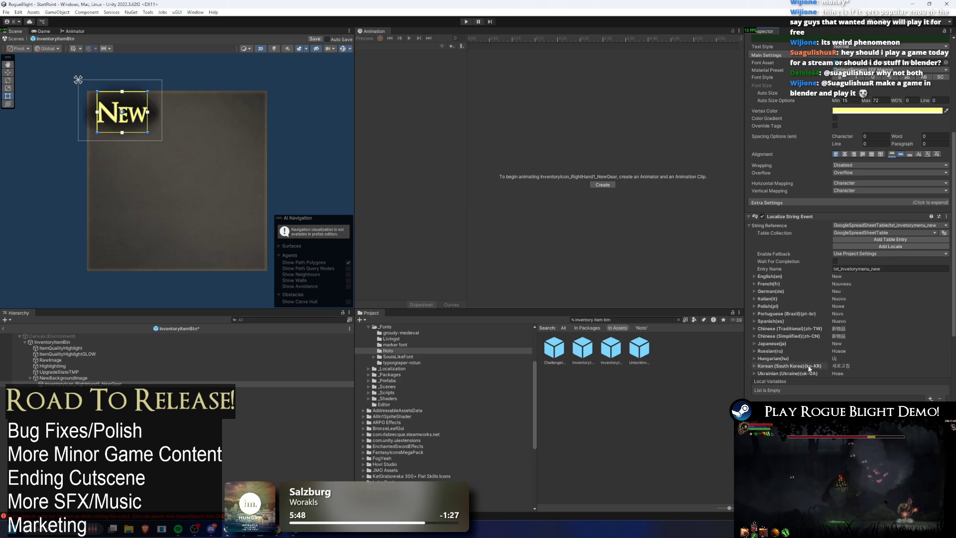
scroll(858, 320, up, 5)
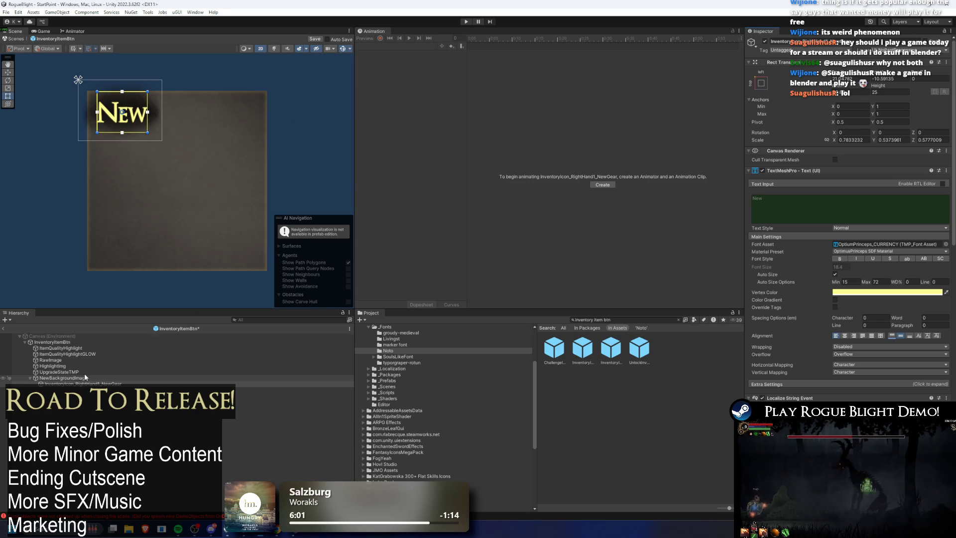
drag(150, 113, 183, 114)
key(ctrl+z)
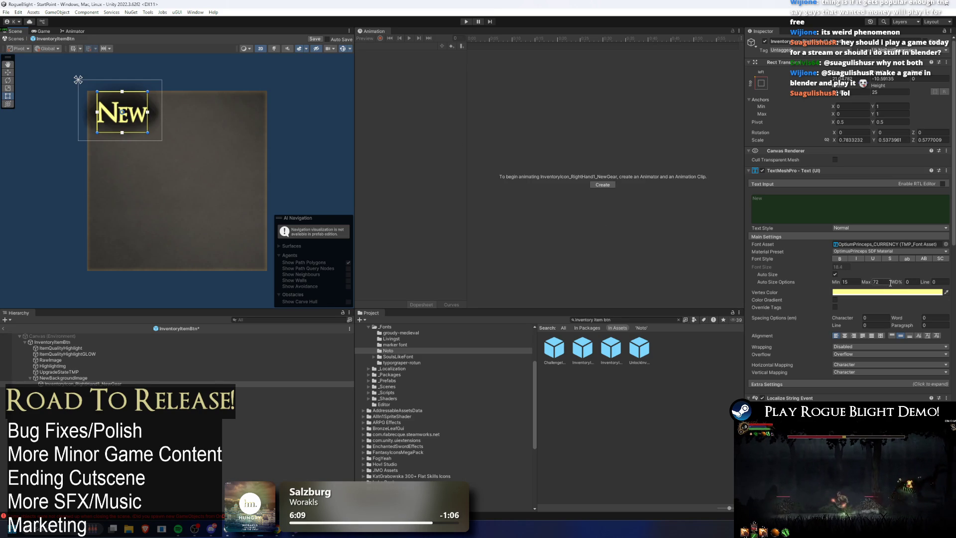
text(18)
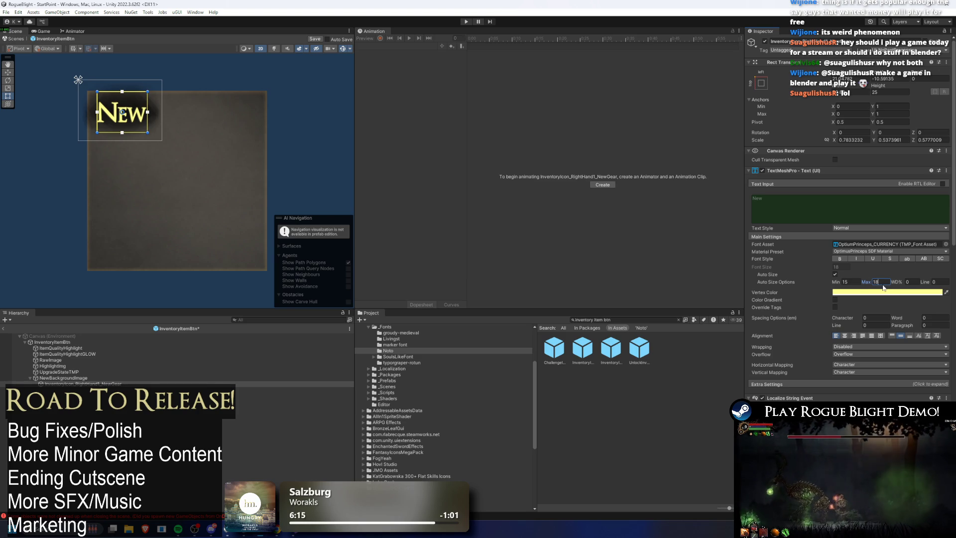
text(.4)
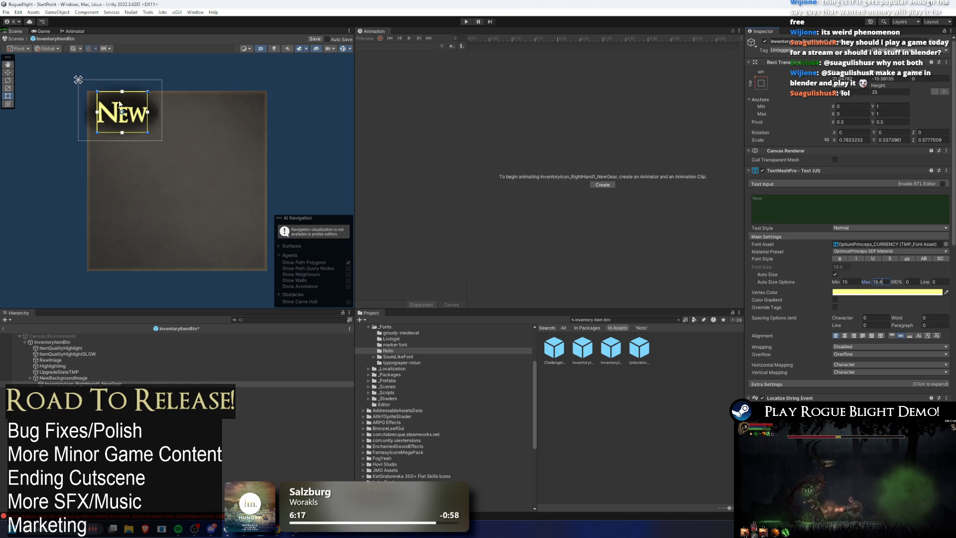
mouse_move(145, 113)
mouse_down()
mouse_move(229, 111)
mouse_move(189, 111)
mouse_up()
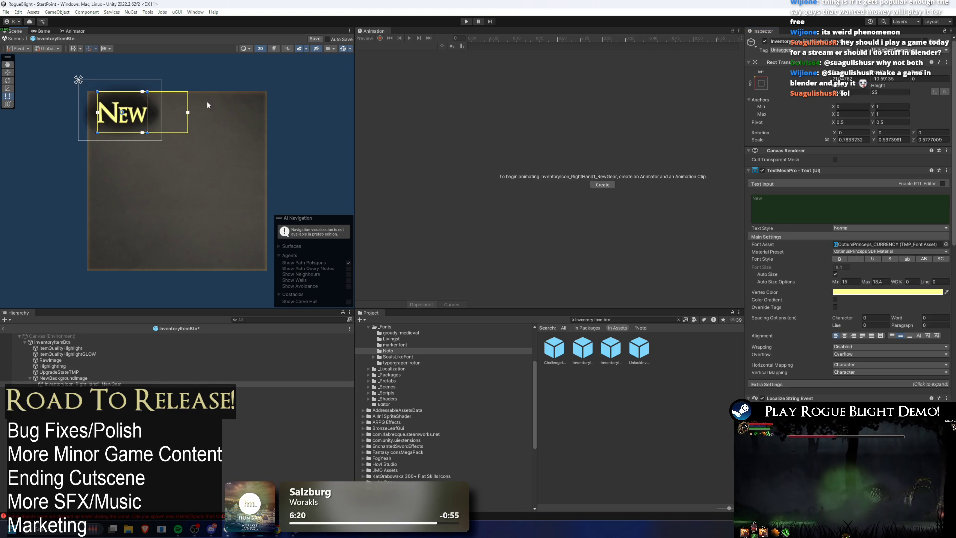
drag(186, 117, 266, 115)
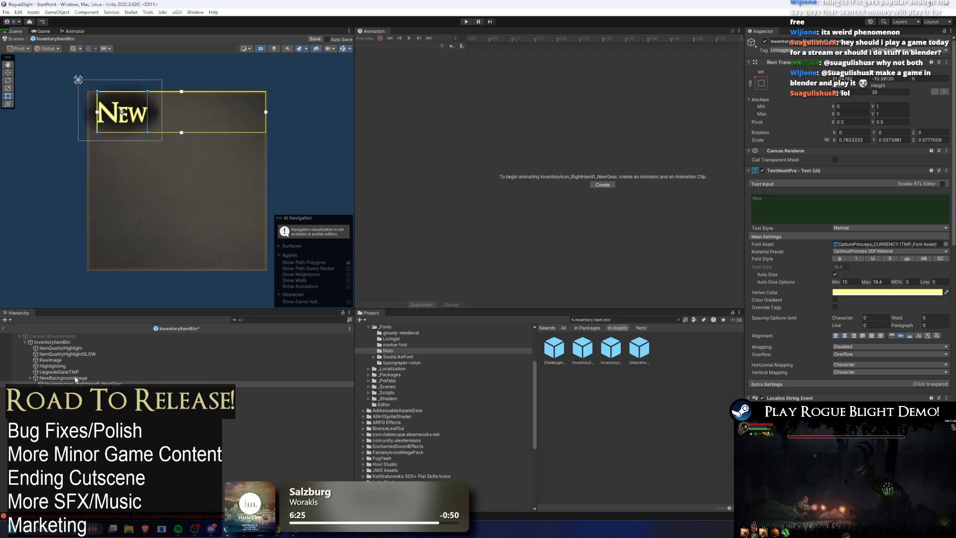
key(ctrl+s)
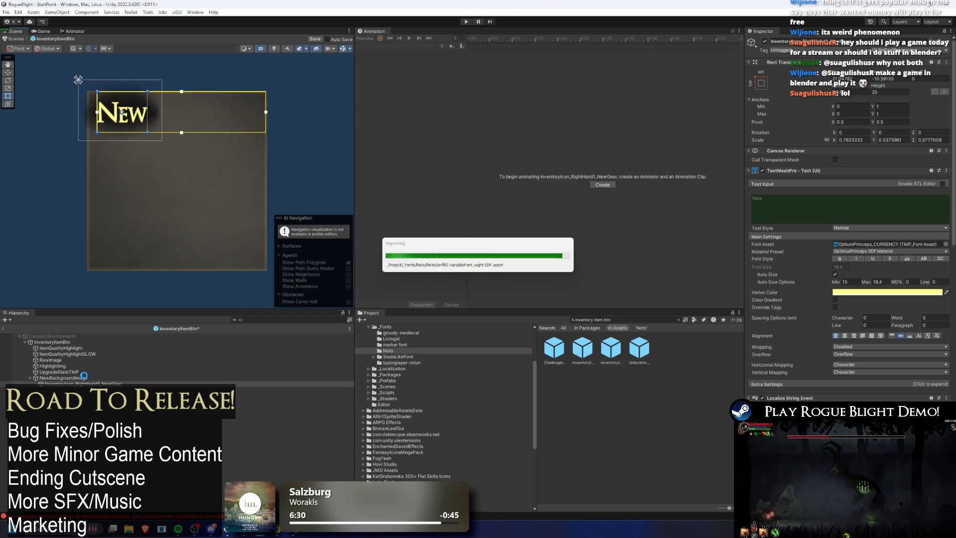
Deactivate the NewBackgroundImage object and enter Play mode.
click(103, 378)
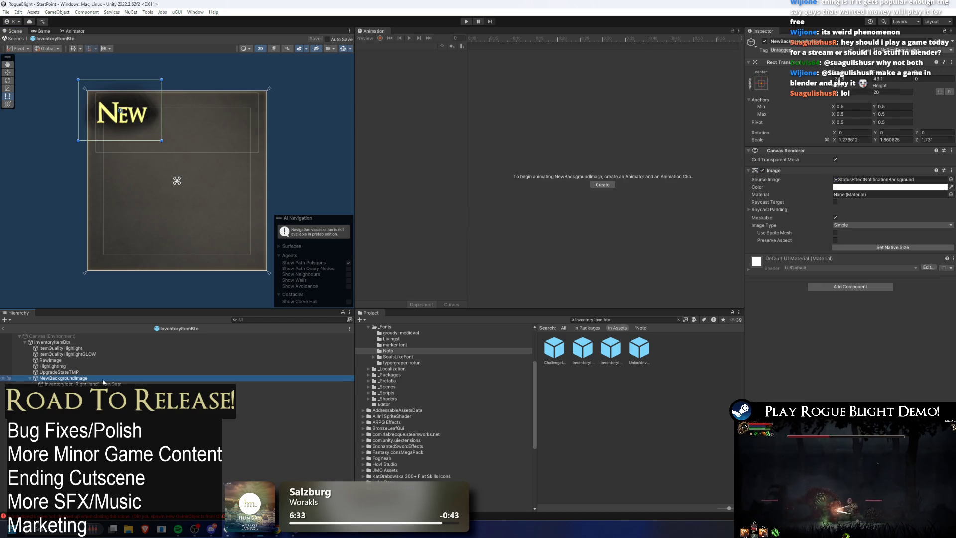
click(766, 41)
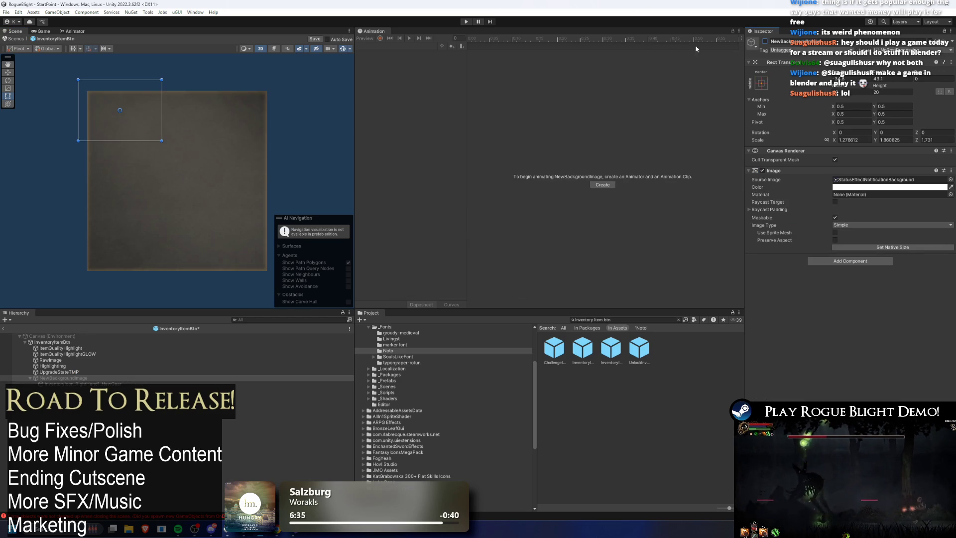
click(467, 22)
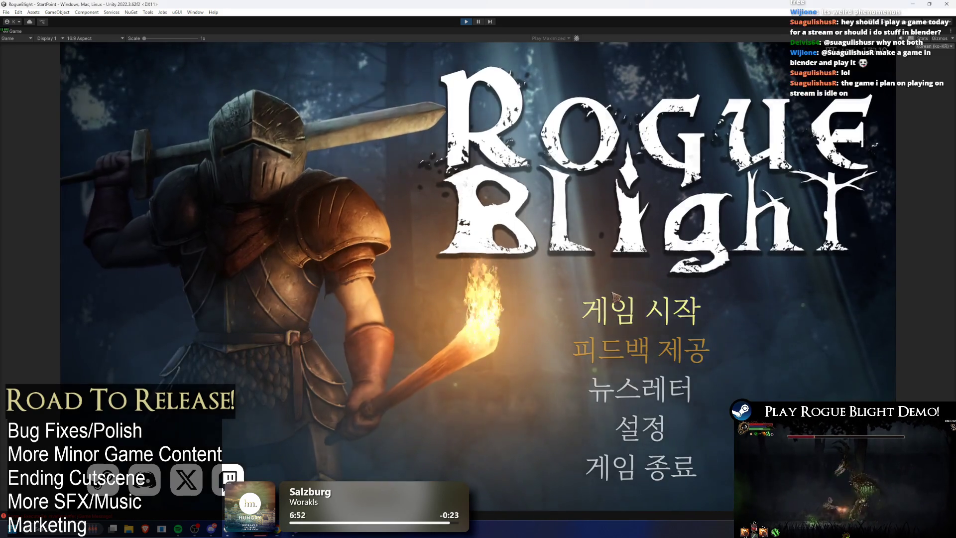
Load the existing save, check the equipped weapon, travel onward and kill an enemy for loot.
click(657, 395)
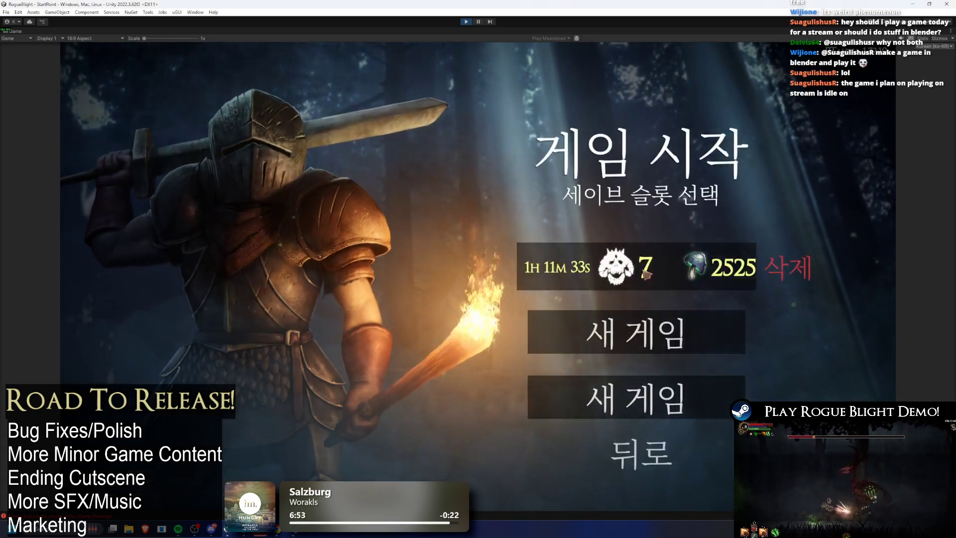
click(645, 274)
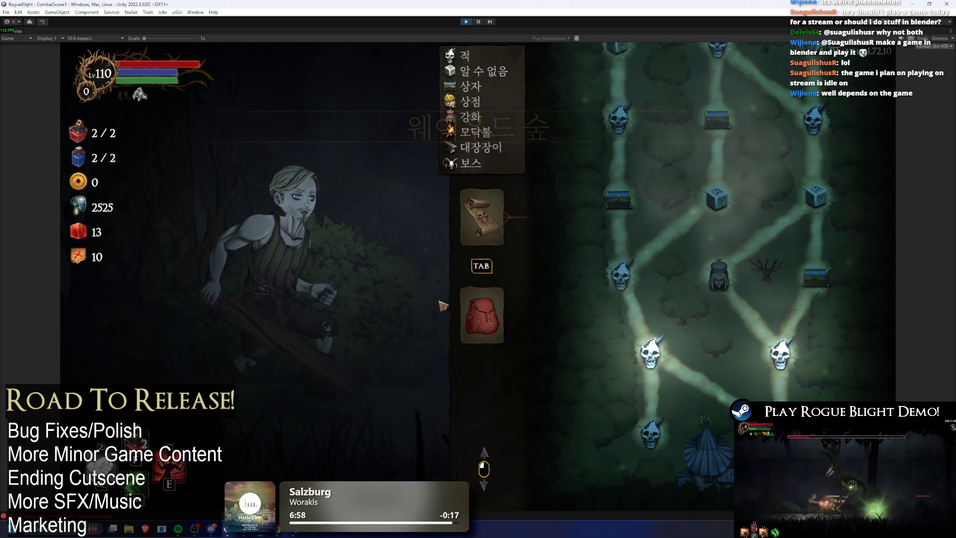
click(483, 314)
click(575, 246)
key(Escape)
click(487, 216)
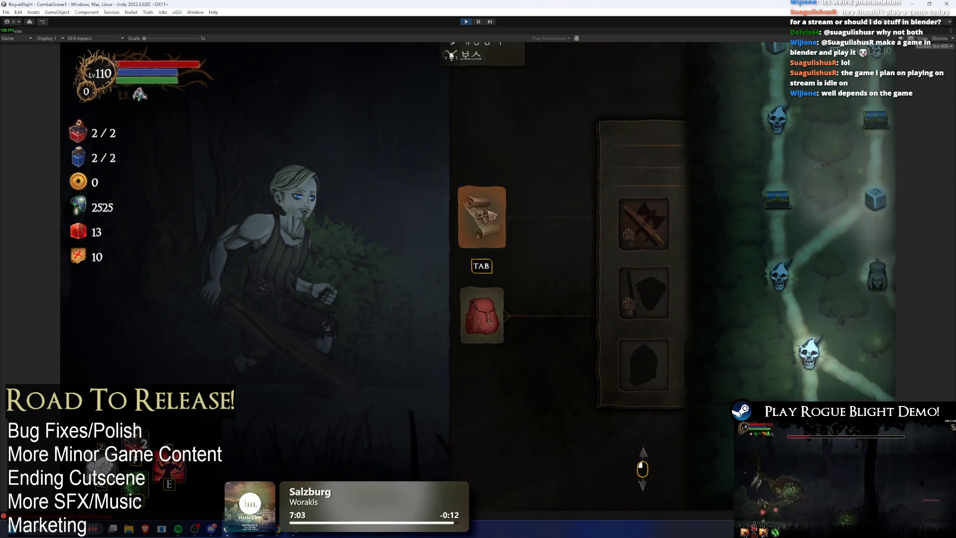
click(785, 357)
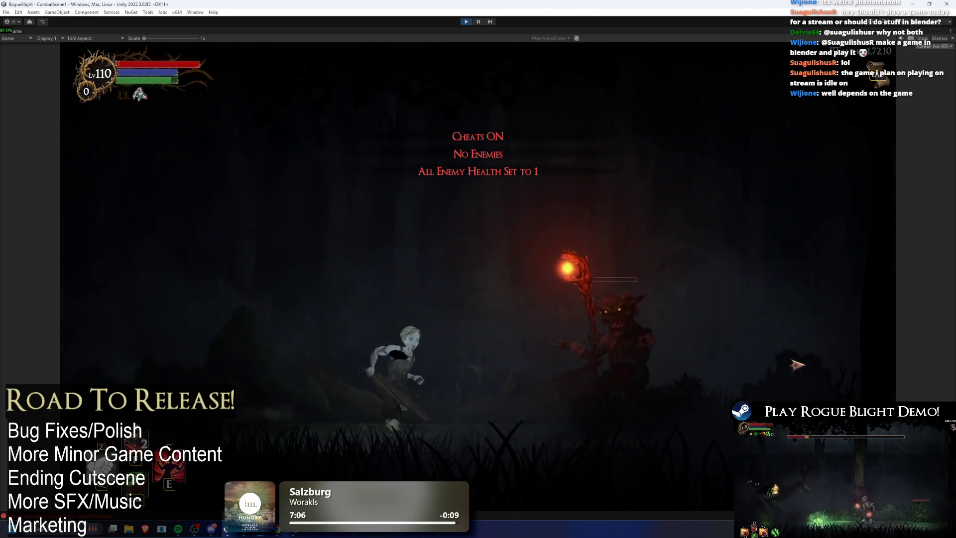
click(797, 365)
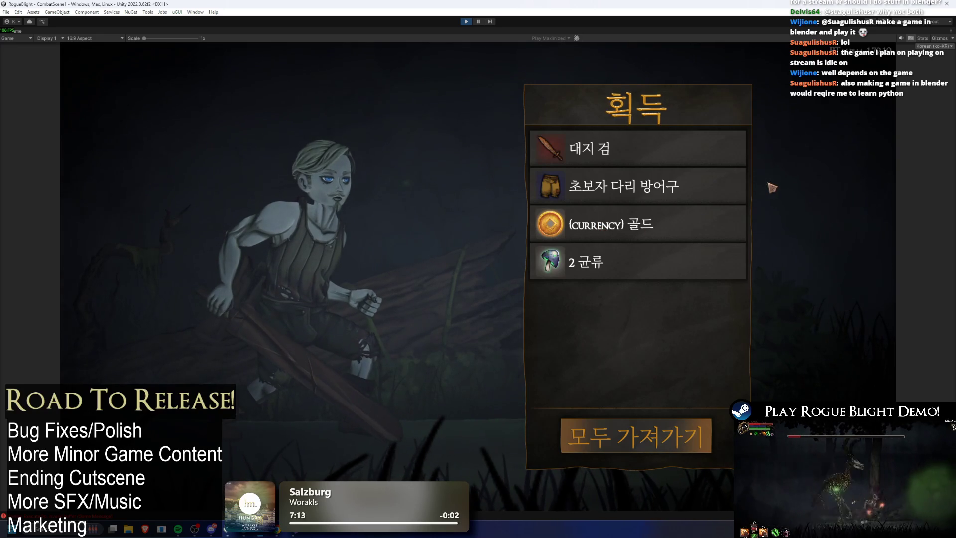
View the loot panel in Hungarian, Ukrainian and Russian.
click(934, 46)
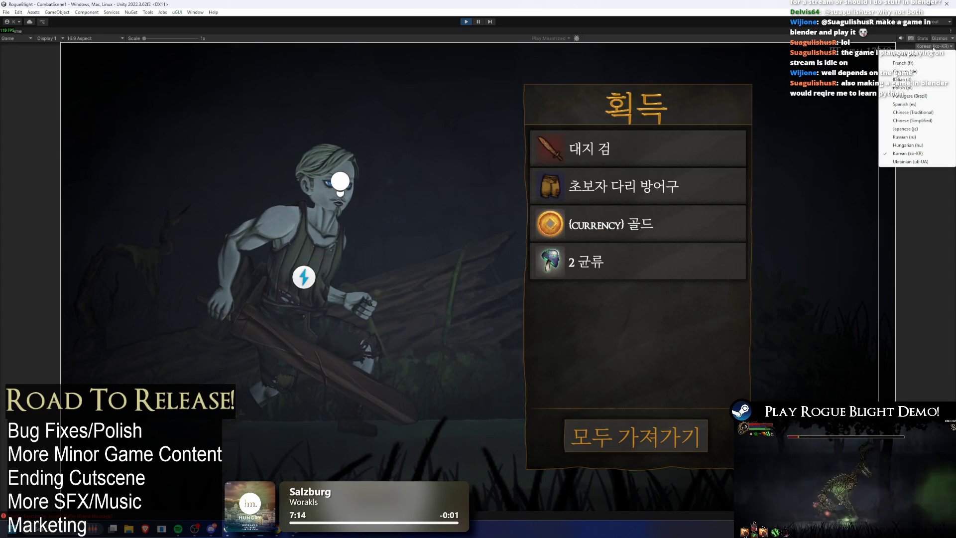
click(926, 145)
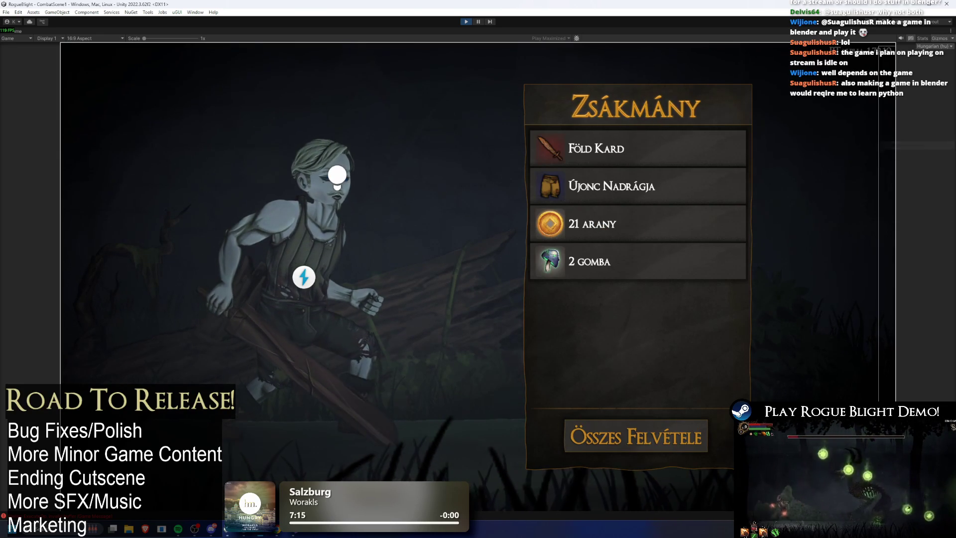
click(934, 45)
click(912, 161)
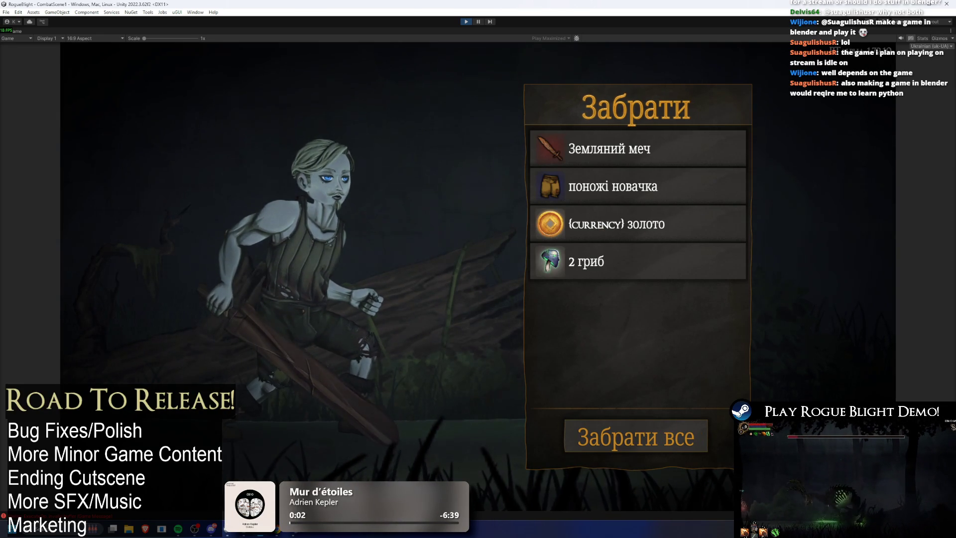
click(934, 46)
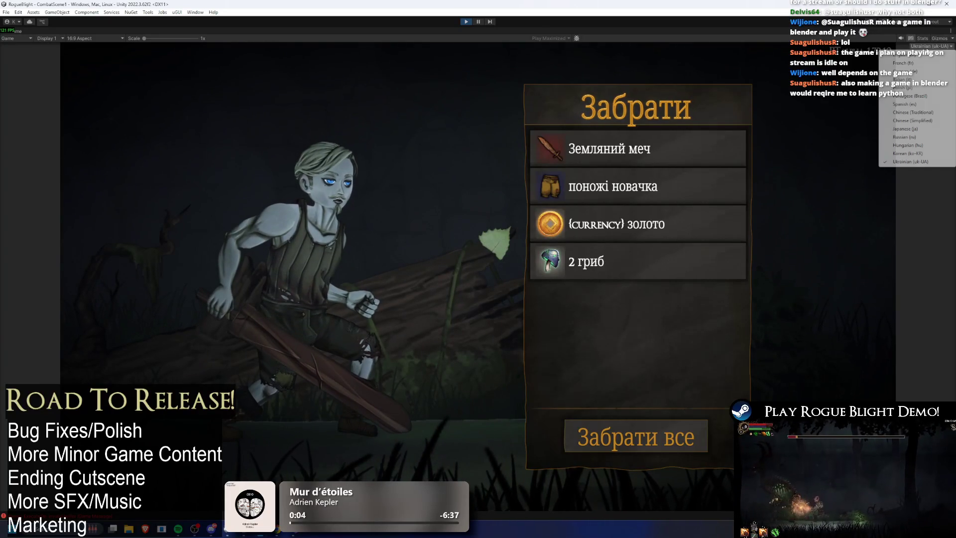
click(916, 137)
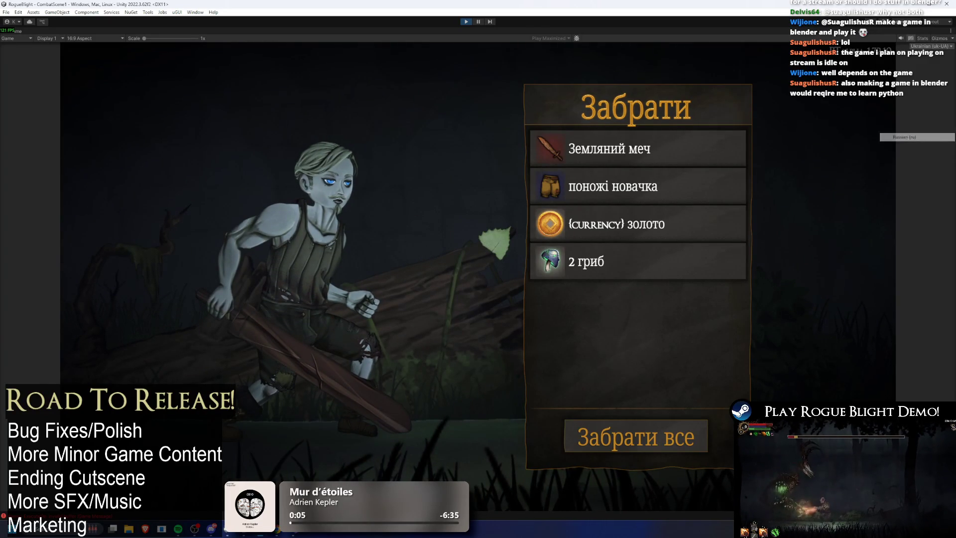
Recheck Ukrainian, settle on the Korean 획득 loot panel, then stop playing.
click(929, 46)
click(919, 162)
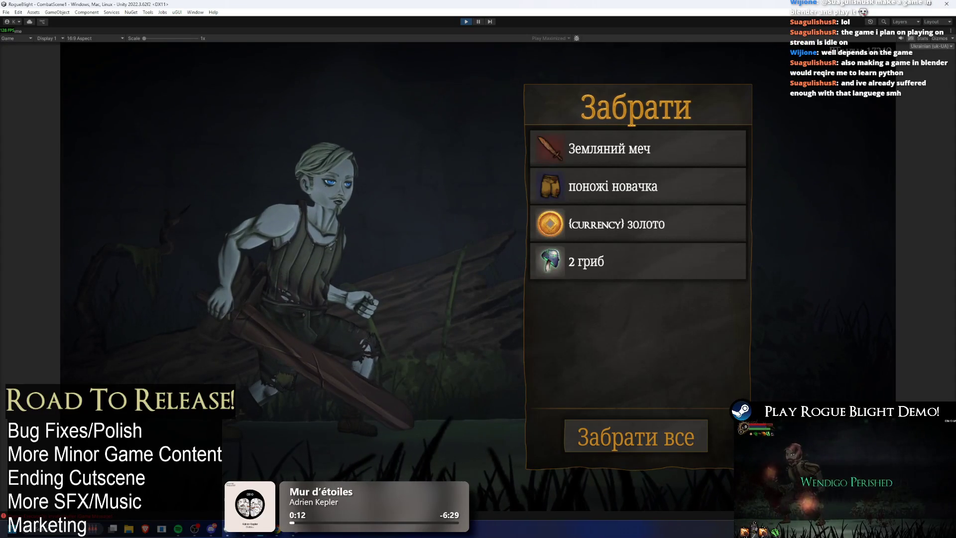
click(930, 45)
click(905, 153)
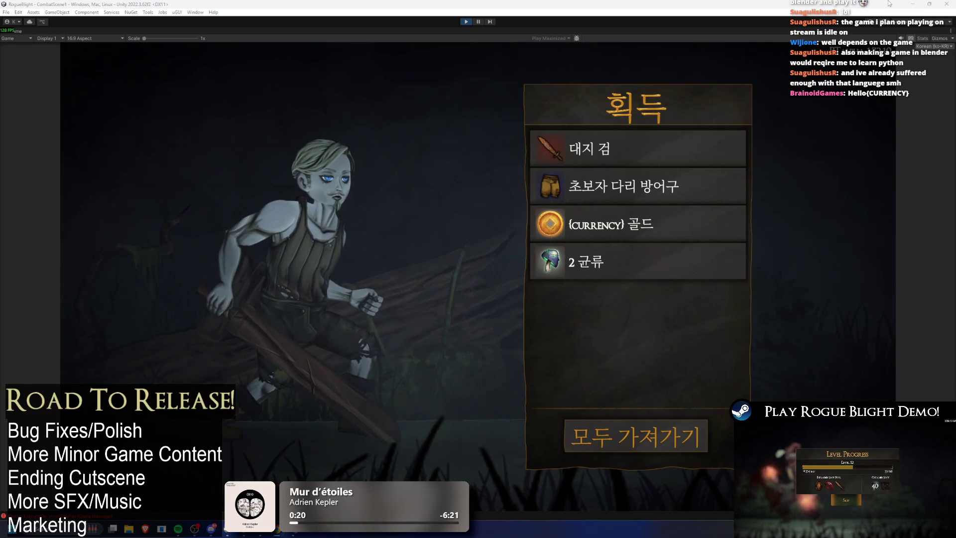
click(933, 46)
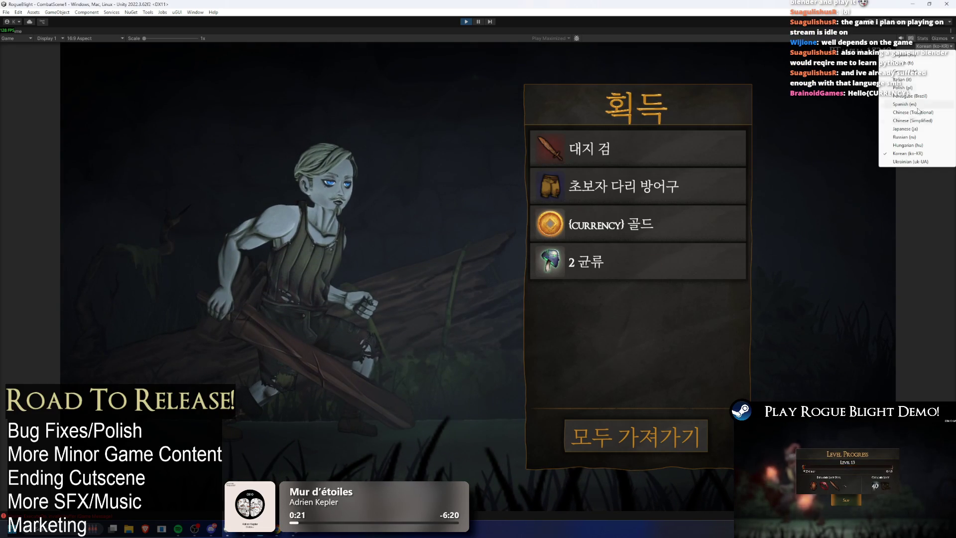
click(918, 155)
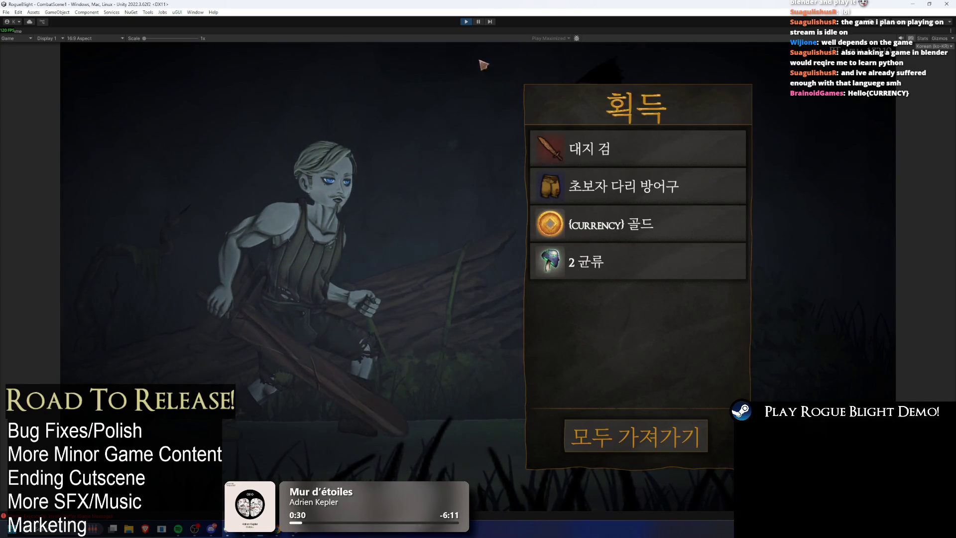
click(471, 20)
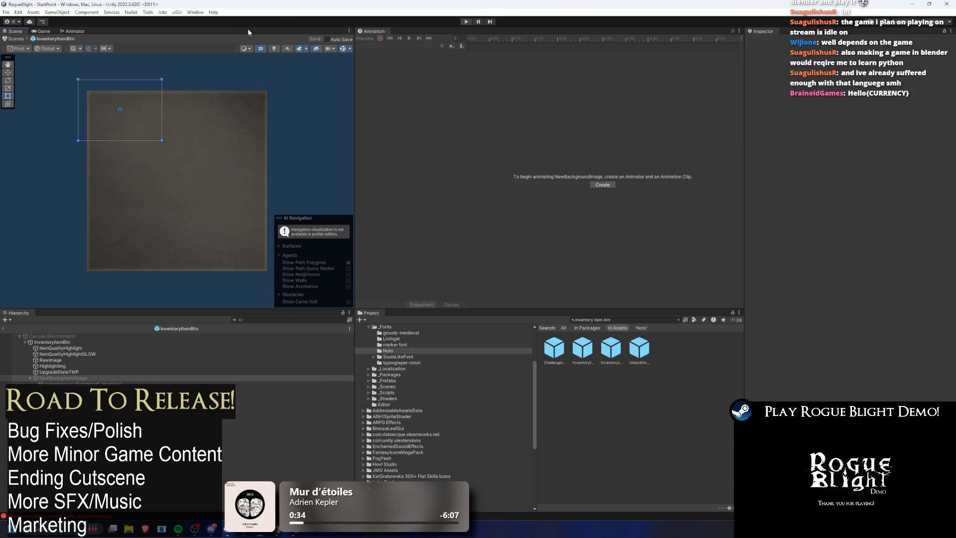
click(195, 12)
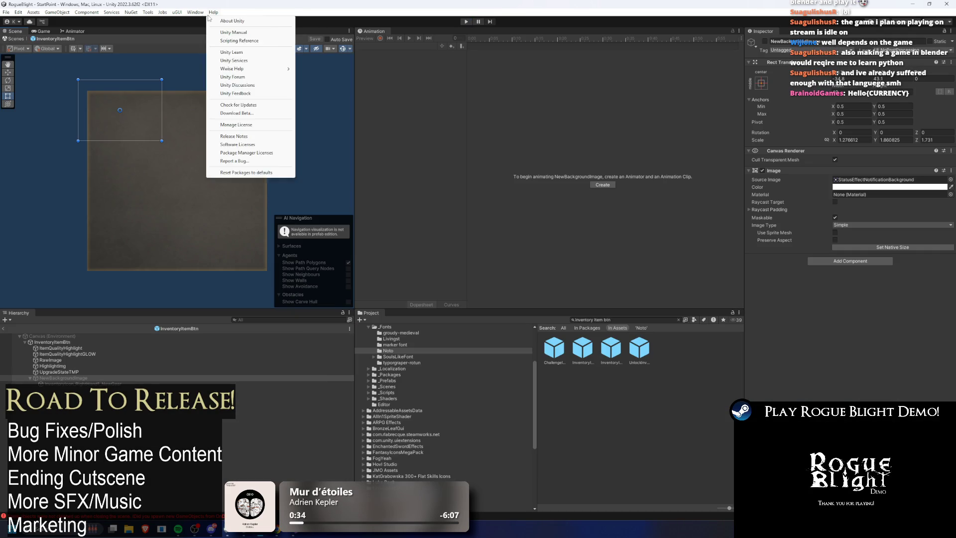
mouse_move(247, 64)
click(337, 73)
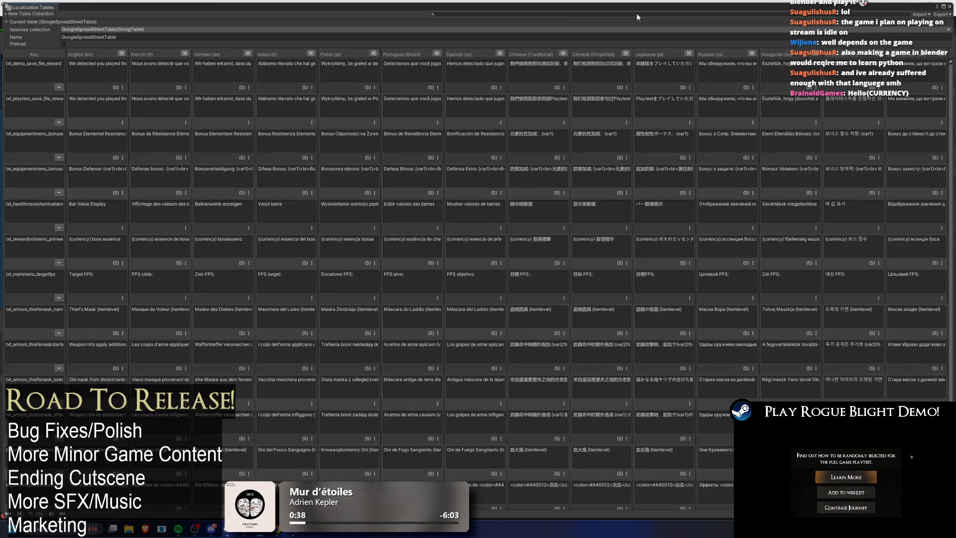
text(currency)
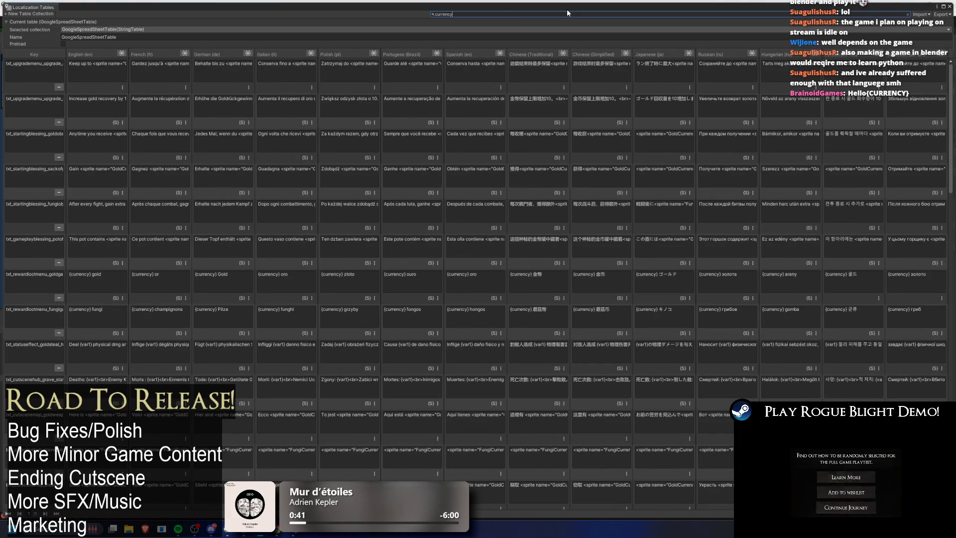
text(})
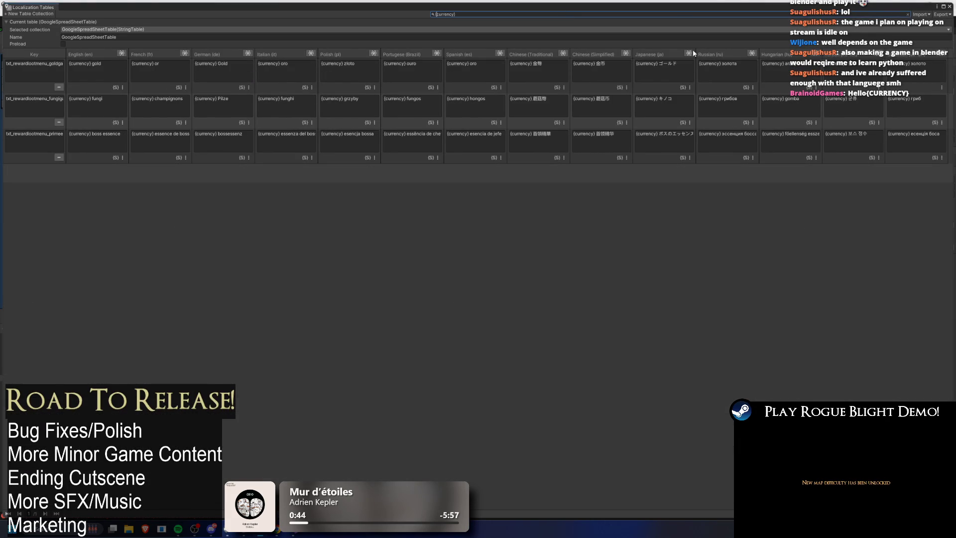
click(879, 90)
key(Escape)
key(Tab)
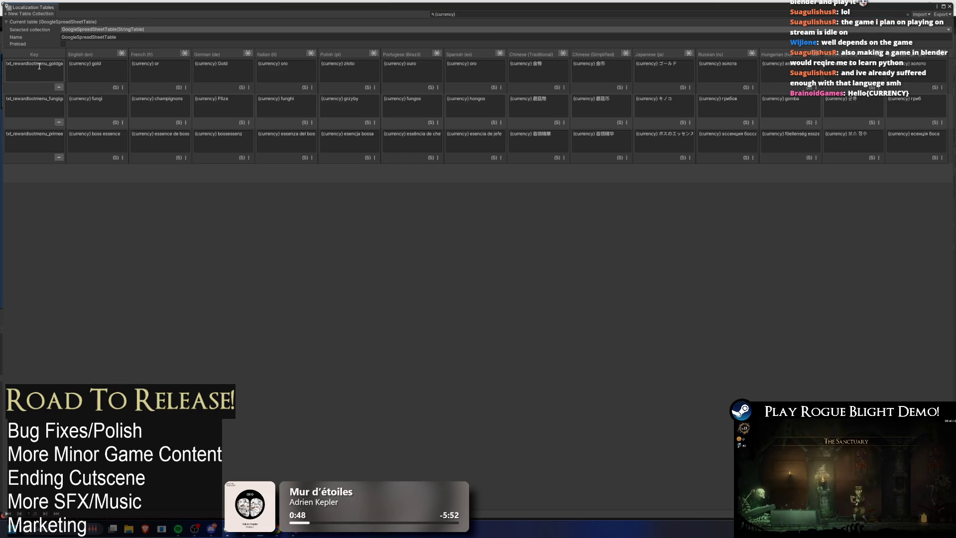
click(469, 14)
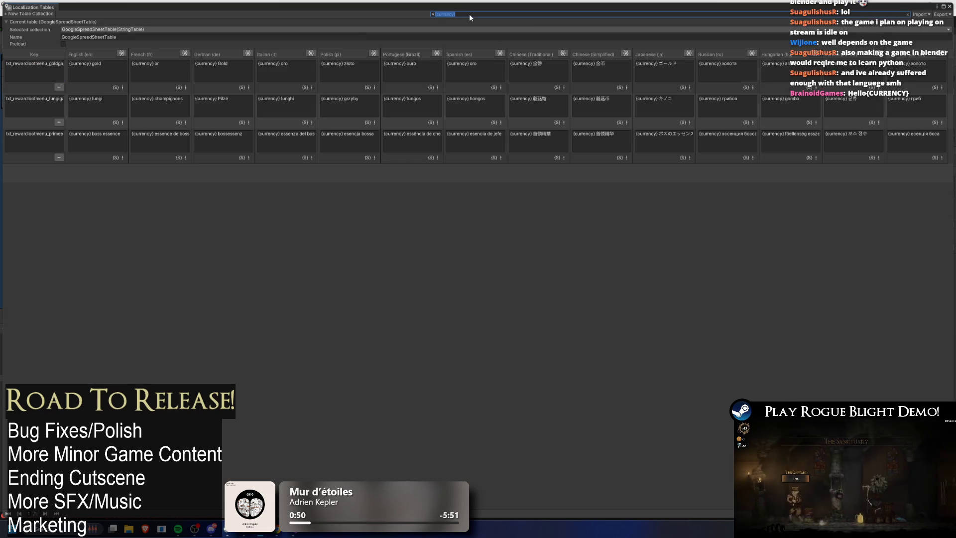
key(BackSpace)
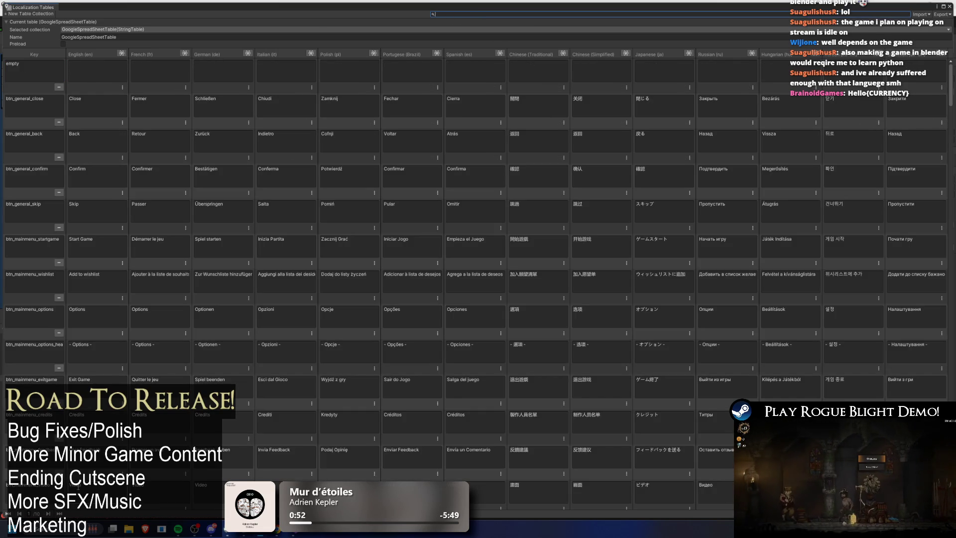
scroll(277, 354, down, 3)
scroll(272, 343, down, 20)
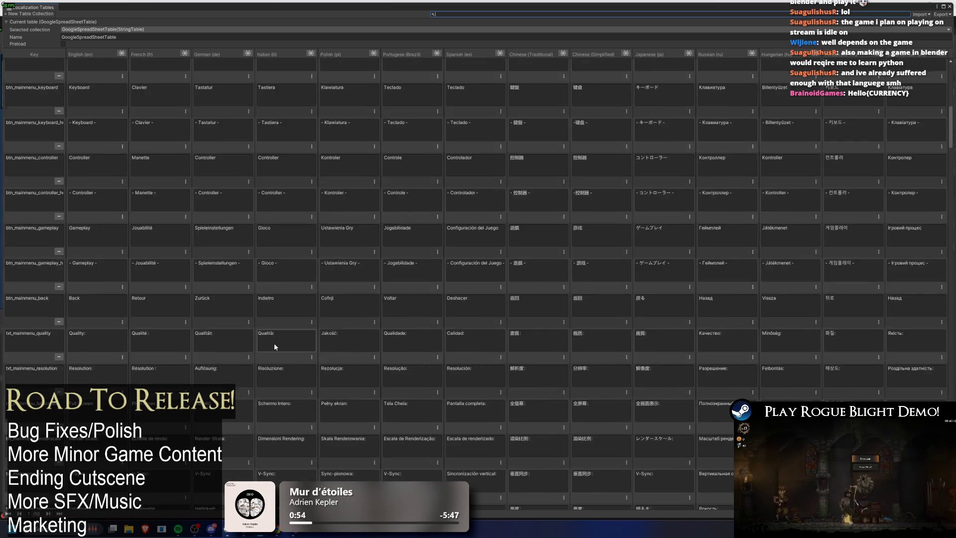
scroll(309, 361, down, 15)
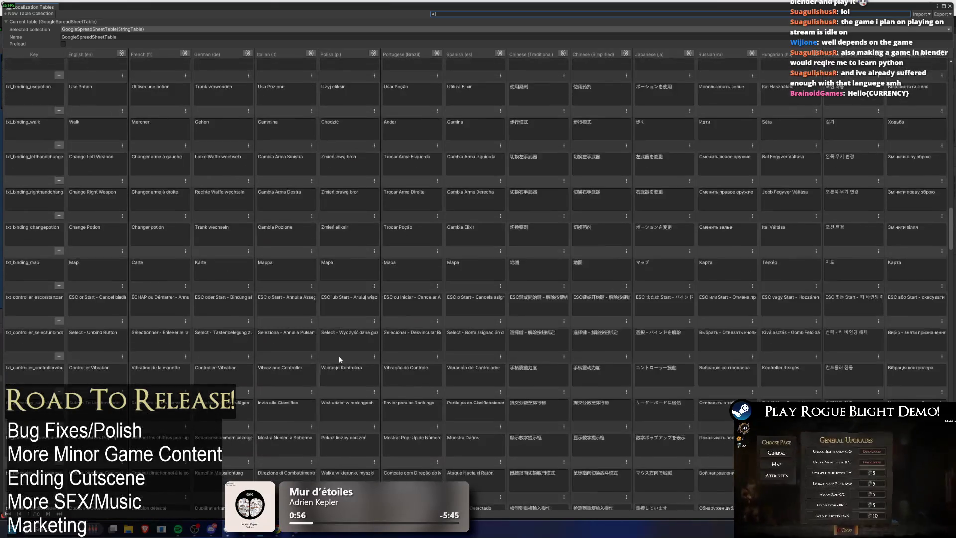
scroll(341, 357, down, 15)
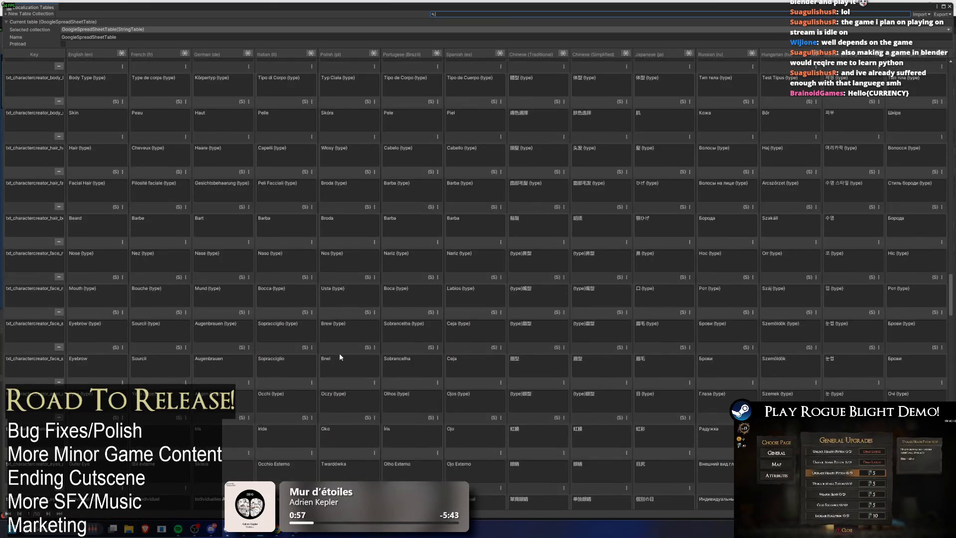
scroll(344, 359, down, 15)
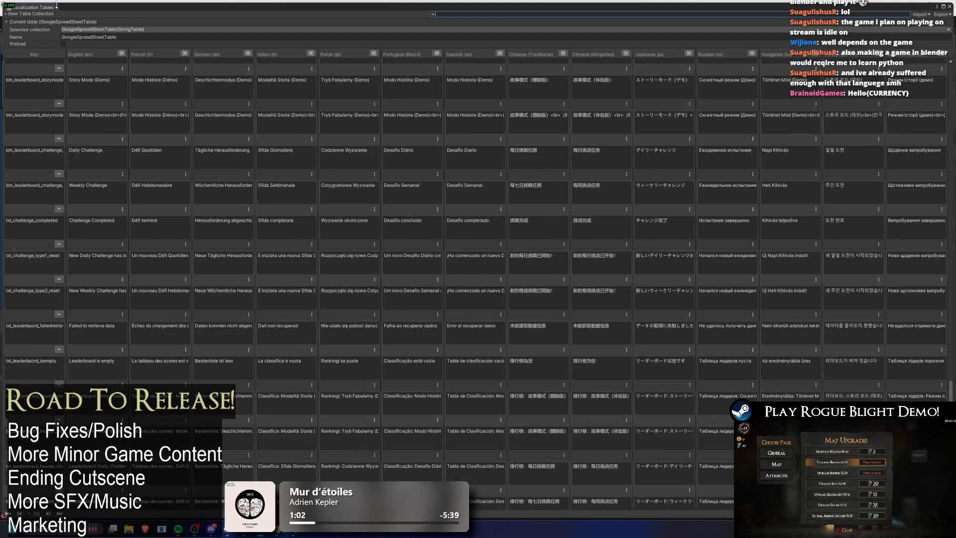
double_click(56, 7)
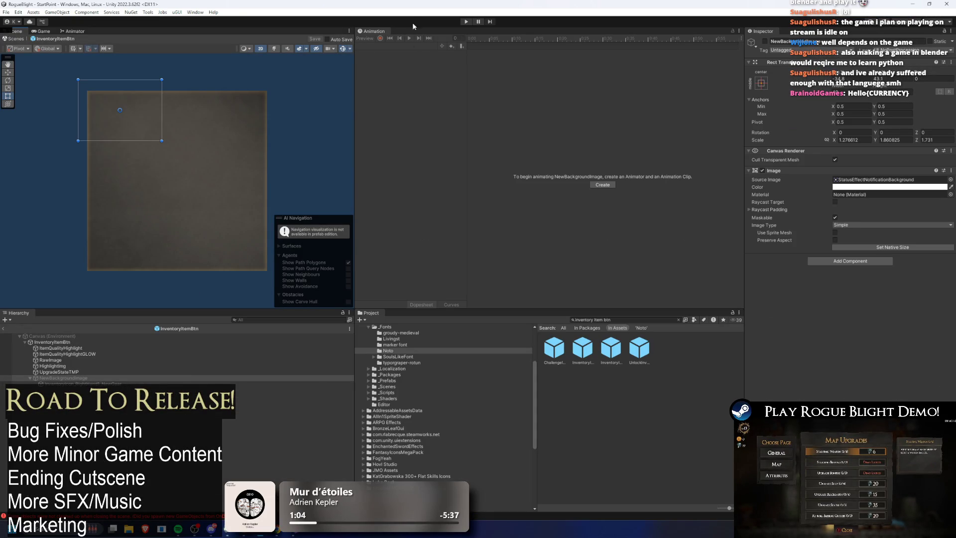
click(467, 21)
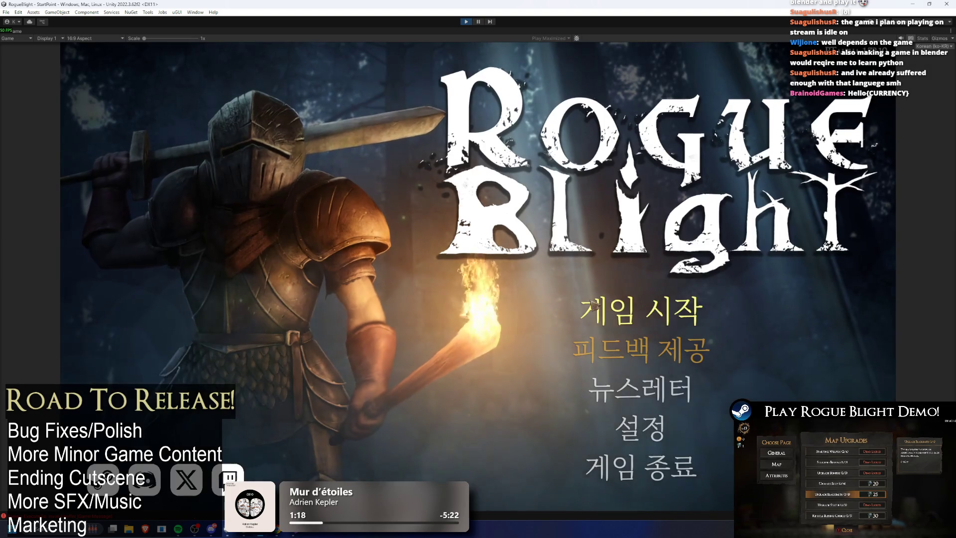
click(642, 310)
click(671, 269)
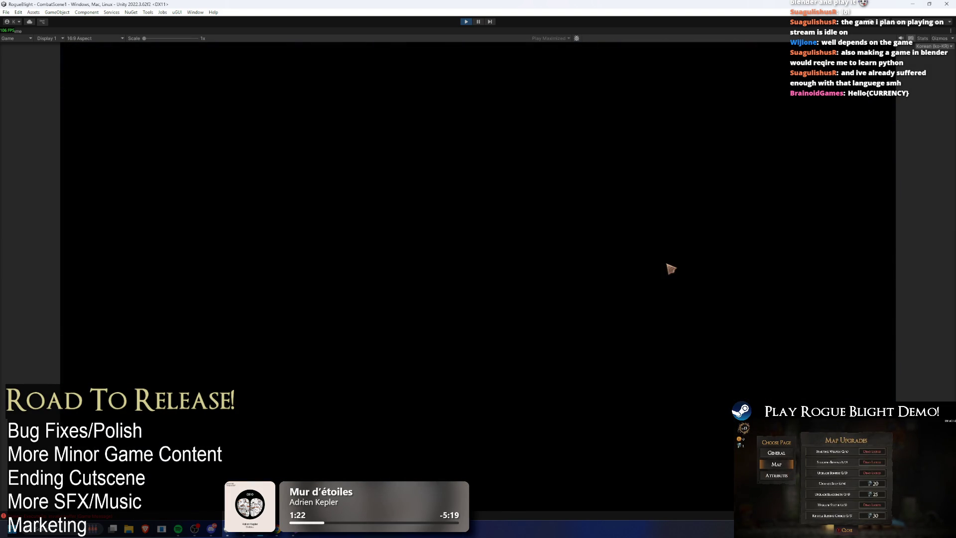
key(F2)
key(F2)
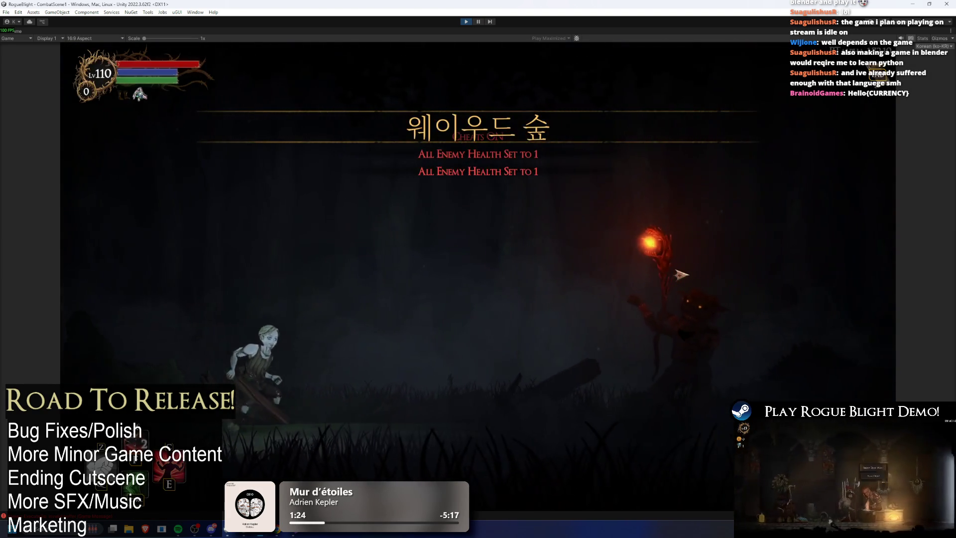
click(681, 274)
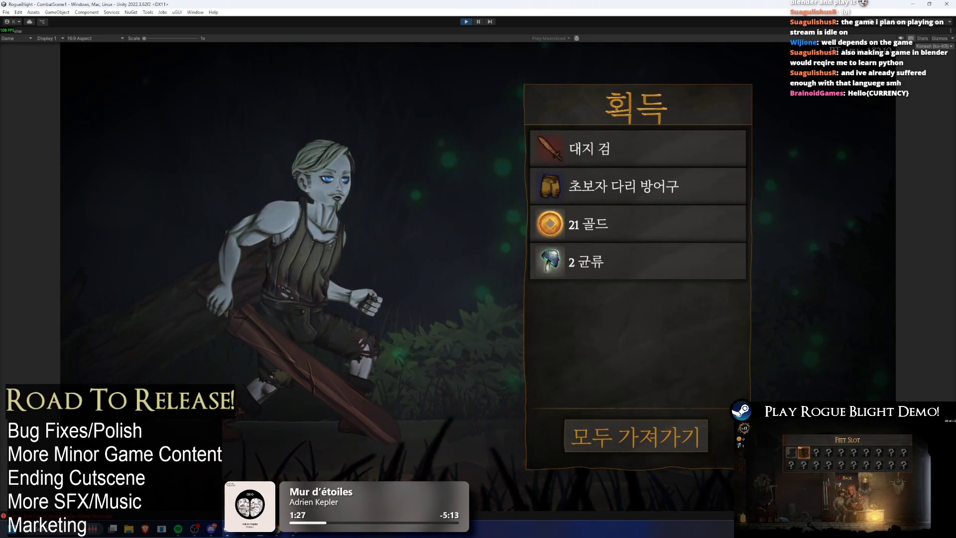
click(925, 45)
click(936, 141)
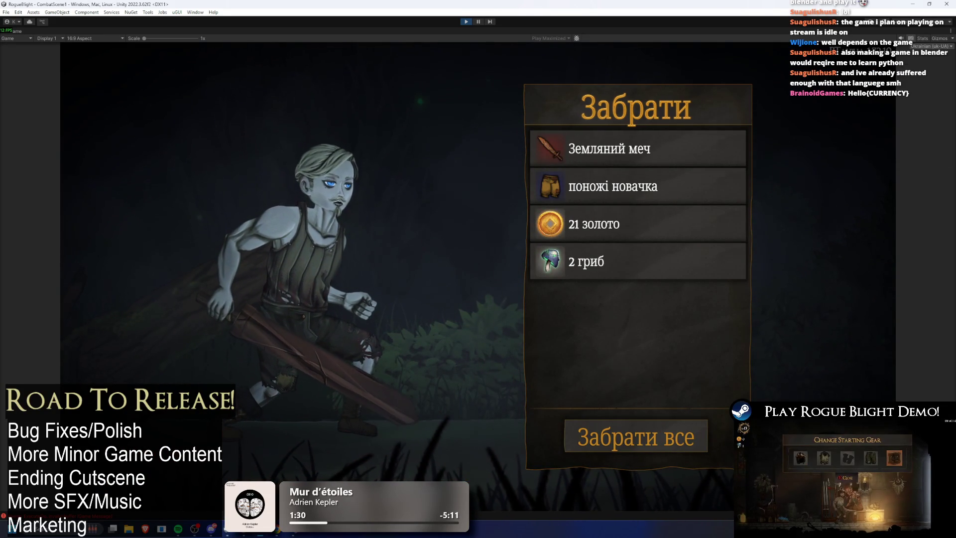
click(925, 45)
click(926, 97)
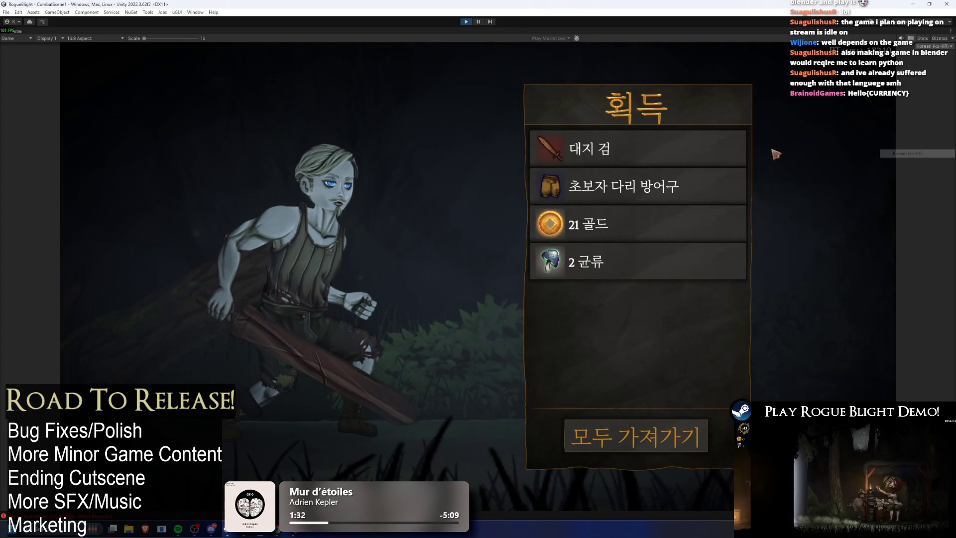
click(641, 432)
key(Tab)
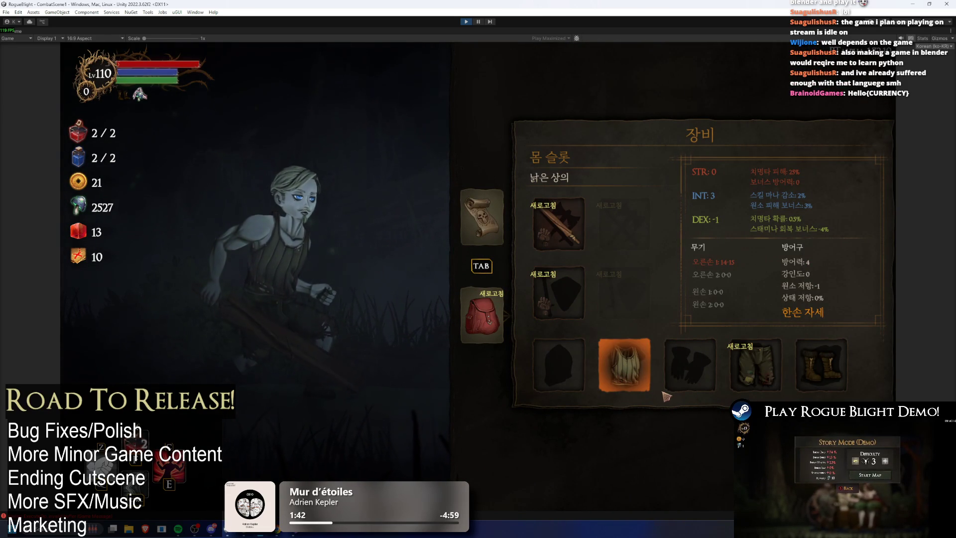
click(574, 240)
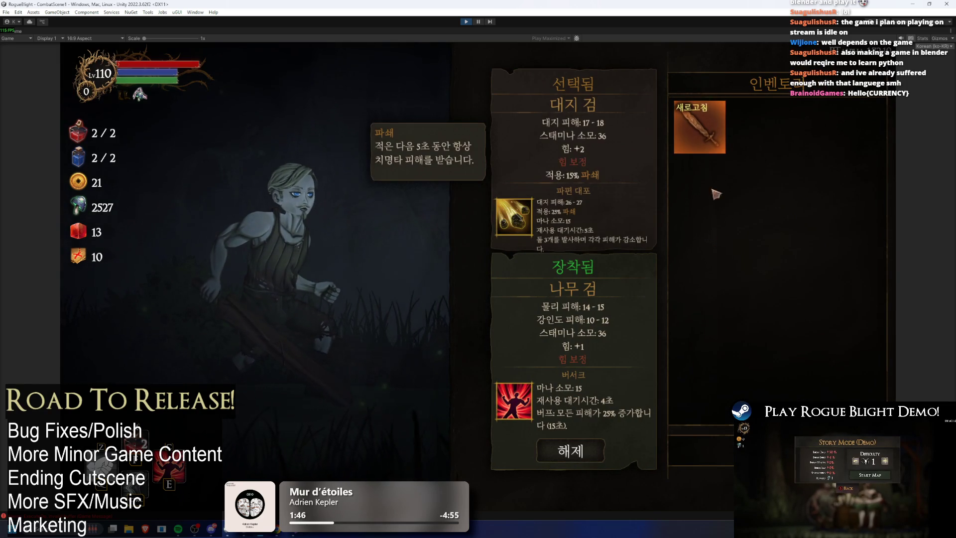
mouse_move(702, 137)
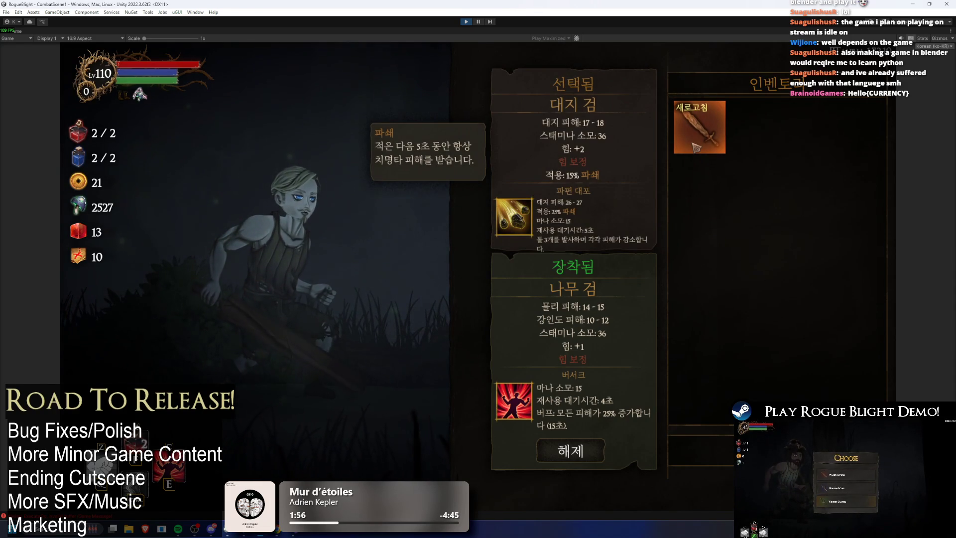
key(Tab)
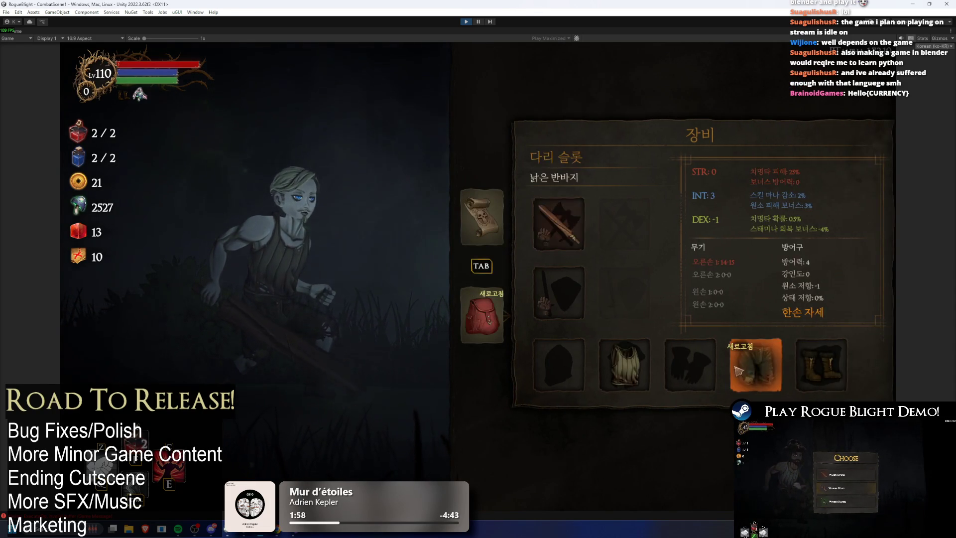
click(747, 371)
key(Escape)
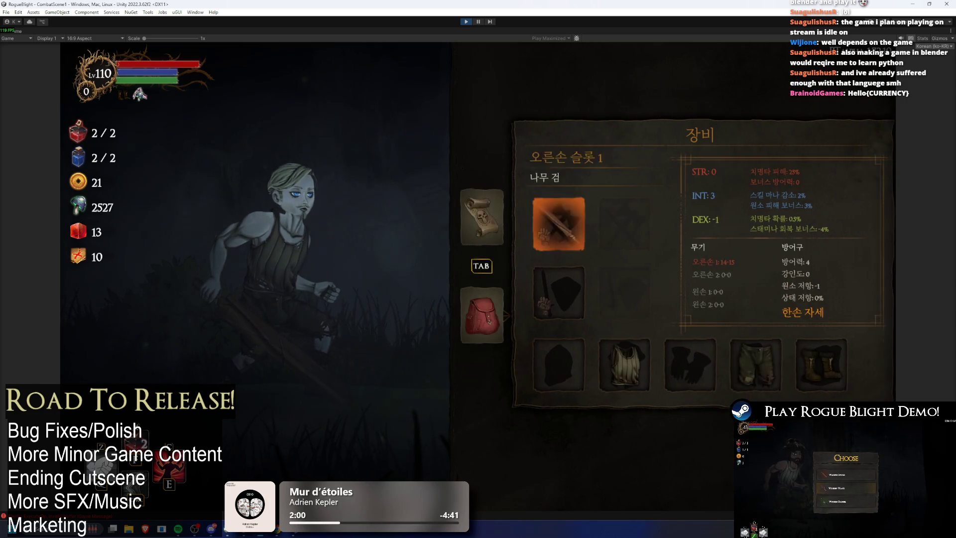
click(468, 21)
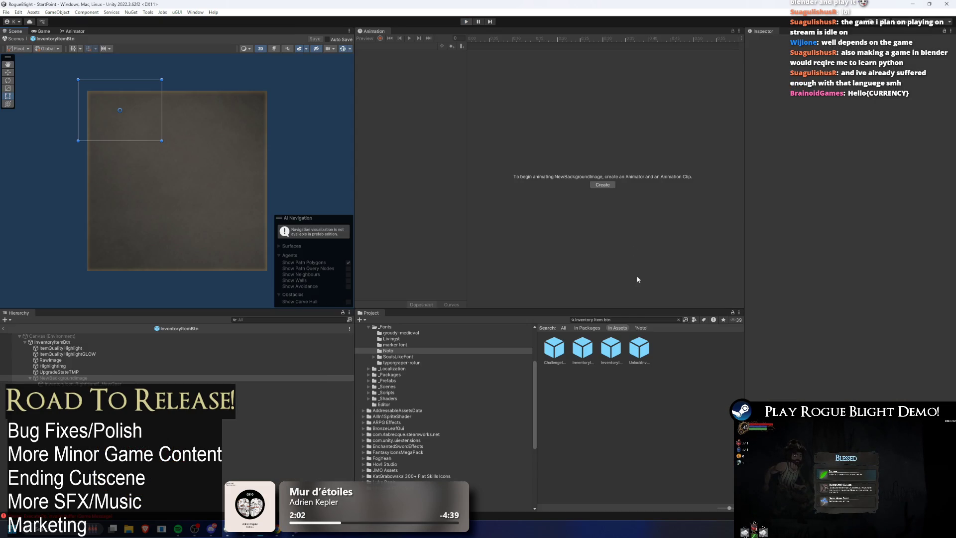
click(626, 321)
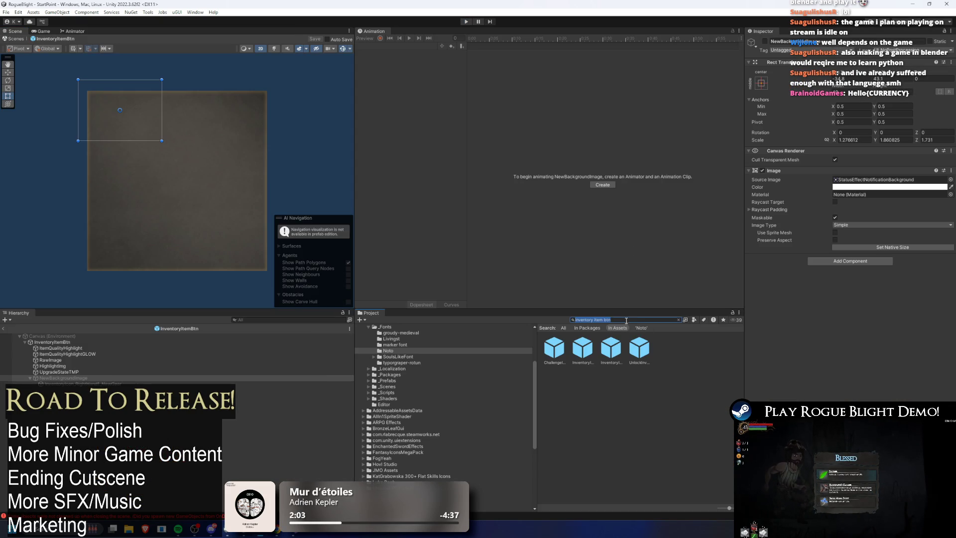
Launch Unity Hub from the system search and wait while RogueBlight's scripts compile.
key(super)
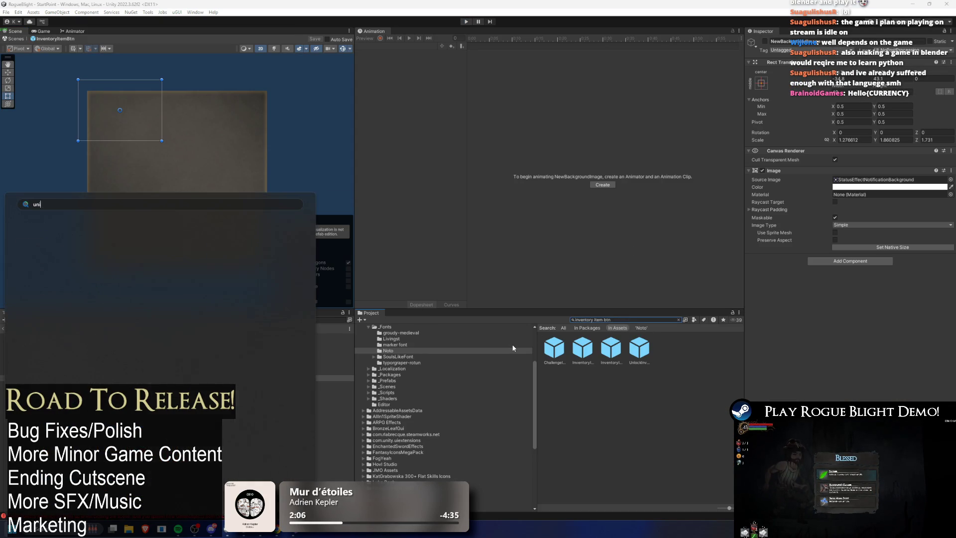
text(unity hub)
key(Return)
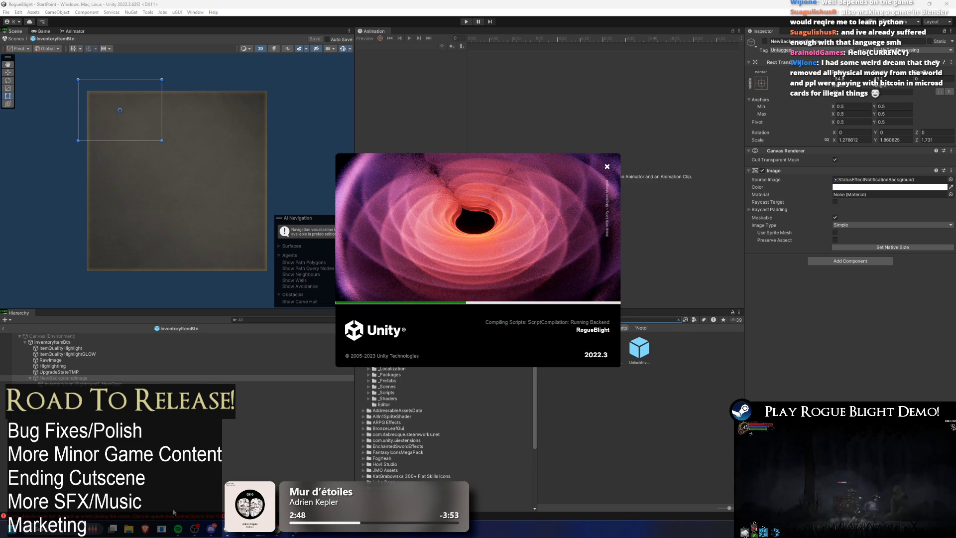
mouse_move(114, 528)
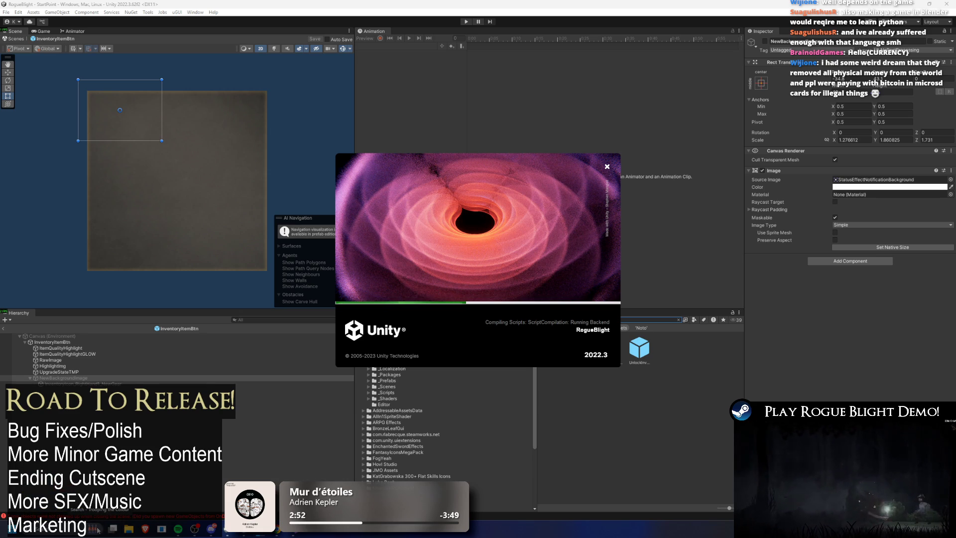
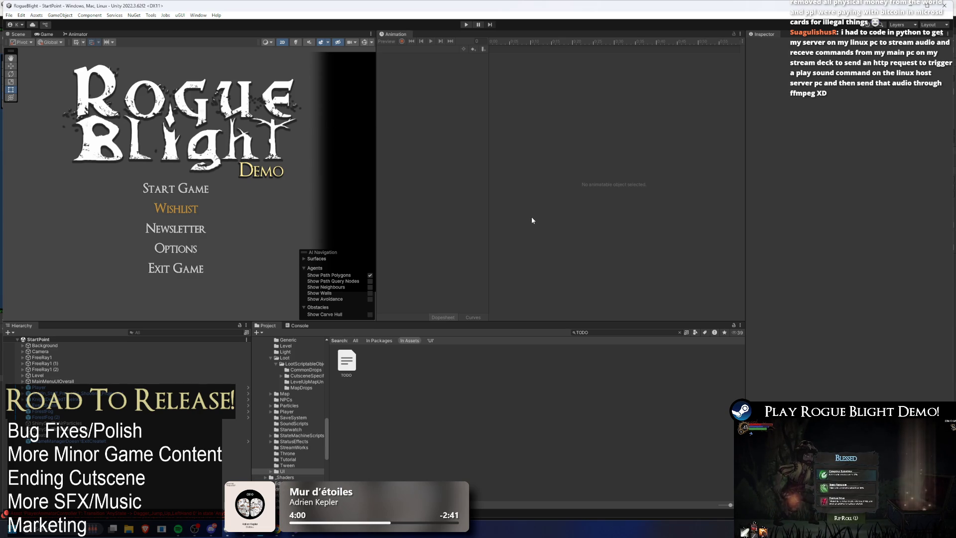
Search the project for 'inventory item btn' and open the InventoryItemBtn prefab.
click(609, 331)
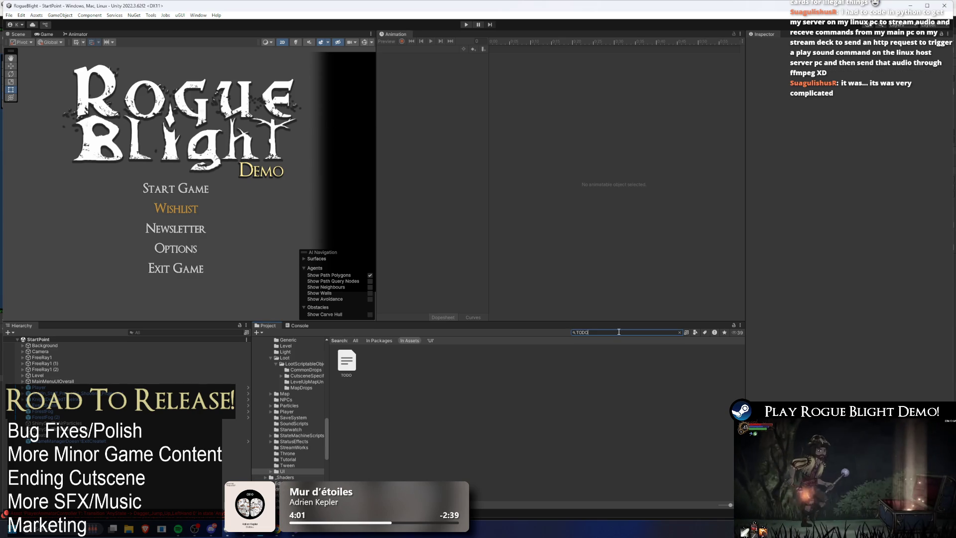
mouse_move(260, 534)
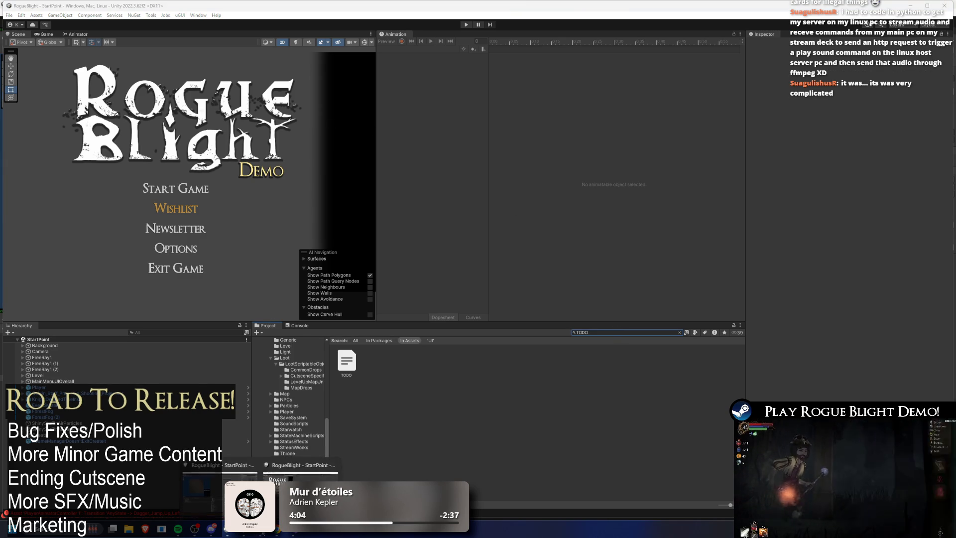
click(300, 476)
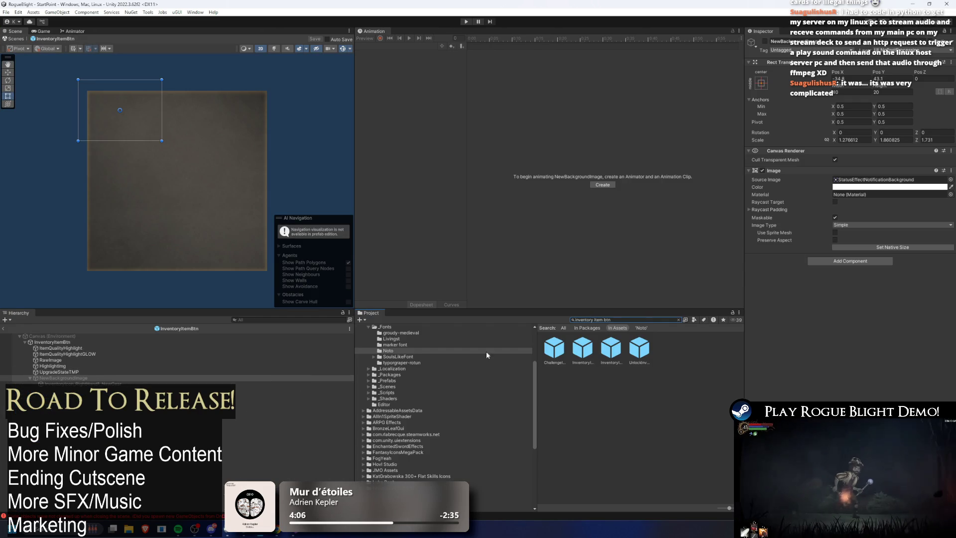
key(alt+Tab)
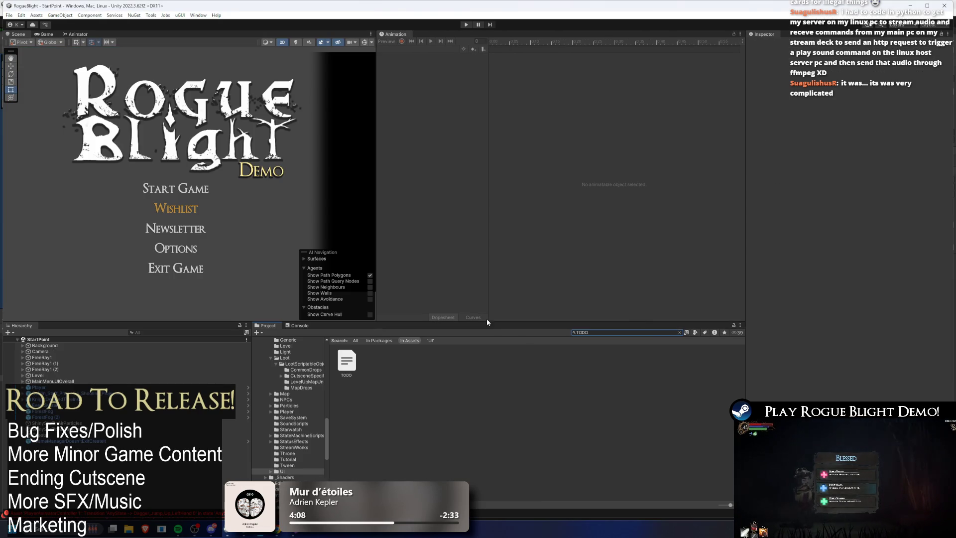
key(ctrl+a)
text(inventory item btn)
click(384, 362)
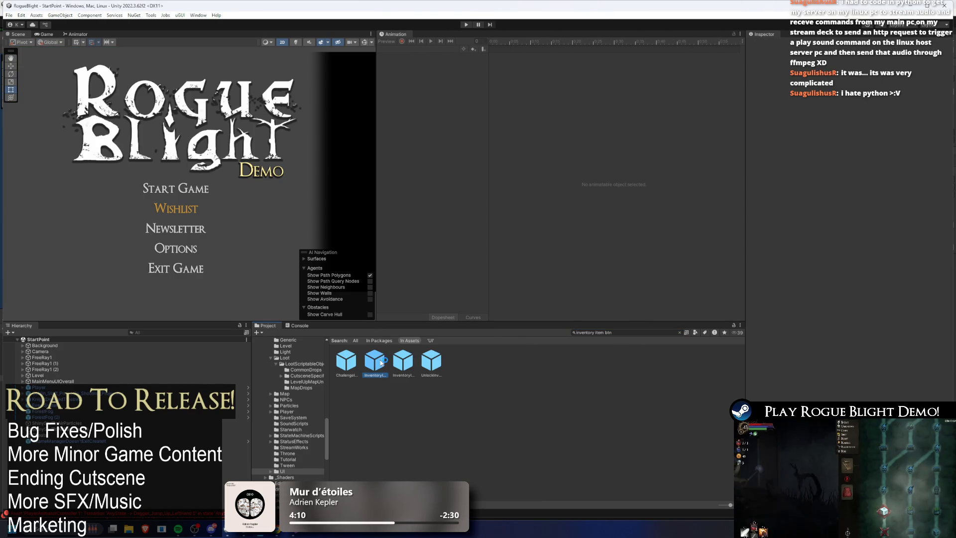
double_click(406, 359)
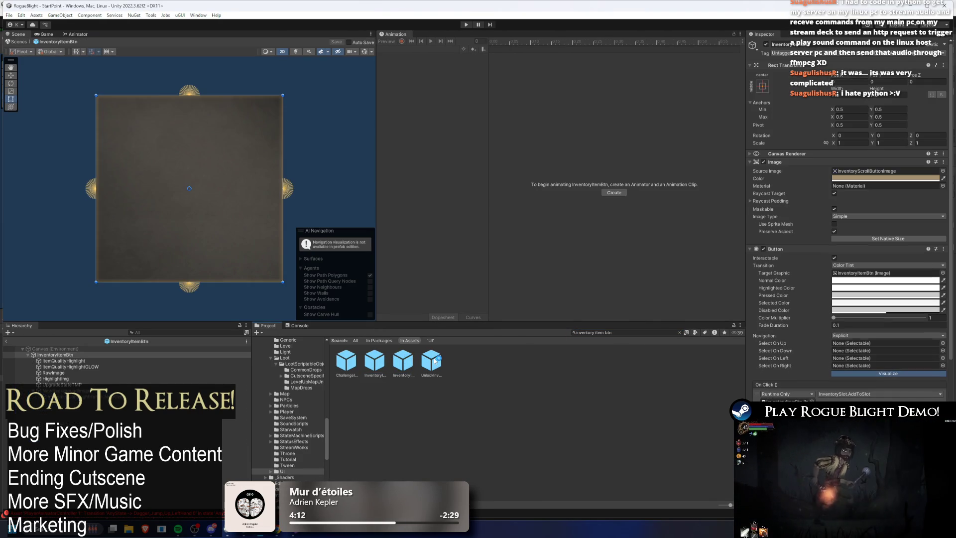
Enable the NewBackgroundImage badge and copy-paste its Rect Transform values.
click(71, 389)
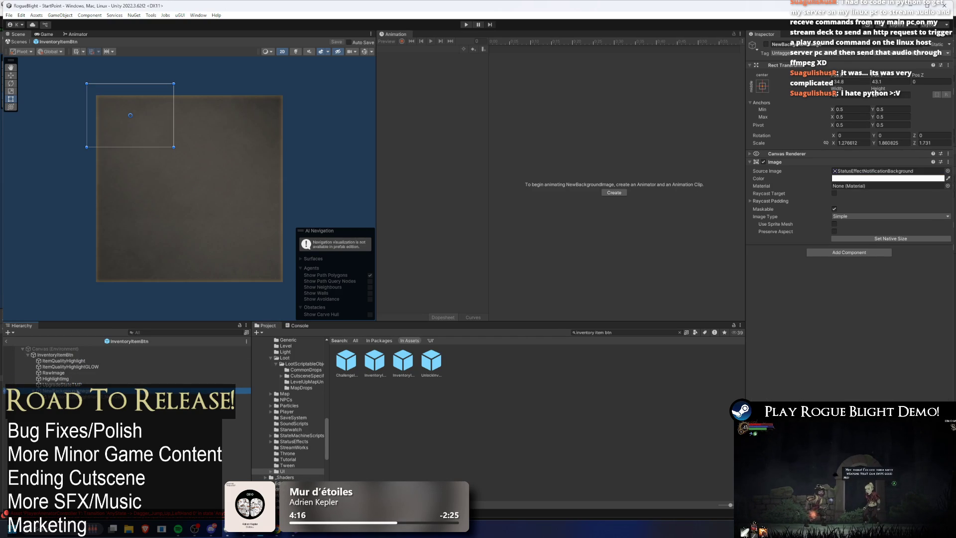
click(767, 44)
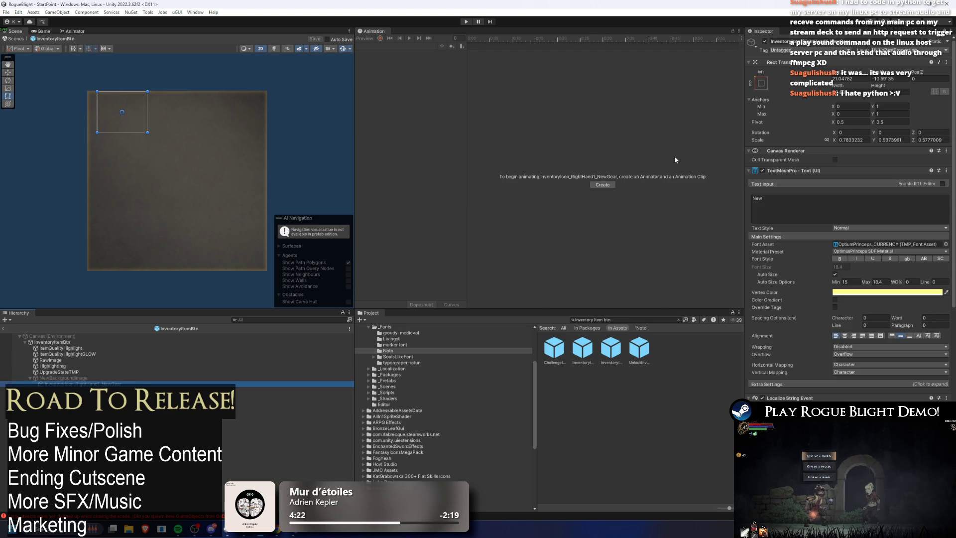
right_click(765, 63)
mouse_move(848, 140)
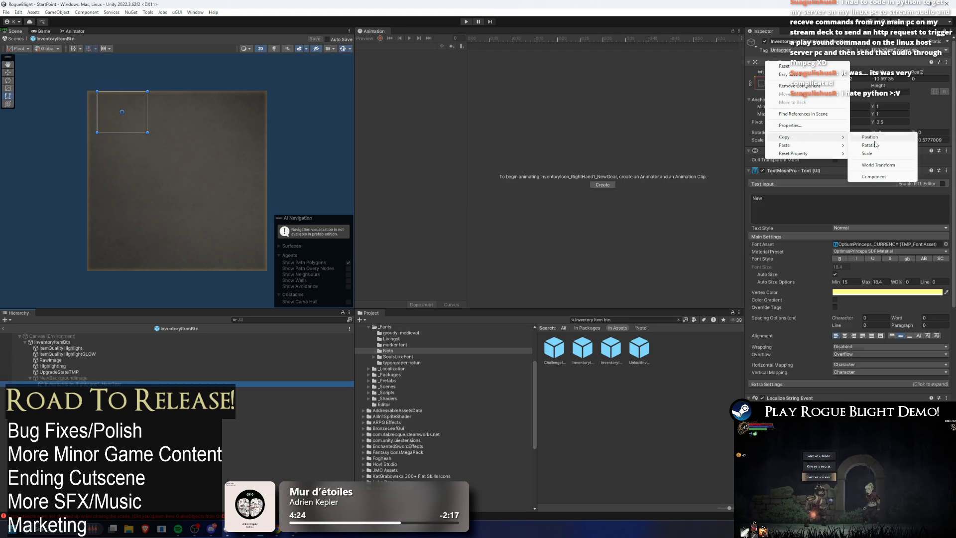
click(897, 178)
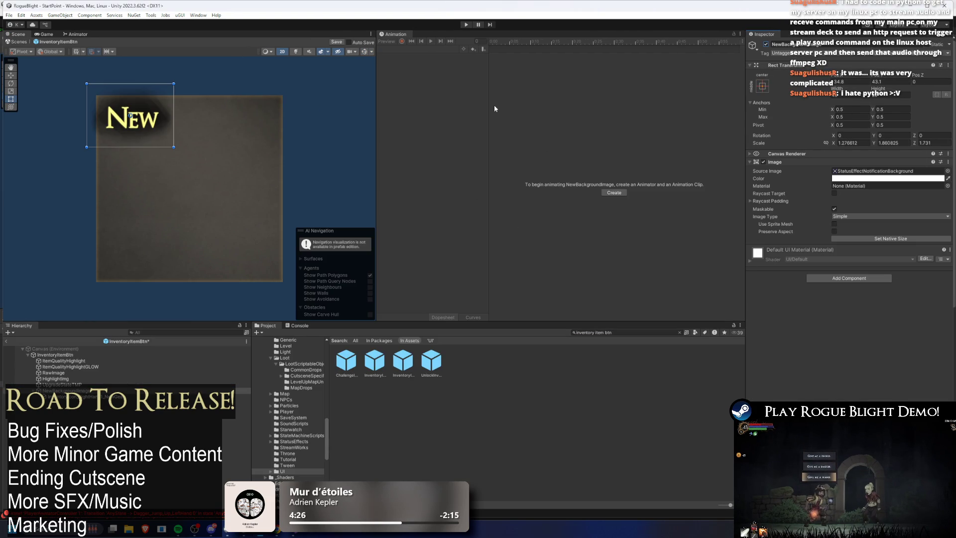
right_click(778, 73)
mouse_move(849, 150)
click(891, 177)
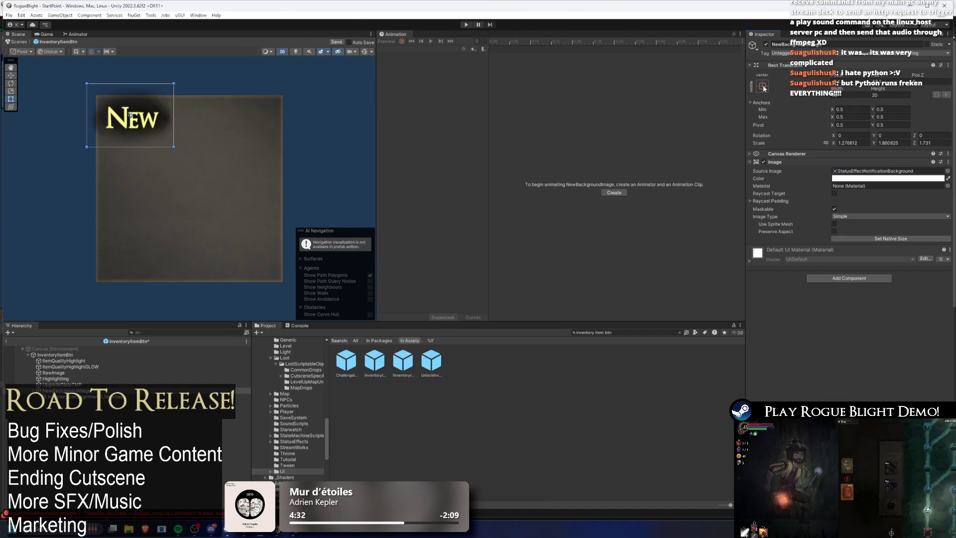
Anchor the badge to the top-left and set its child text width to 35.
click(763, 86)
click(787, 145)
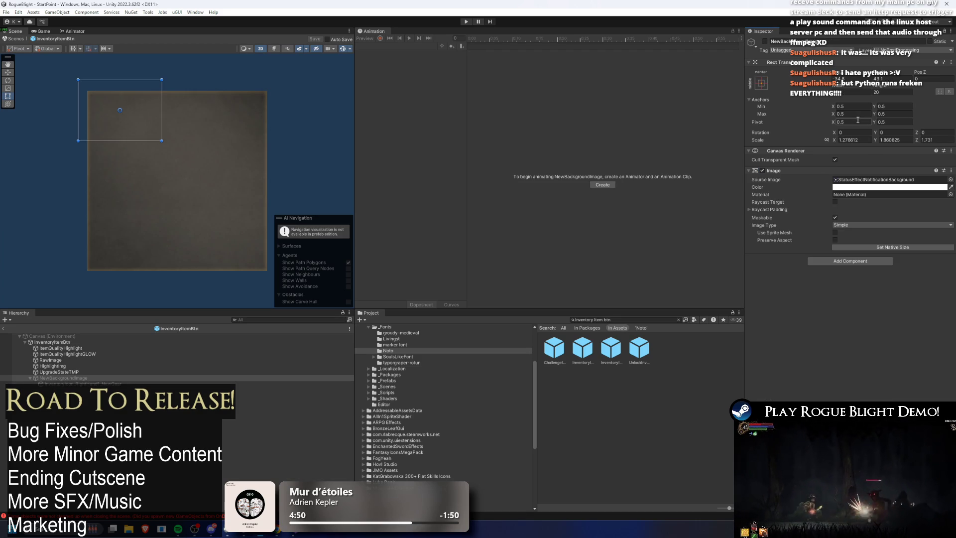
key(Down)
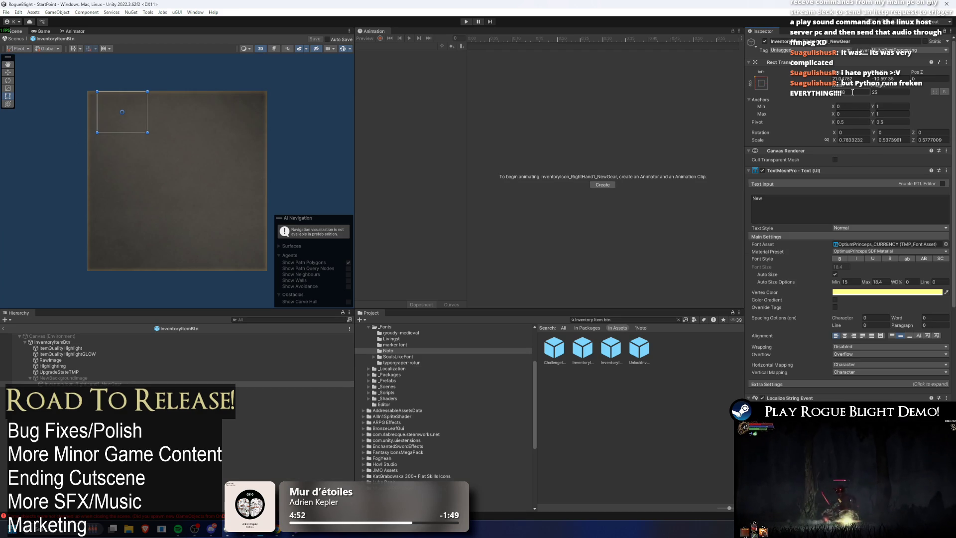
text(35)
key(Return)
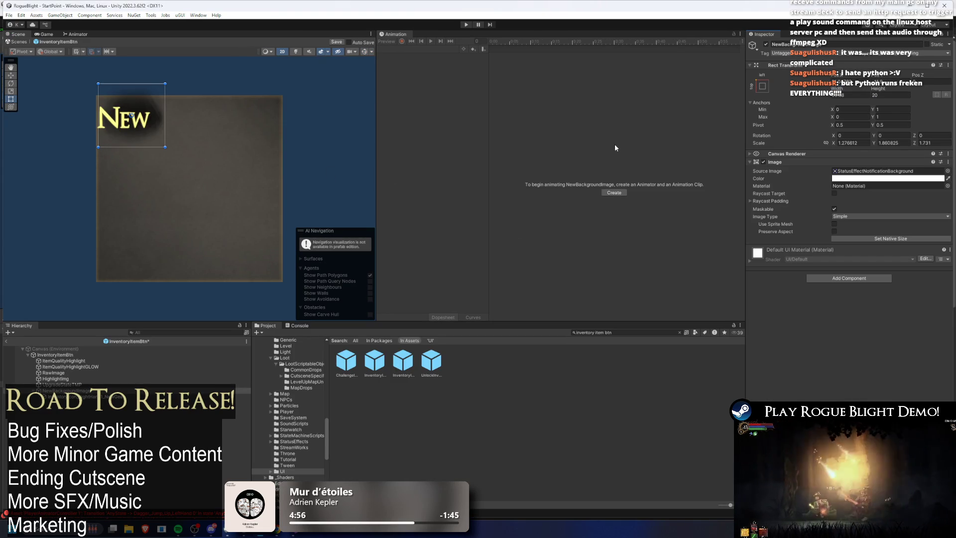
click(75, 396)
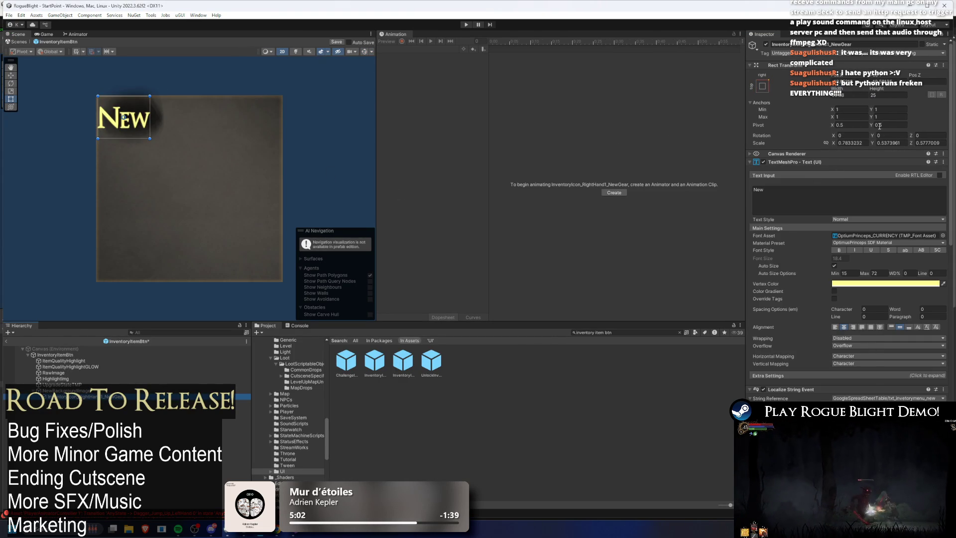
Anchor the New label to the top-right and copy its Rect Transform.
click(762, 84)
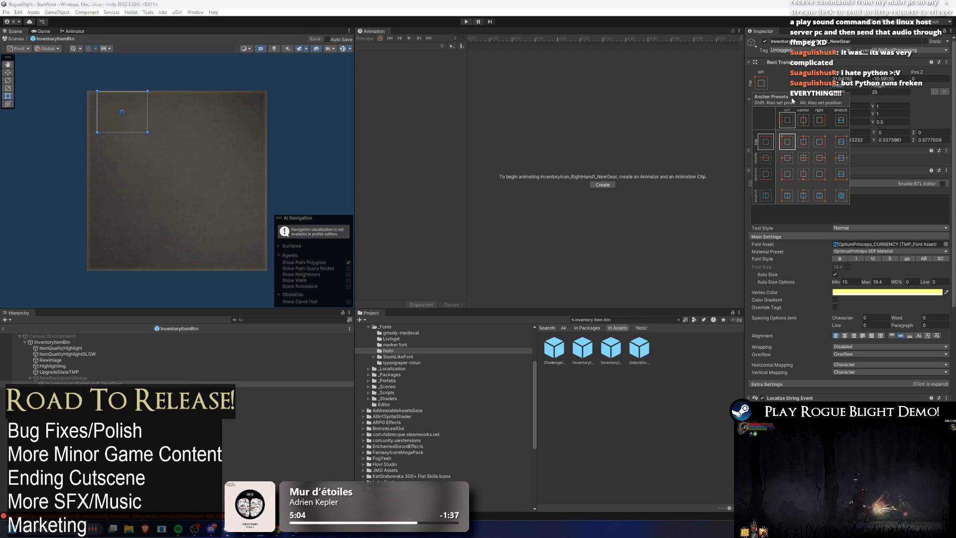
click(822, 145)
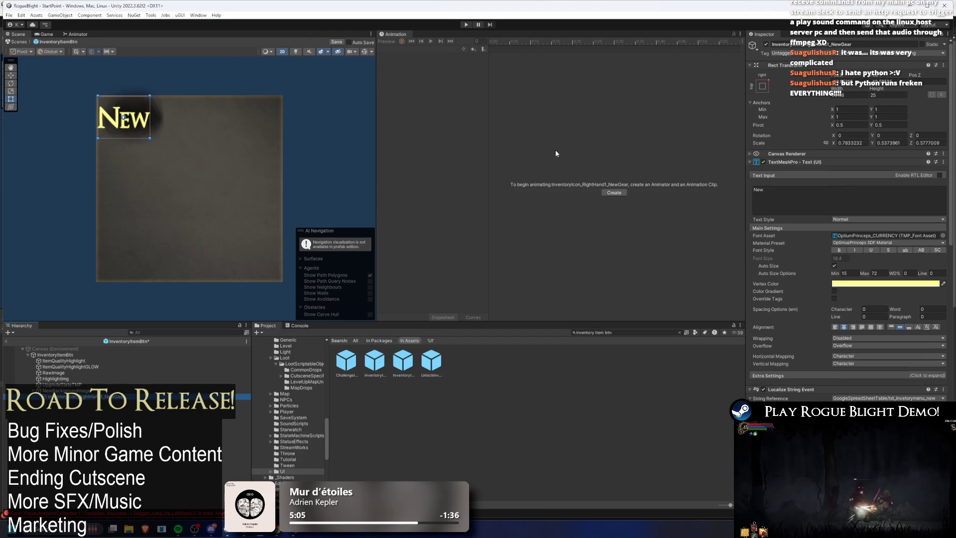
right_click(776, 70)
mouse_move(822, 147)
click(896, 182)
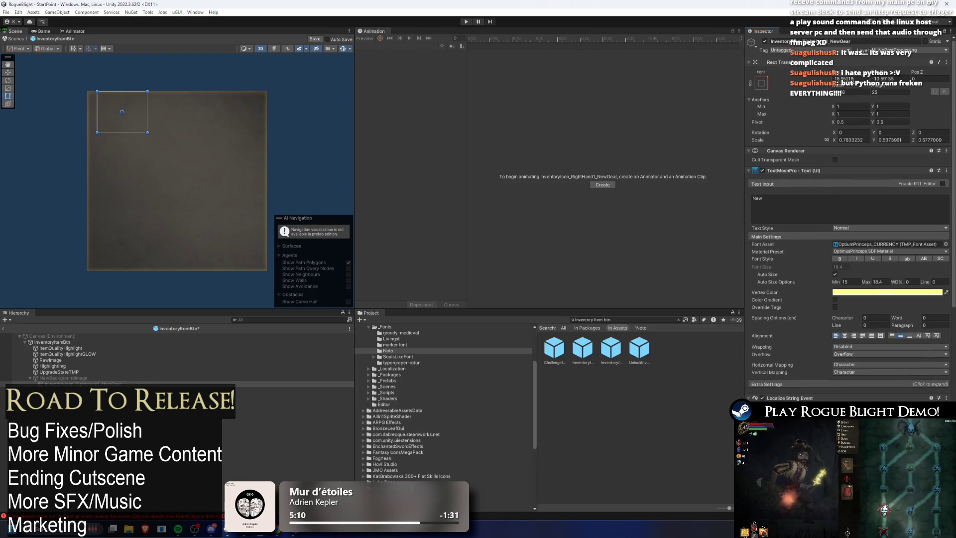
right_click(839, 70)
click(885, 106)
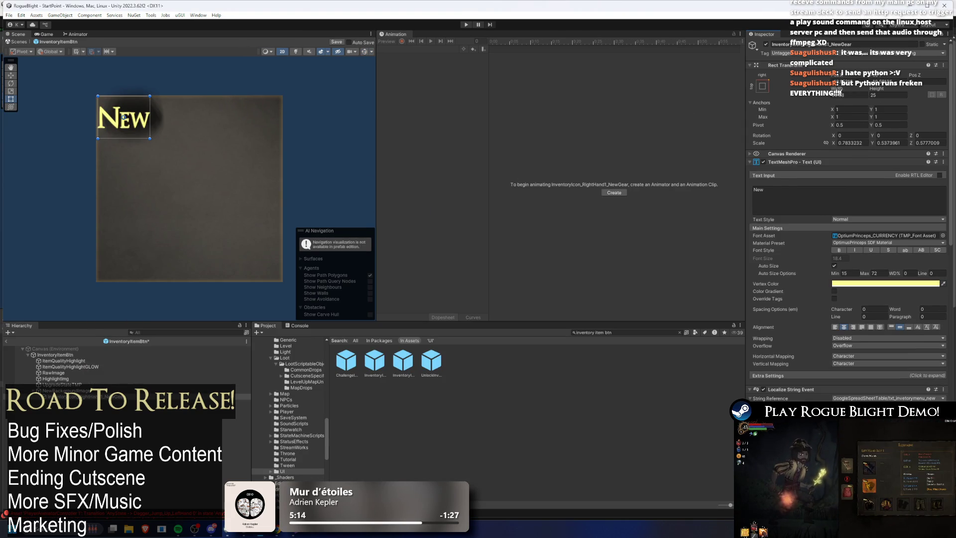
right_click(838, 90)
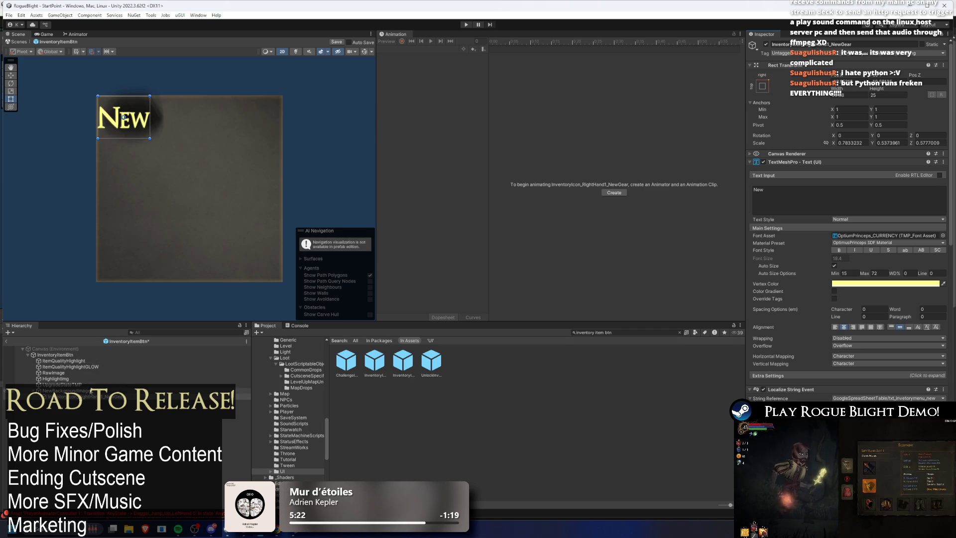
Nudge the New label slightly right and test longer text, undoing back to 'New'.
click(92, 398)
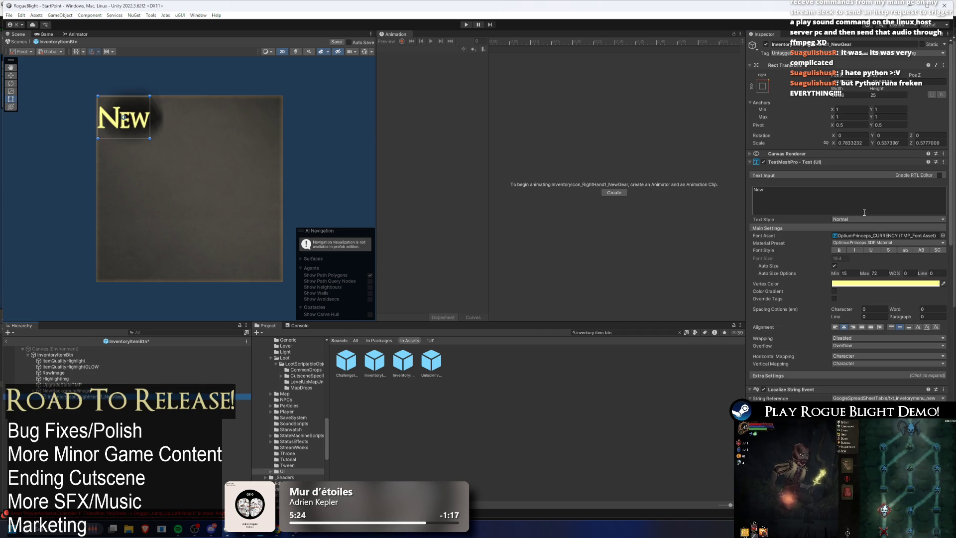
drag(116, 126, 128, 126)
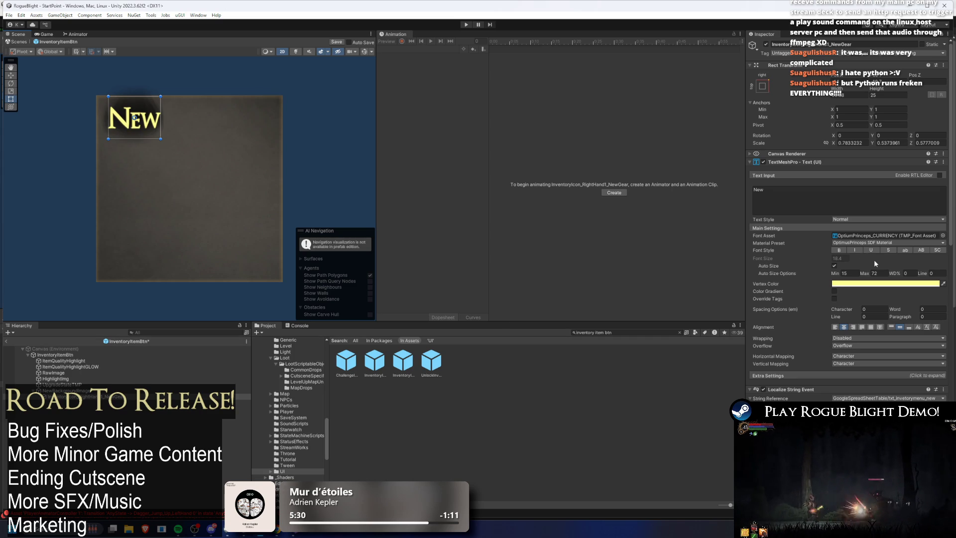
scroll(842, 214, down, 5)
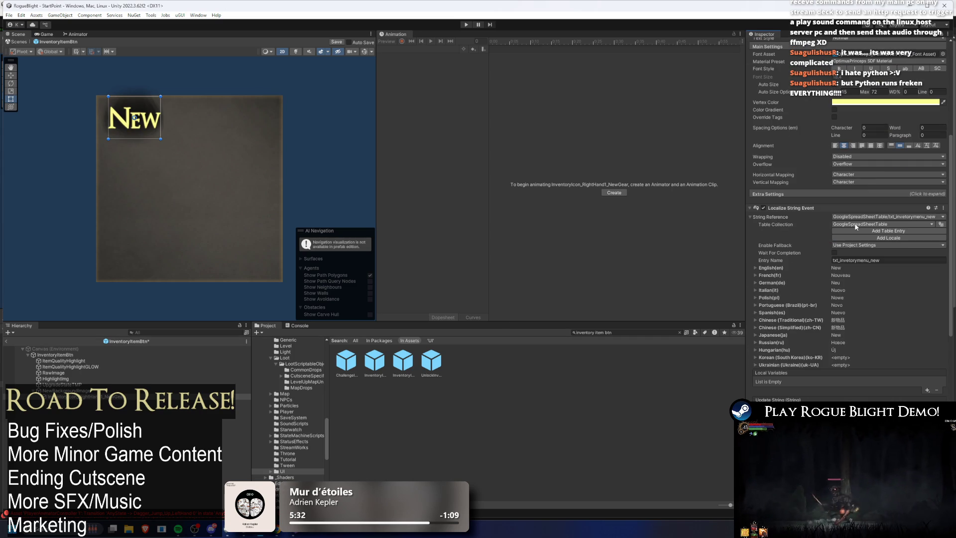
scroll(845, 209, up, 5)
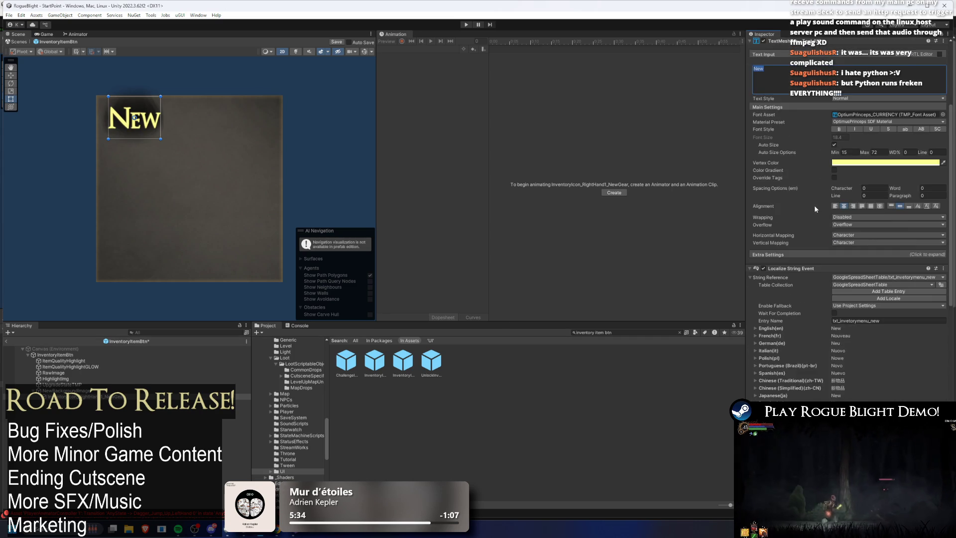
text(123123123123)
key(ctrl+z)
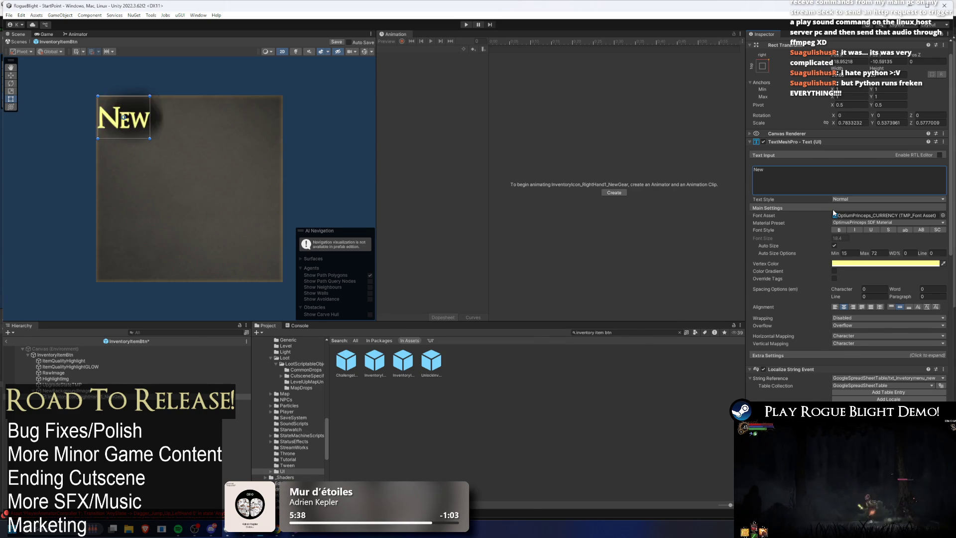
key(ctrl+z)
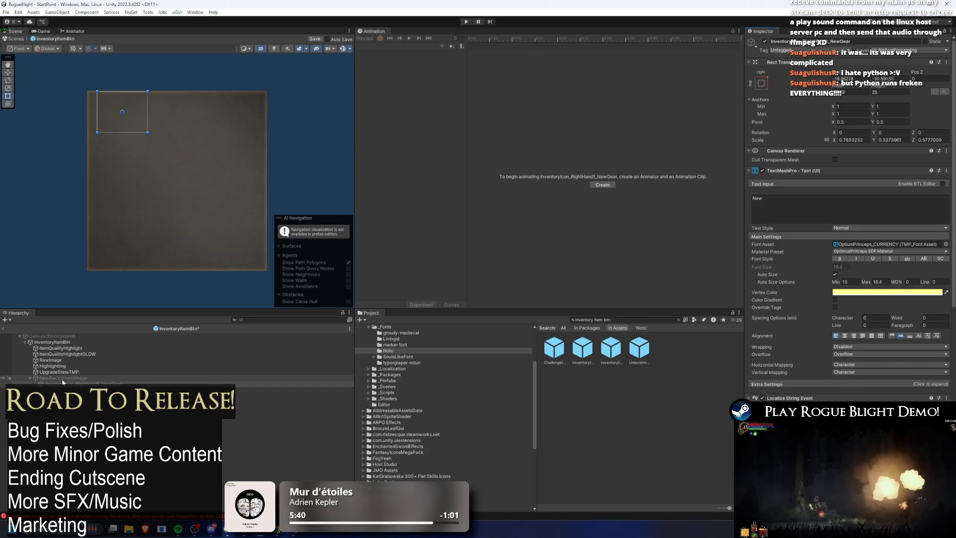
key(ctrl+z)
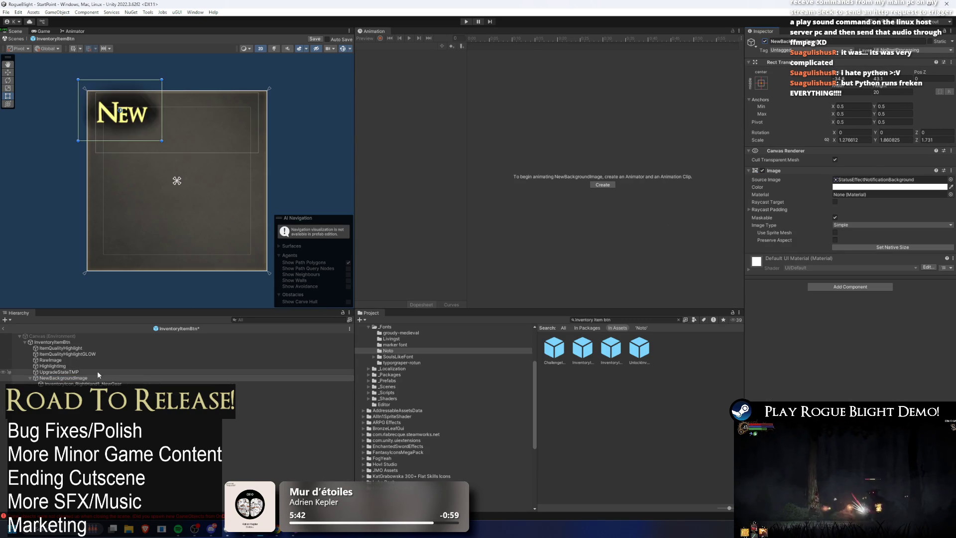
key(ctrl+z)
click(796, 208)
Move the New label about 20 px right and left-align its text.
text(12312312312)
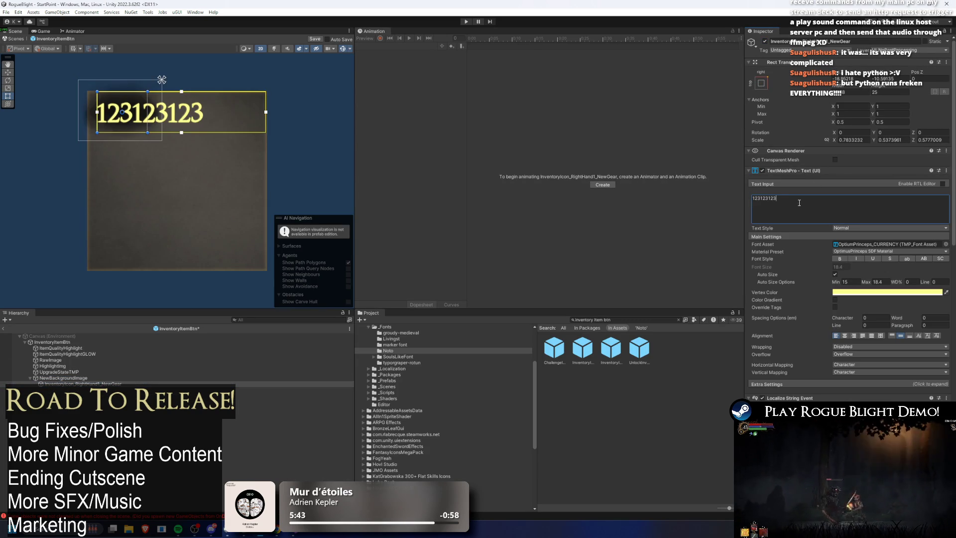
key(ctrl+z)
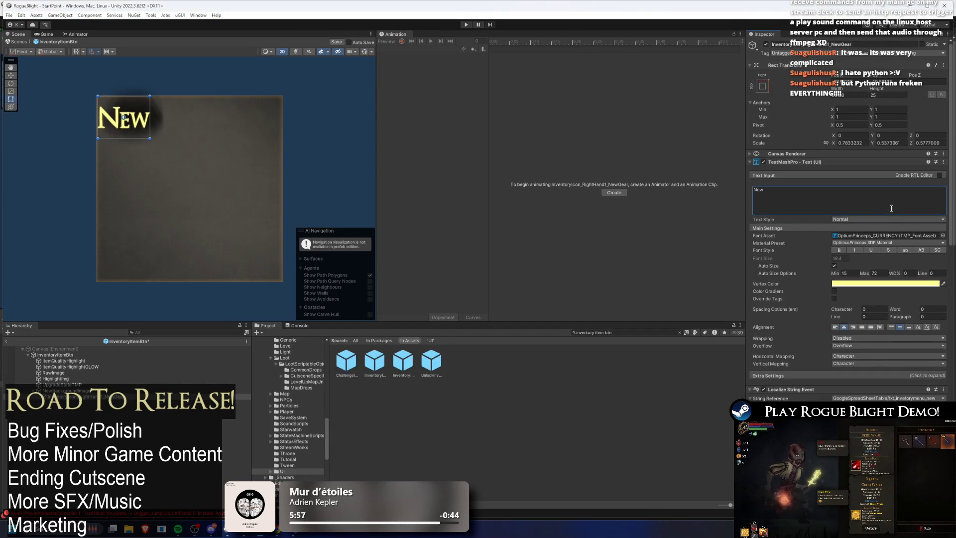
key(alt+Tab)
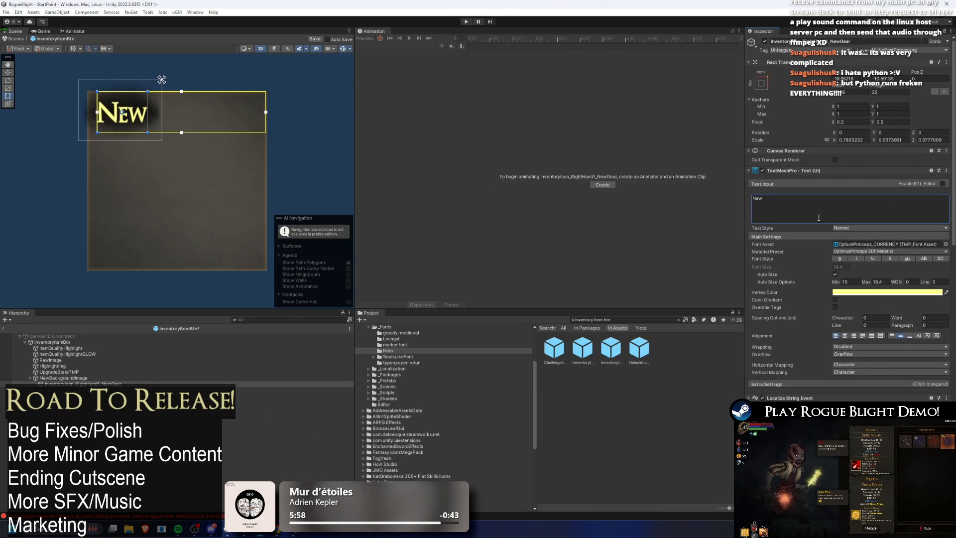
key(alt+Tab)
mouse_move(126, 128)
mouse_down()
mouse_move(320, 118)
mouse_move(283, 119)
mouse_up()
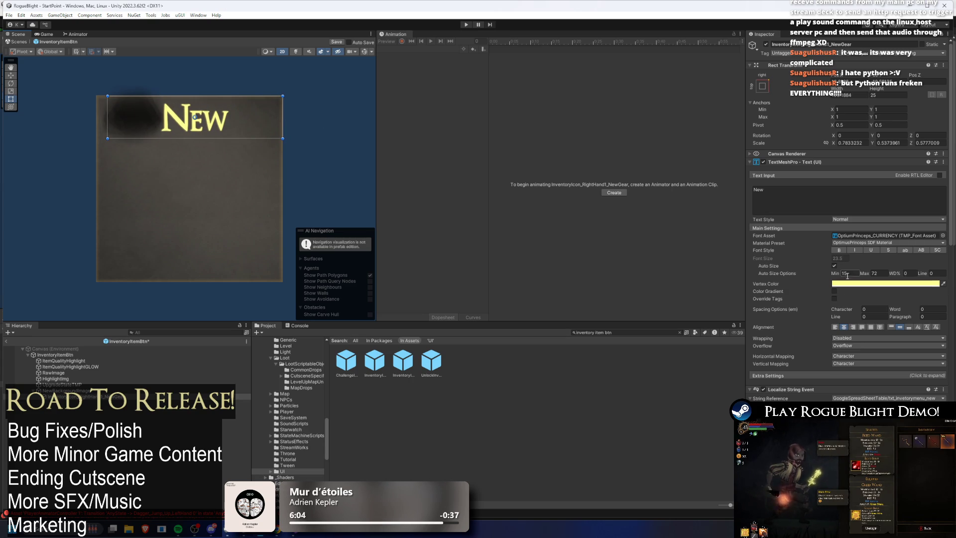
click(837, 327)
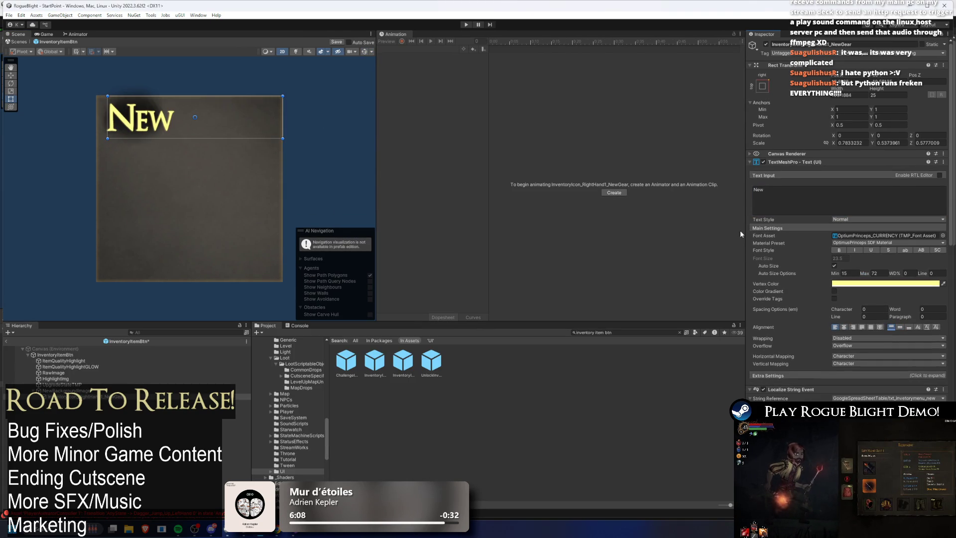
Set the label's Auto Size Max to 18.4, test a long string, and restore 'New'.
click(878, 274)
text(18.4)
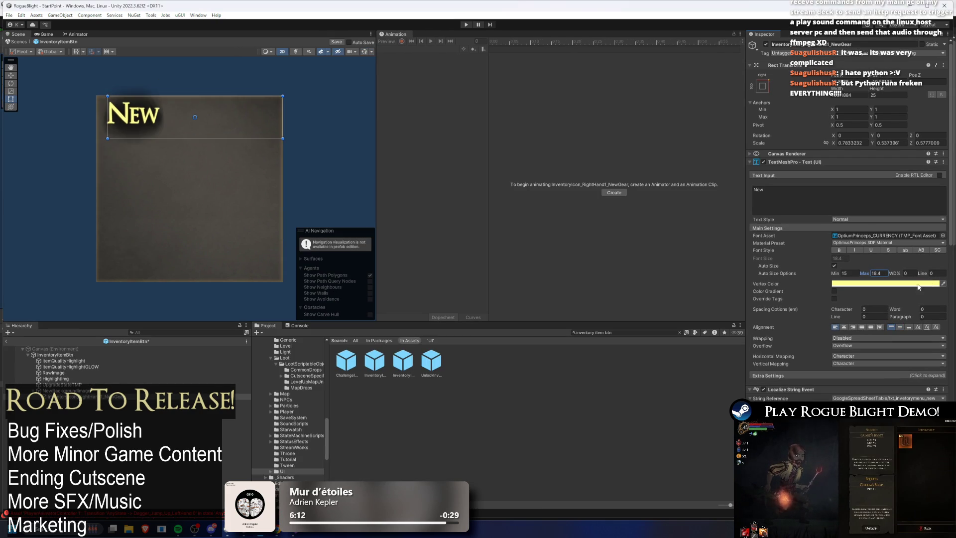
double_click(804, 189)
text(31231231312312312)
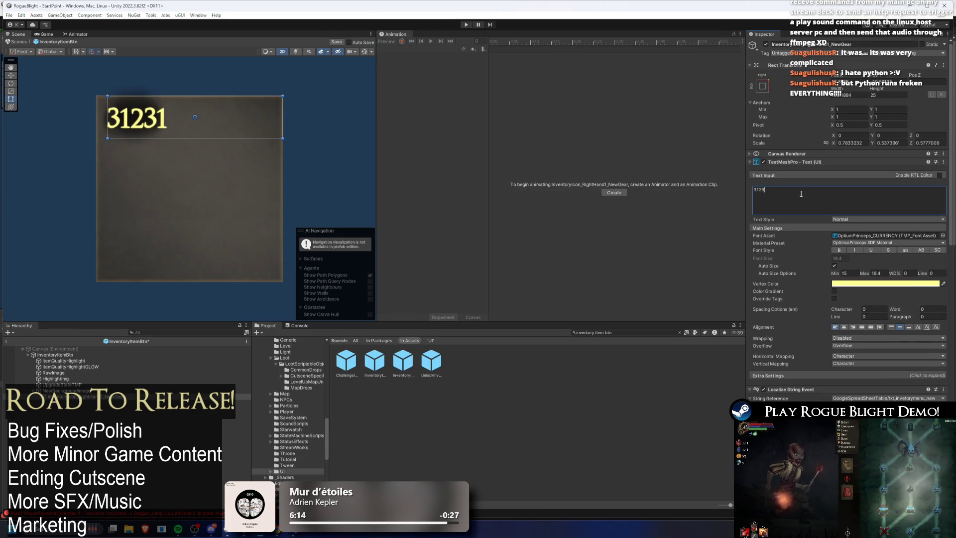
key(BackSpace)
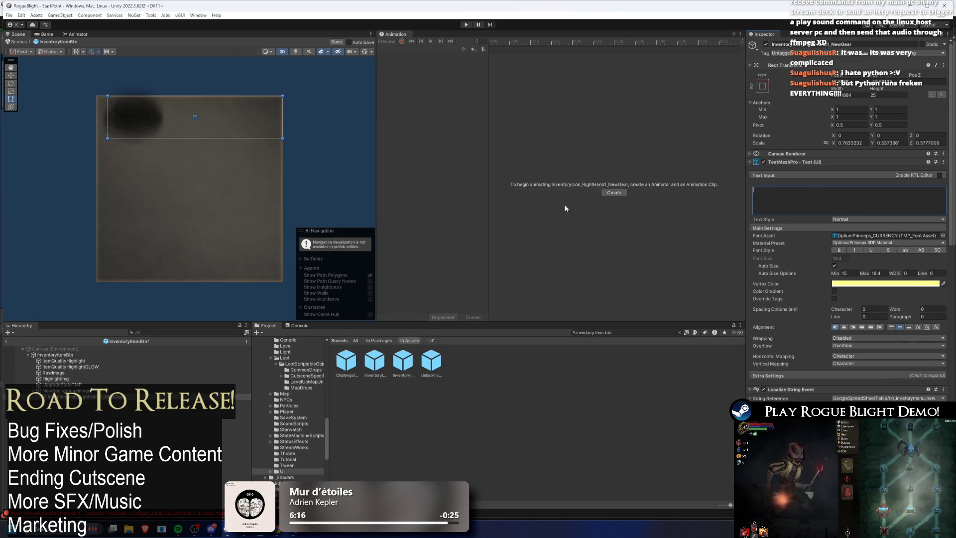
text(New)
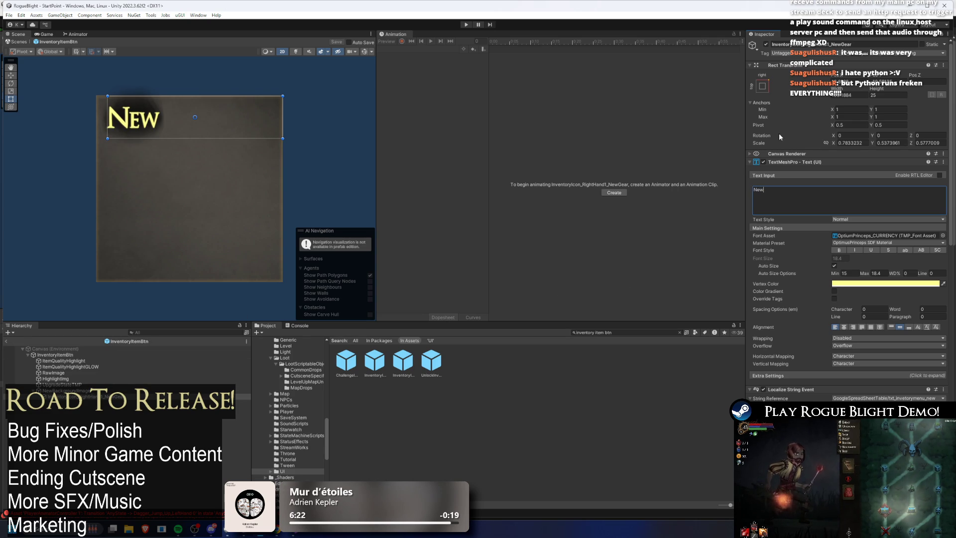
Deactivate NewBackgroundImage in InventoryItemBtn and return to the StartPoint scene.
click(762, 86)
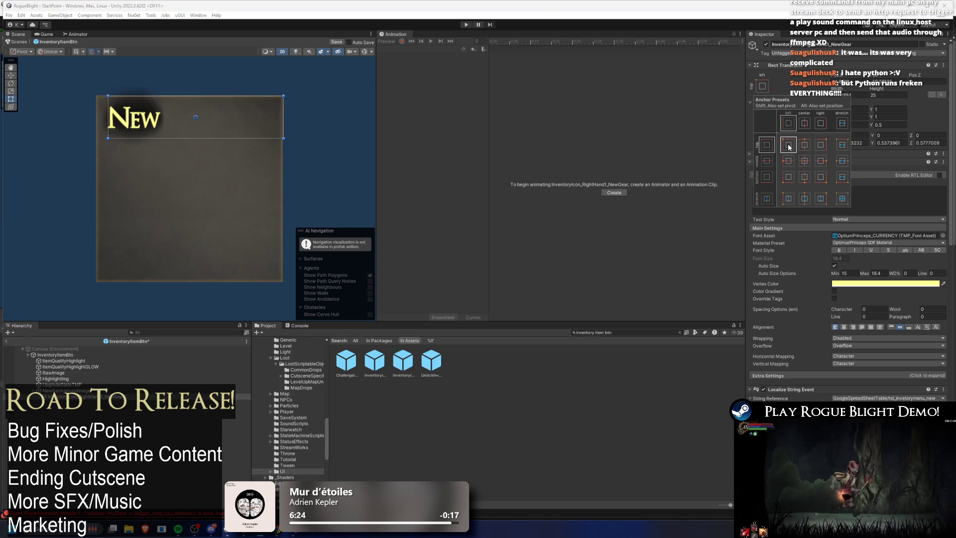
click(62, 391)
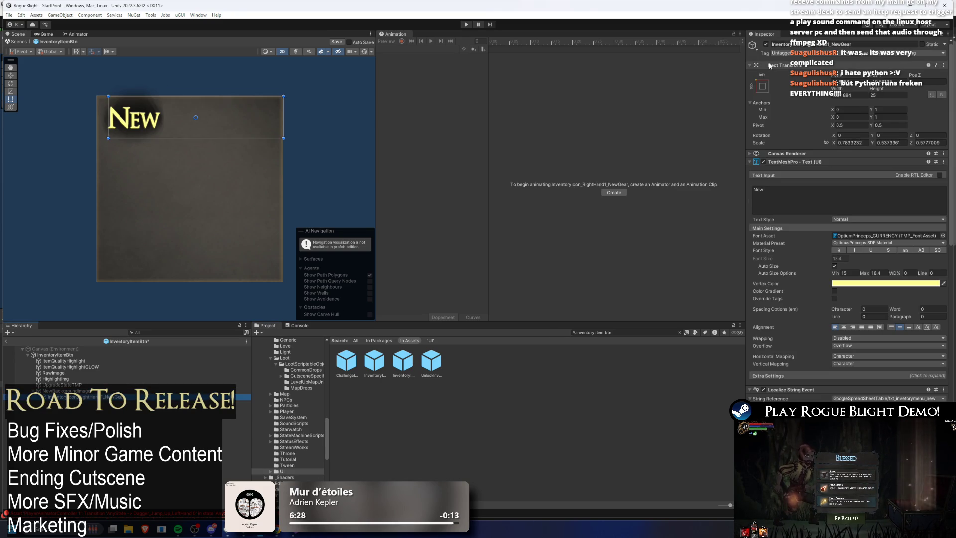
click(129, 392)
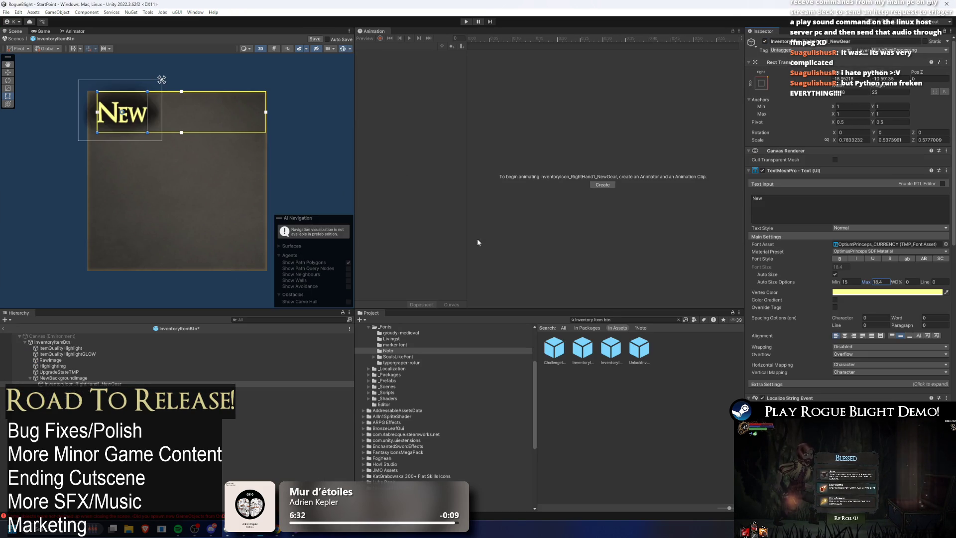
click(90, 380)
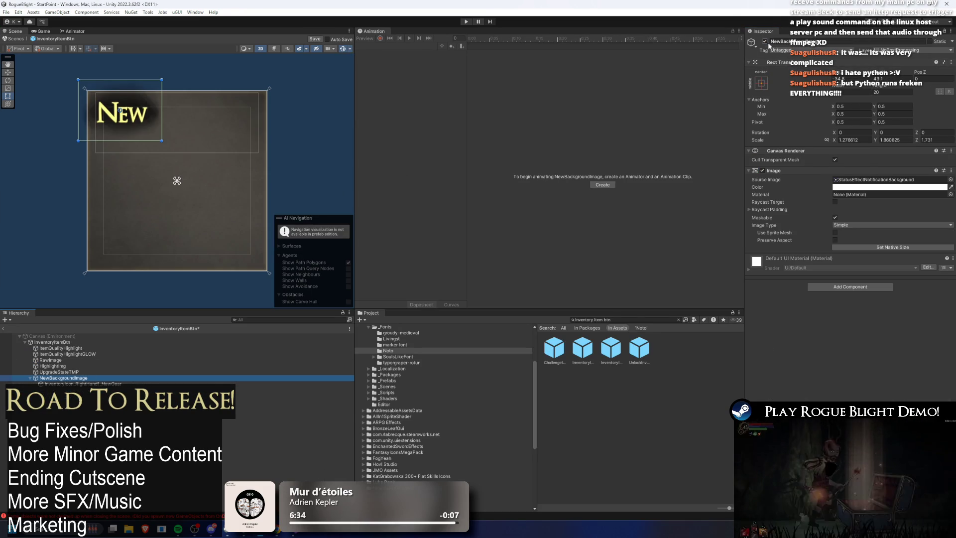
key(alt+shift+a)
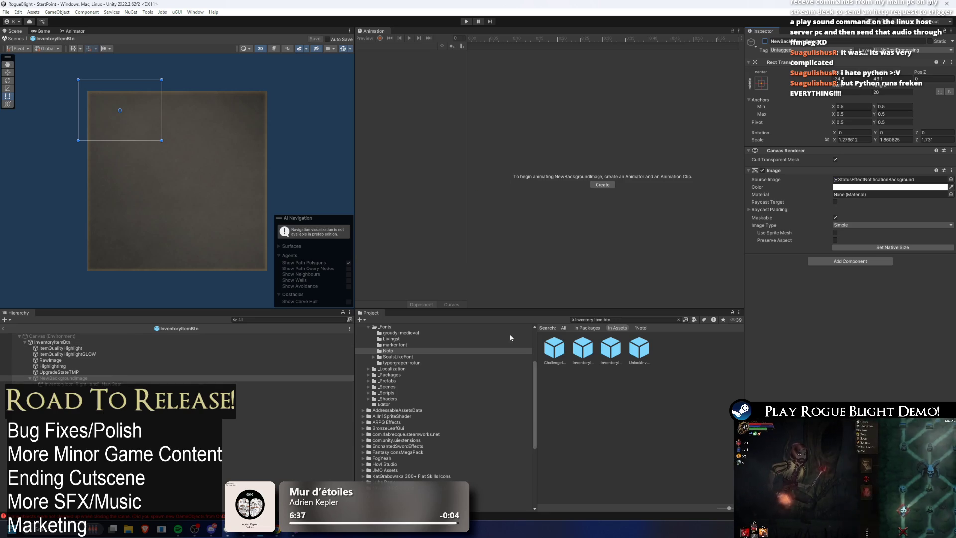
click(3, 328)
click(626, 320)
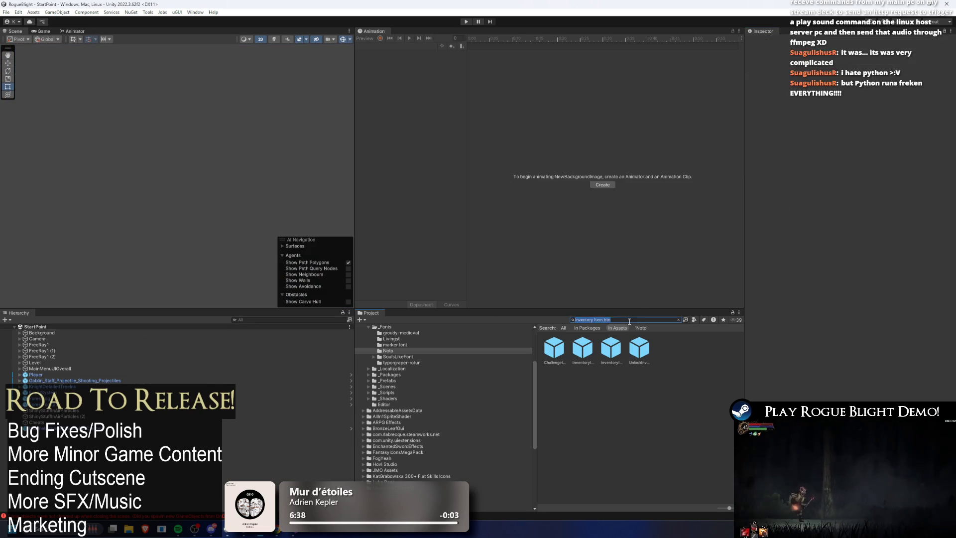
Open the CommonUI prefab from a 'common' search and save it.
text(ommon ui)
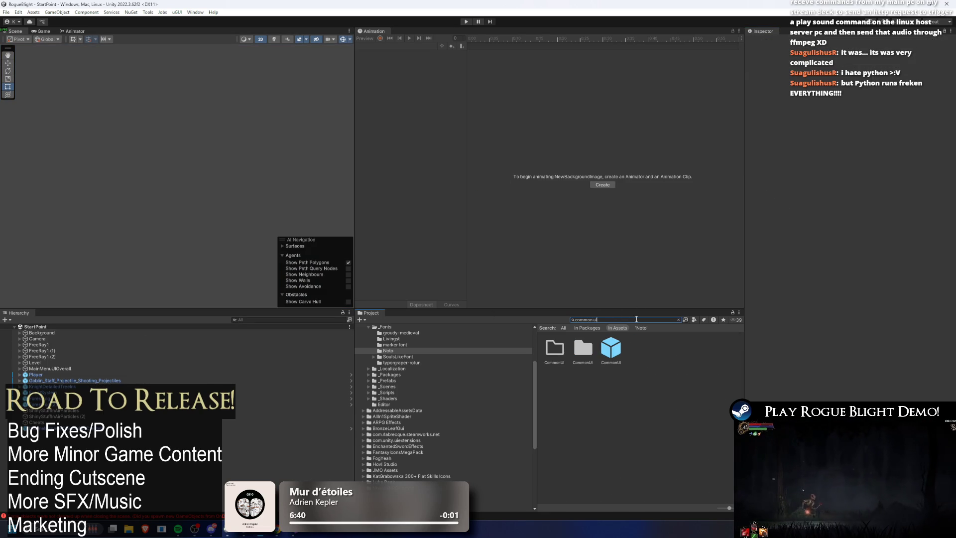
double_click(611, 348)
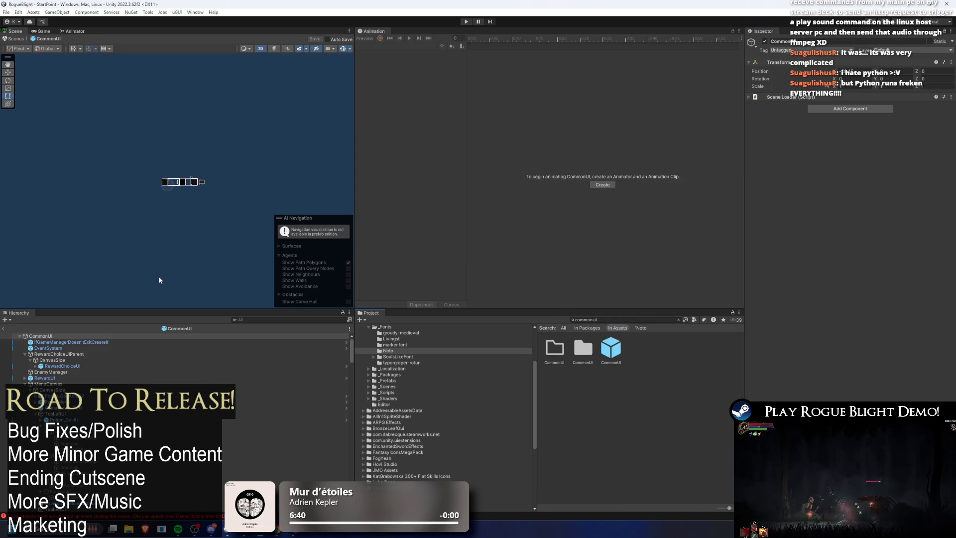
click(206, 336)
click(244, 321)
text(inten)
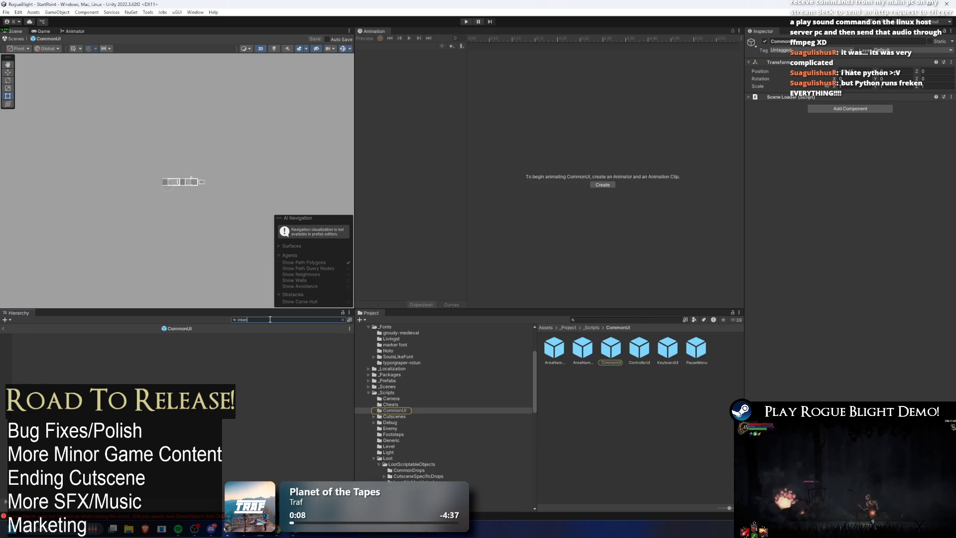
key(ctrl+s)
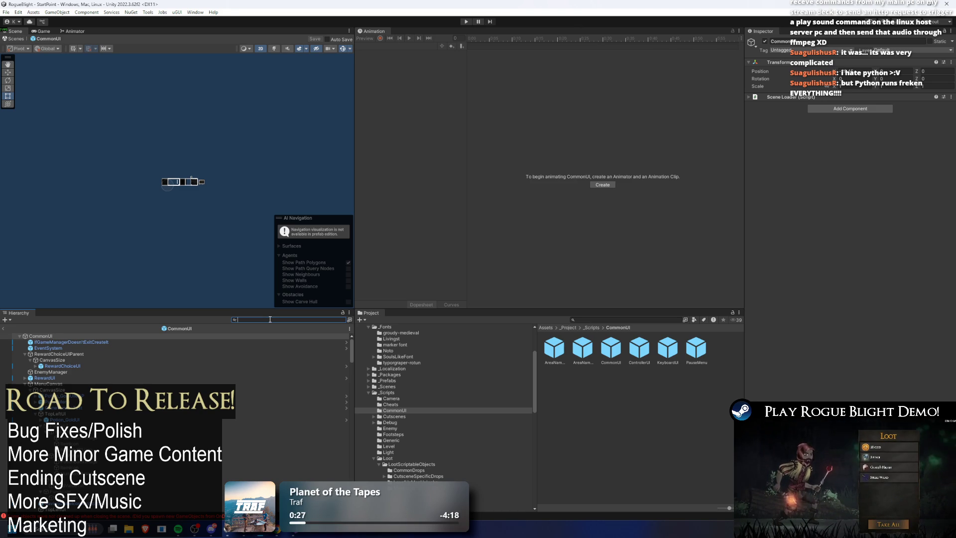
Filter the hierarchy to find the NewBackgroundImage and NewGear label objects.
text(inver)
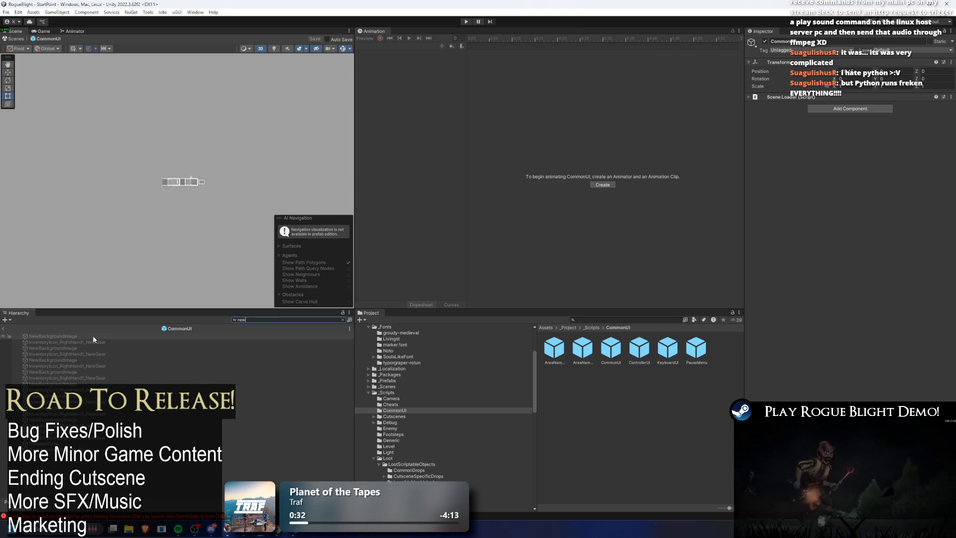
click(271, 336)
click(96, 344)
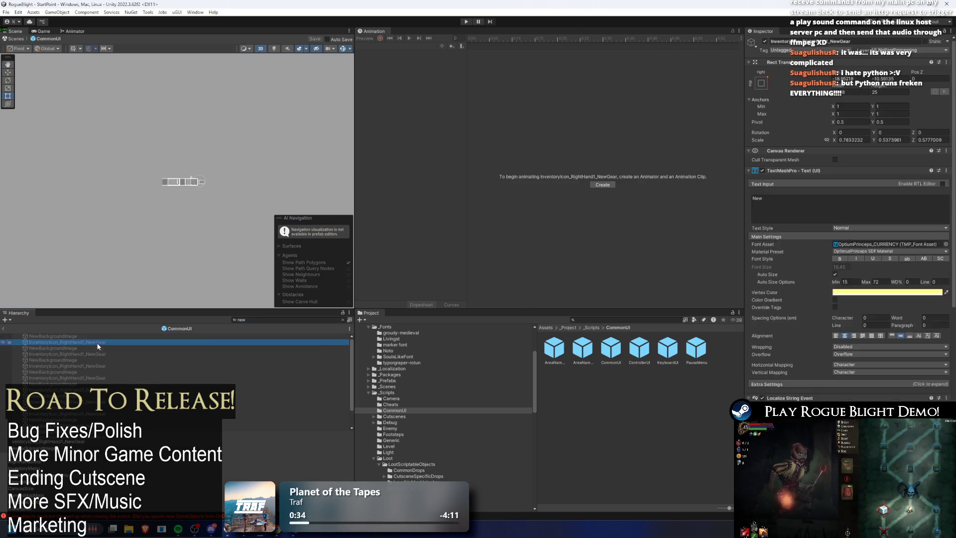
Frame the slot's NewBackgroundImage and reactivate it.
key(Escape)
click(164, 183)
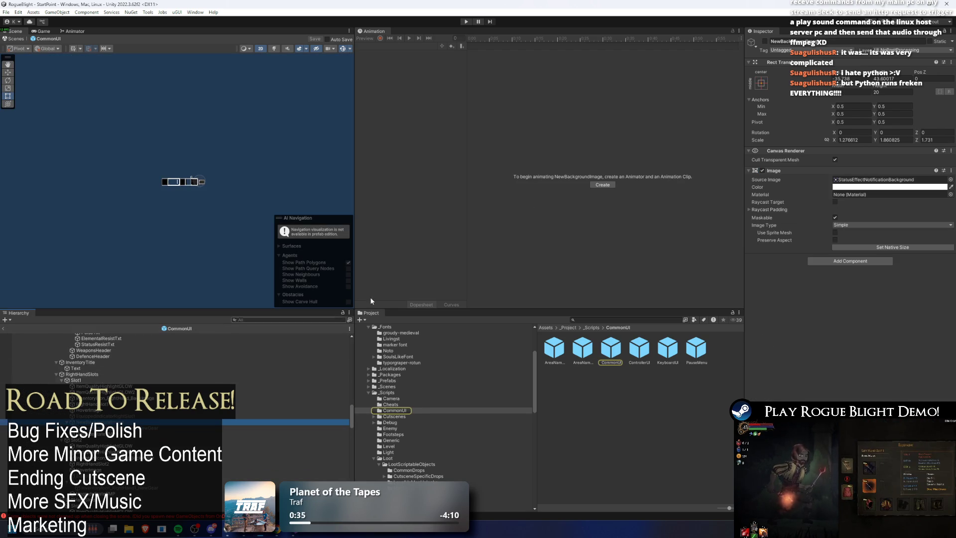
key(f)
scroll(214, 211, up, 3)
scroll(247, 146, down, 3)
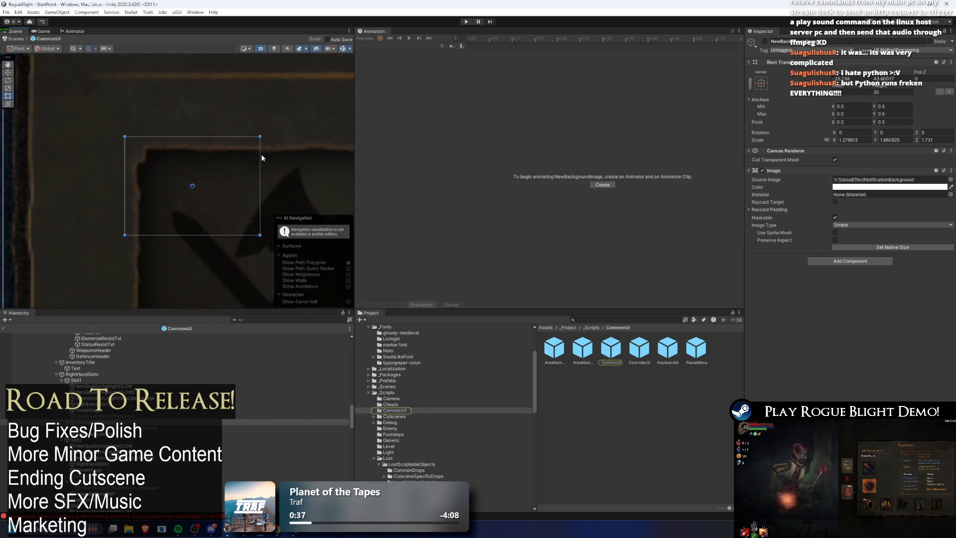
click(765, 41)
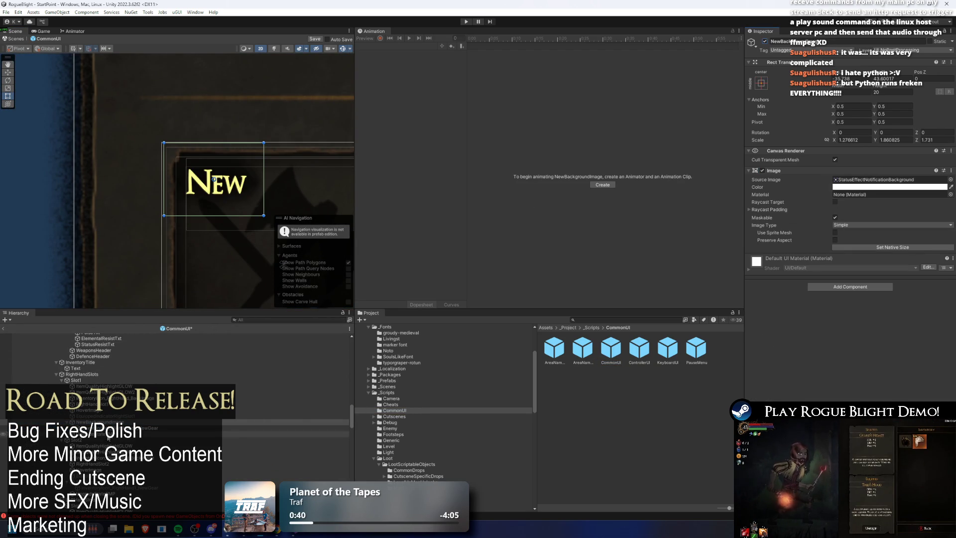
Left-align the NewGear label, test text then revert to 'New', and anchor it middle-left.
click(249, 427)
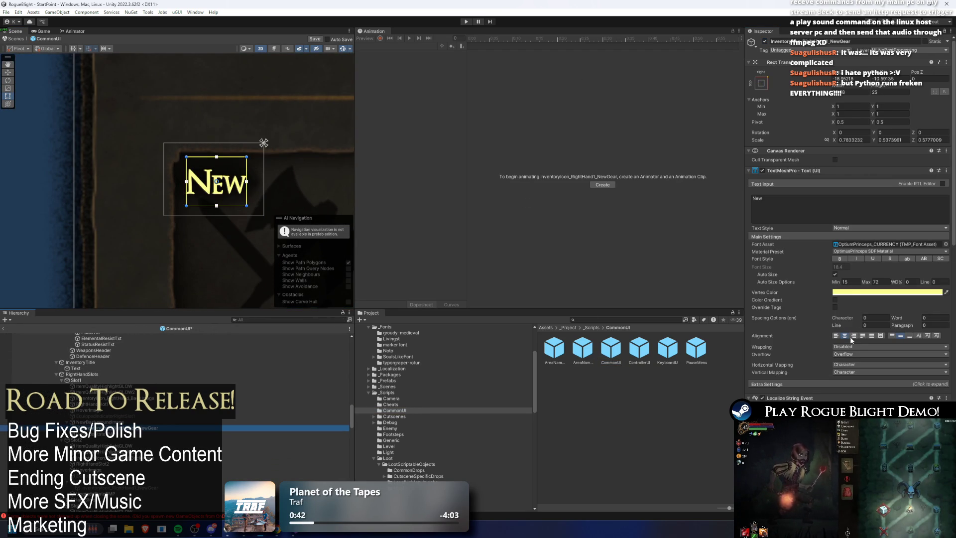
click(837, 336)
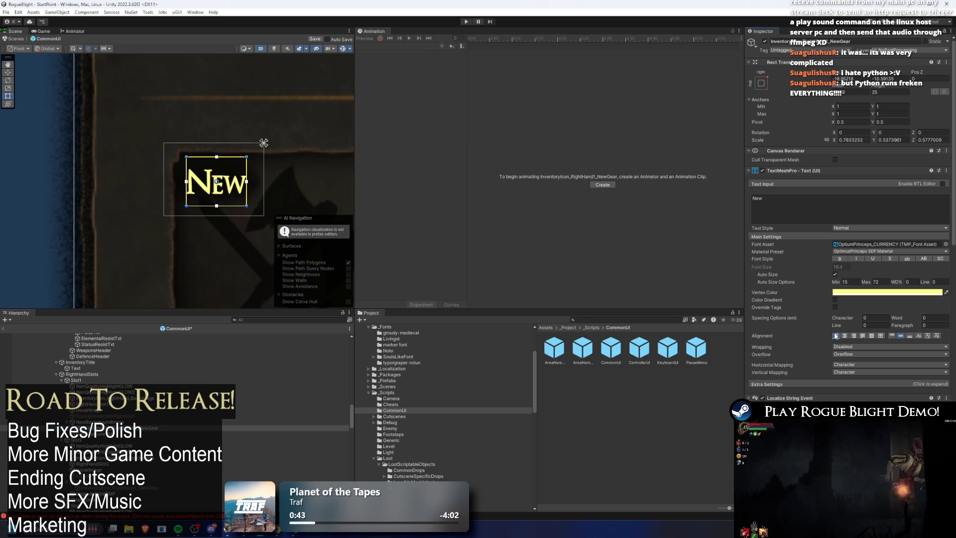
click(786, 212)
text(dfsafdsfds)
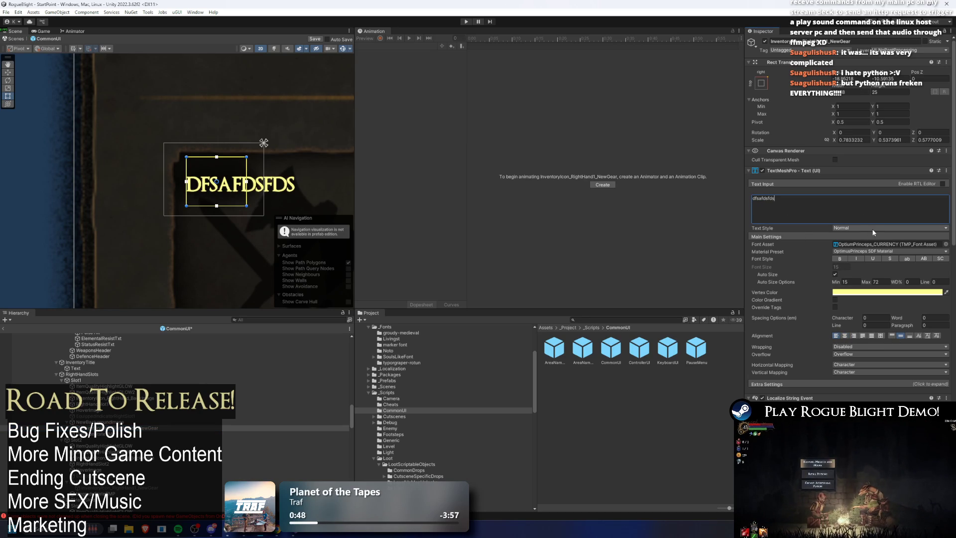
text(asdfsd)
key(ctrl+z)
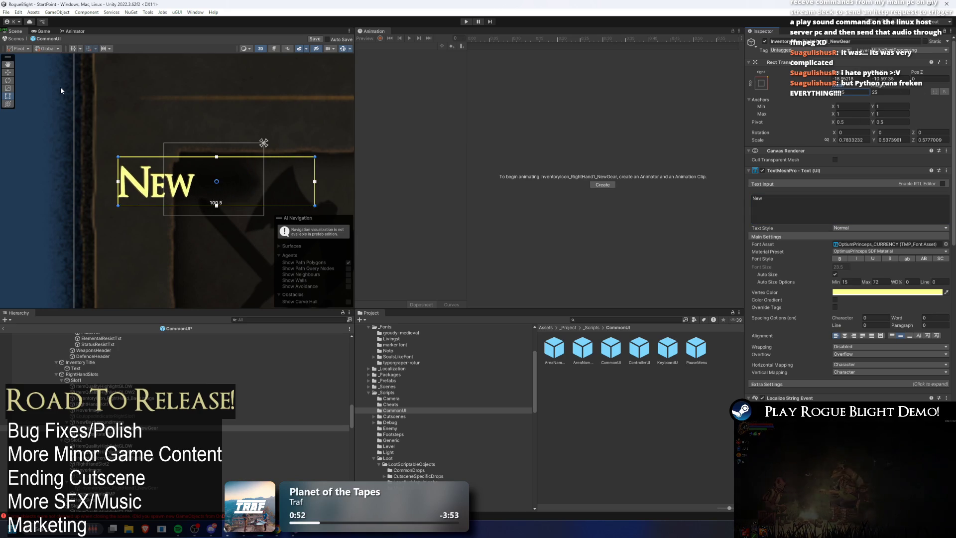
click(761, 83)
click(788, 159)
scroll(172, 140, down, 3)
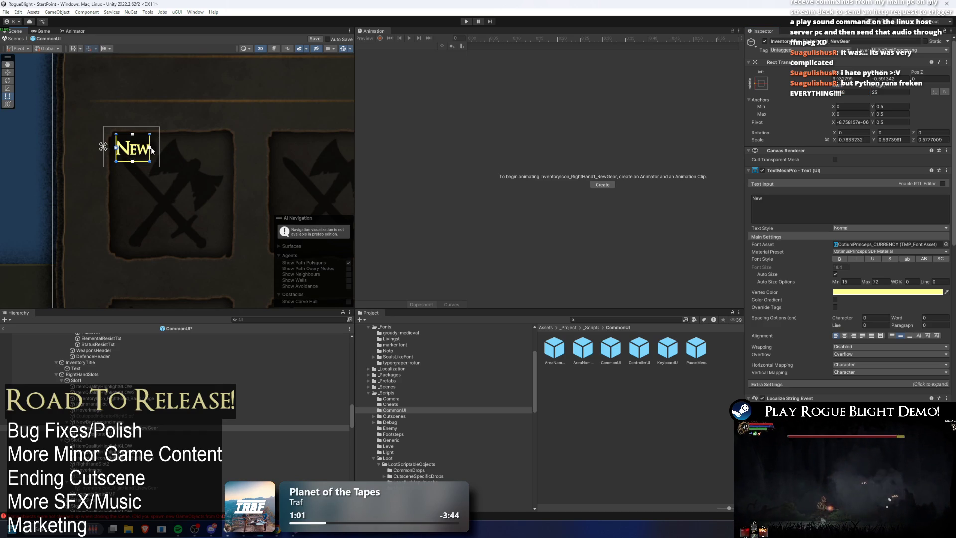
Widen the New label's box to the right, testing long text and reverting to 'New'.
drag(150, 148, 168, 149)
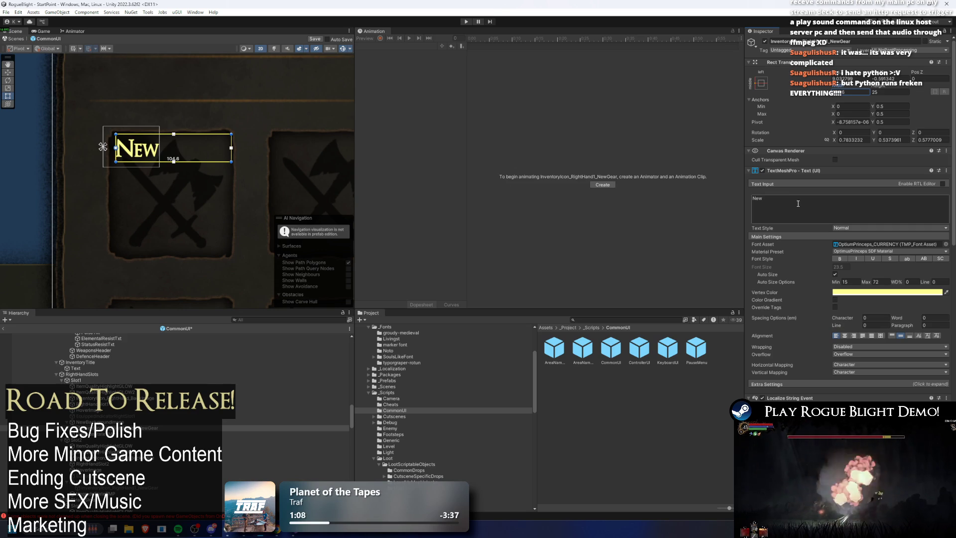
text(FDSAFDSAFDSADSAF)
key(ctrl+z)
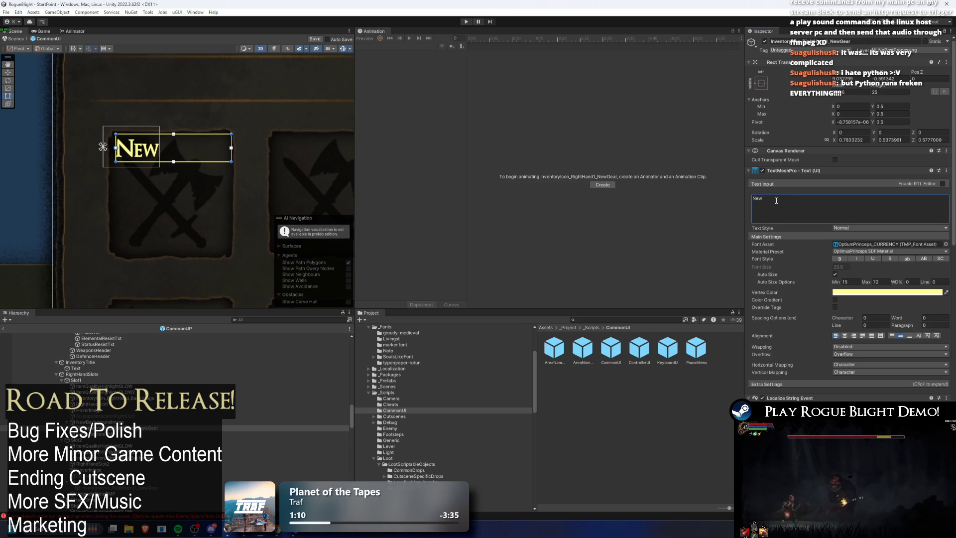
text(Newfdsafds)
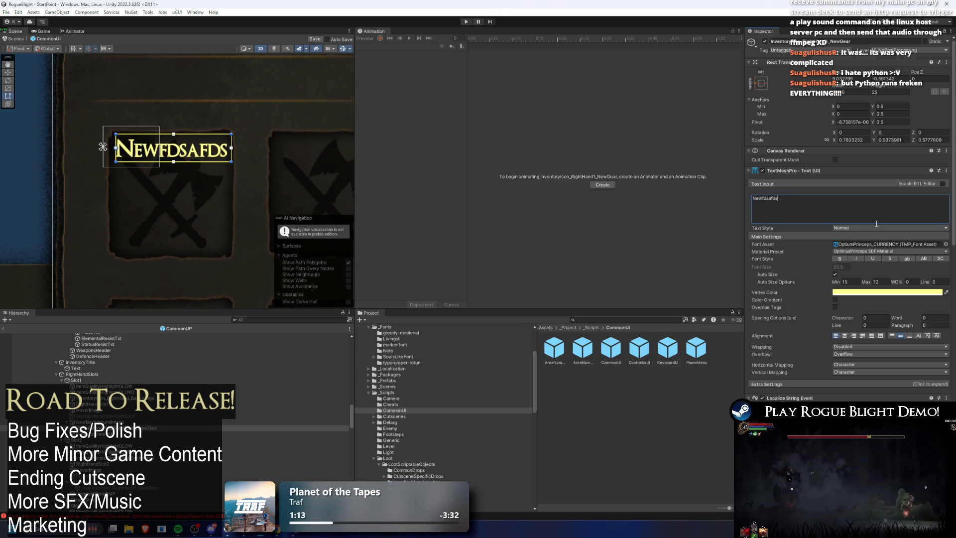
text(fsdfsdafsdafsd)
key(ctrl+z)
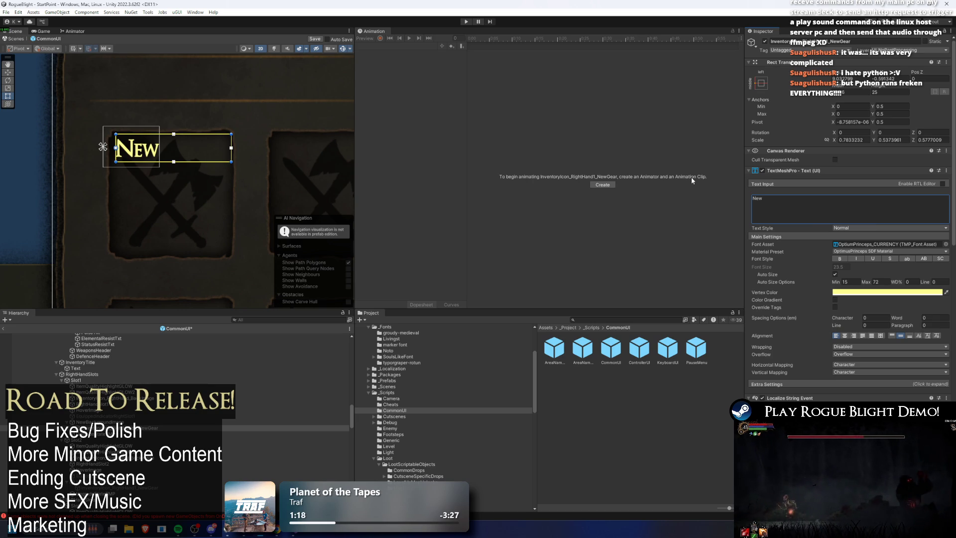
Copy the New label's Rect Transform component and select the slot's NewBackgroundImage.
right_click(793, 63)
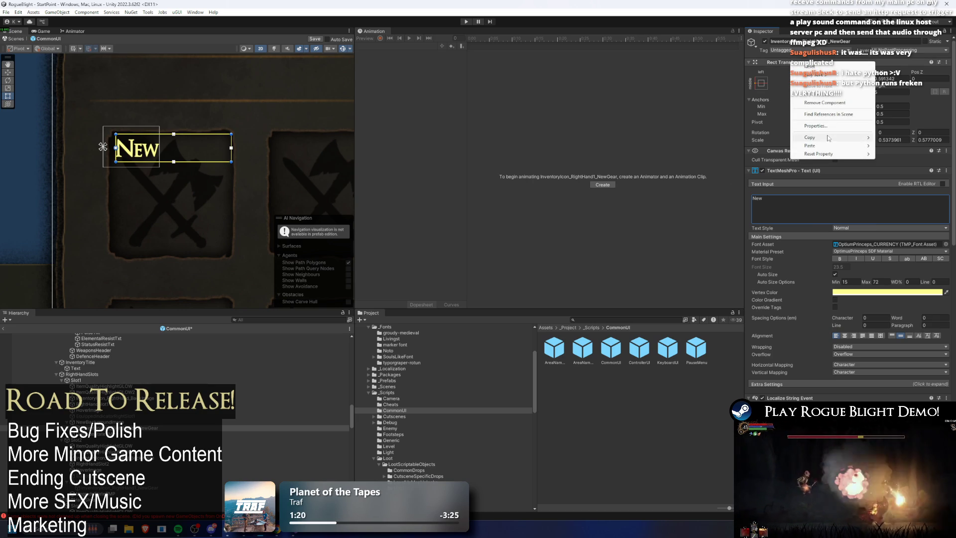
mouse_move(829, 138)
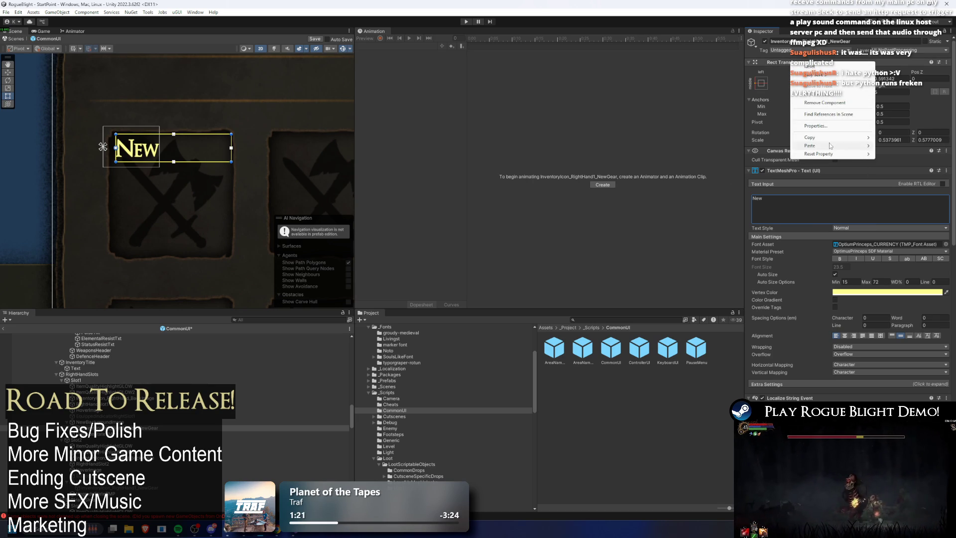
right_click(778, 63)
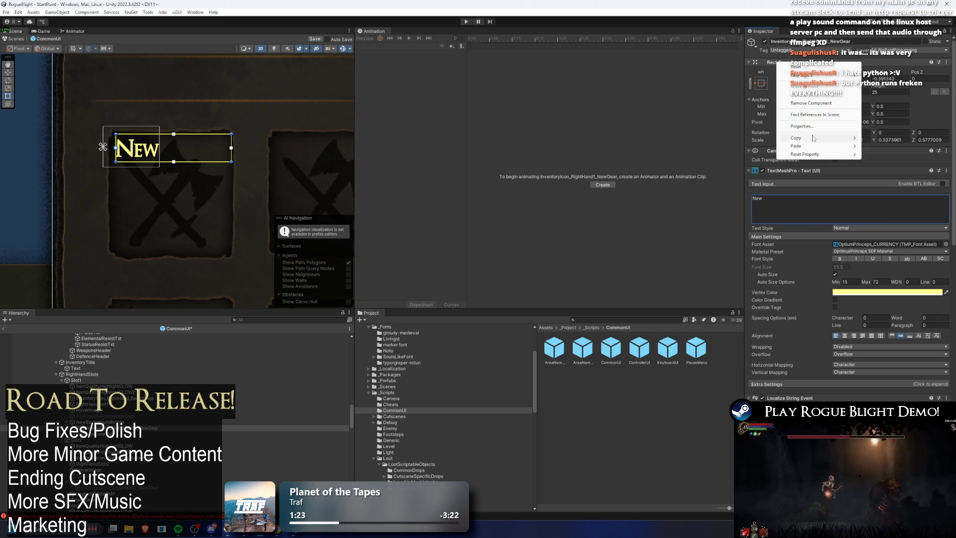
mouse_move(817, 139)
click(891, 179)
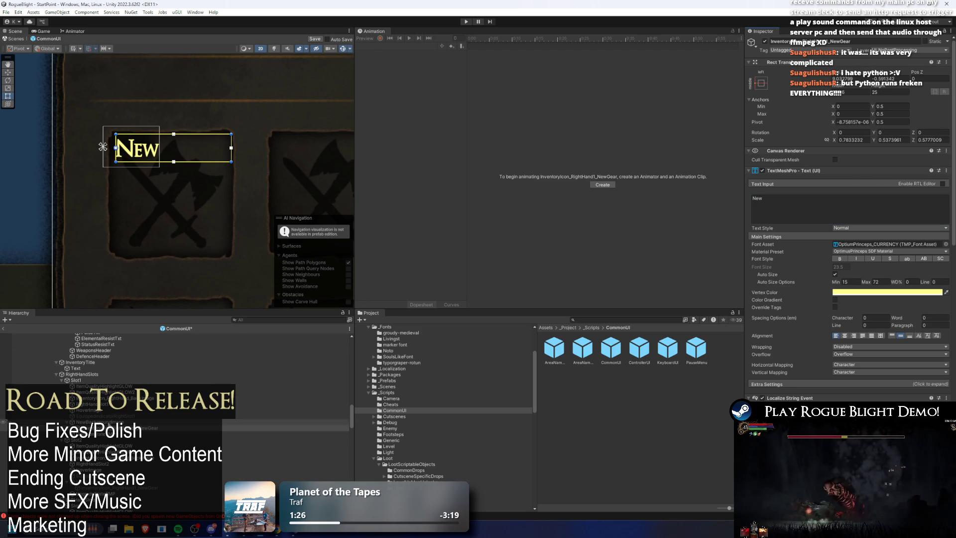
click(170, 214)
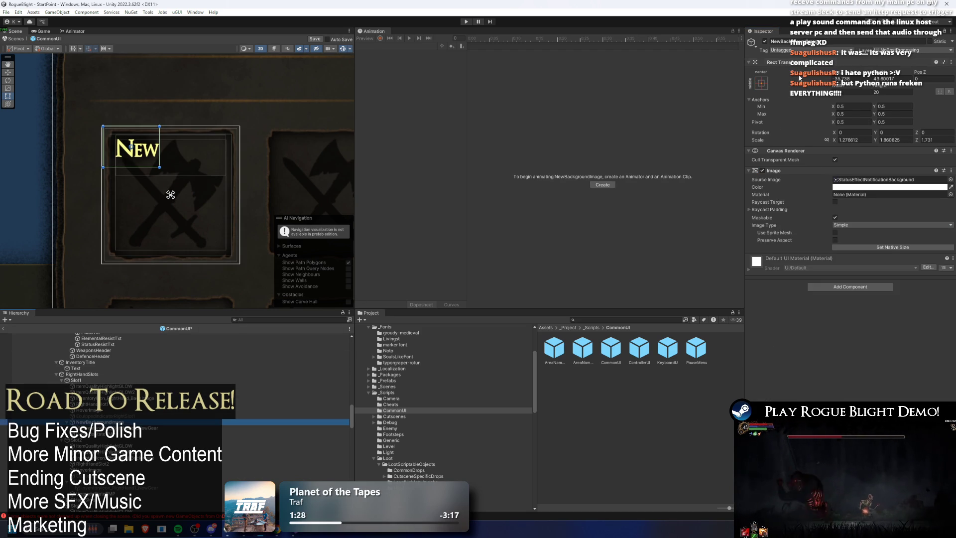
Paste the copied Rect Transform onto the next slot's New label and left-align it.
click(763, 41)
click(294, 193)
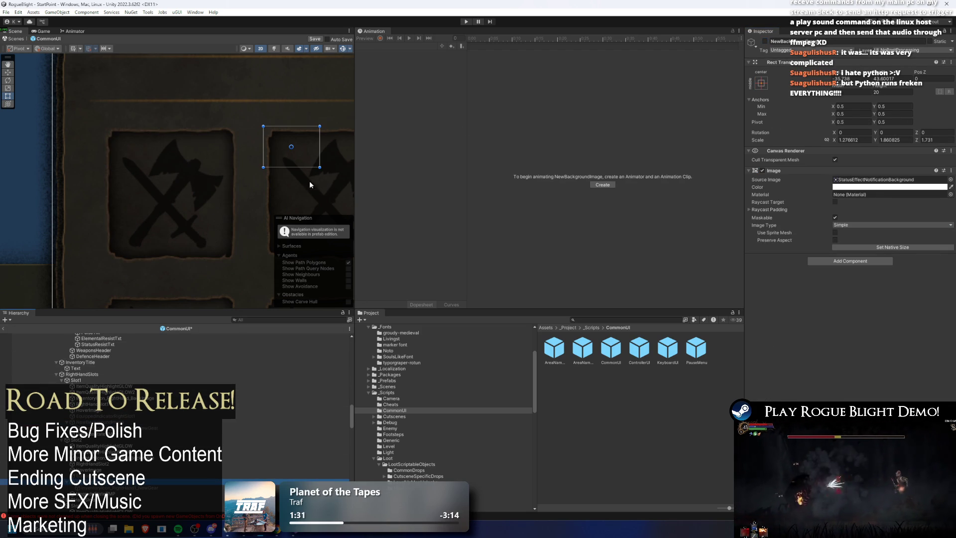
click(765, 41)
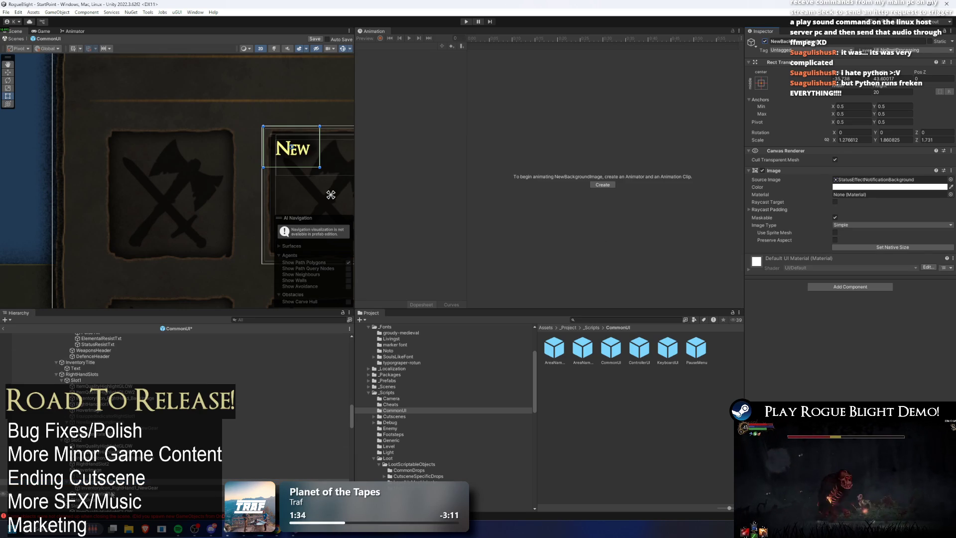
click(319, 126)
right_click(770, 62)
mouse_move(809, 146)
click(885, 194)
scroll(318, 178, down, 2)
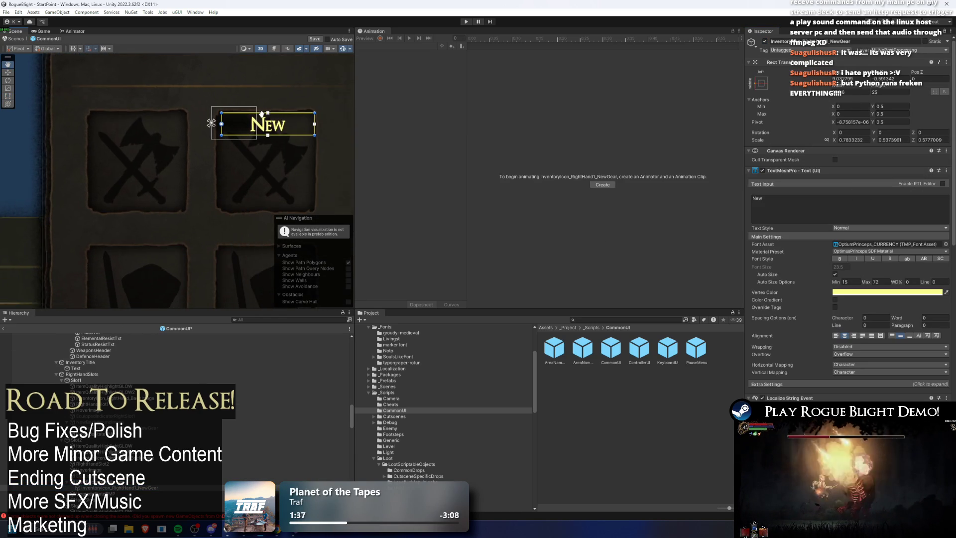
click(836, 336)
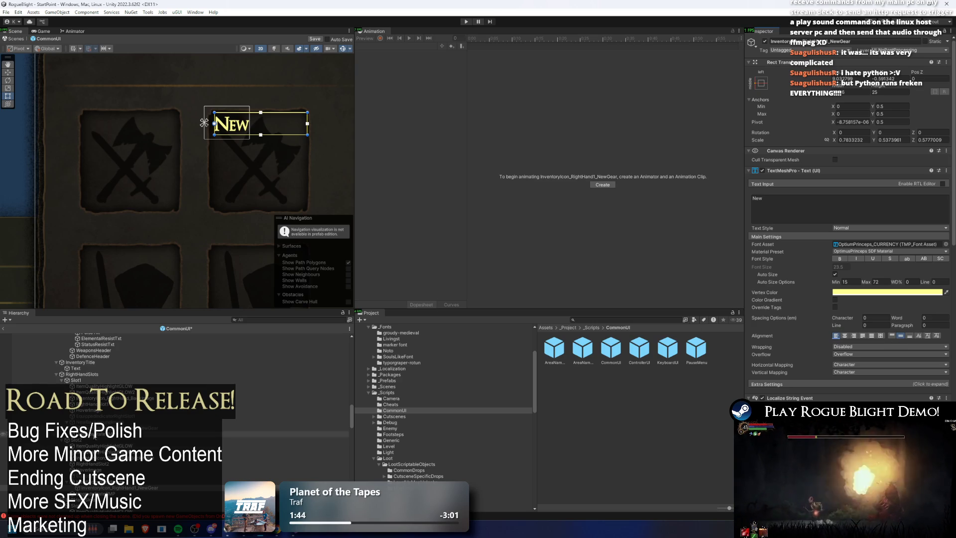
Check another slot's badge, then give its New label the copied layout and left alignment.
click(259, 167)
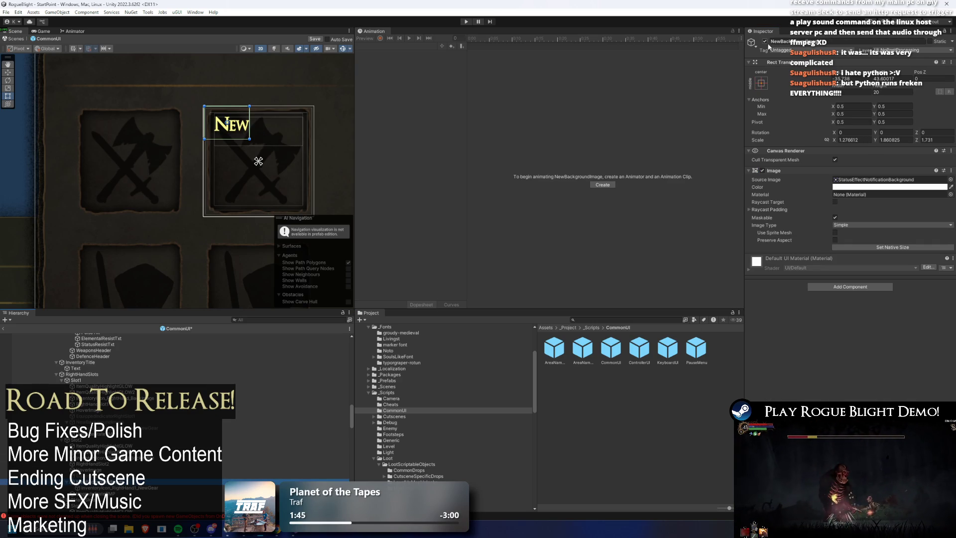
click(765, 42)
scroll(207, 156, down, 5)
scroll(135, 418, down, 3)
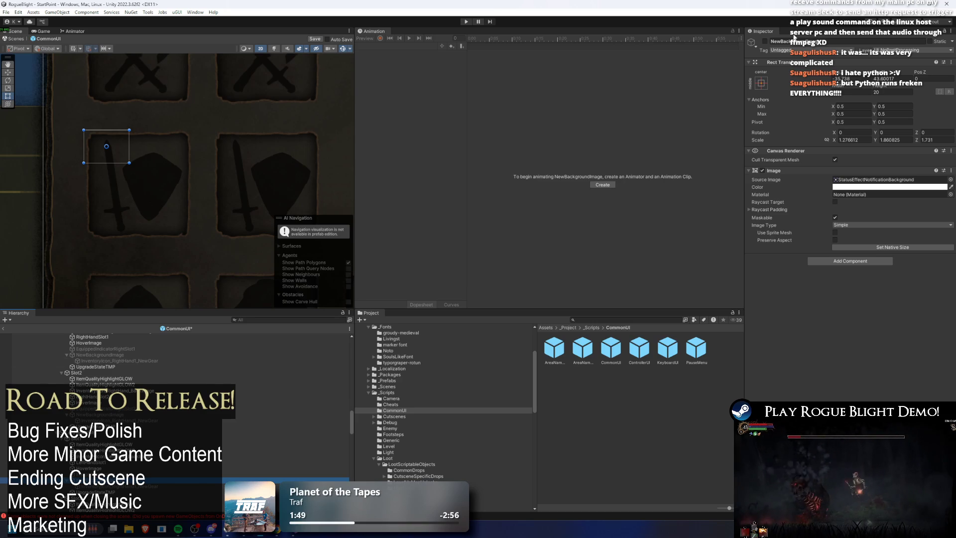
click(765, 42)
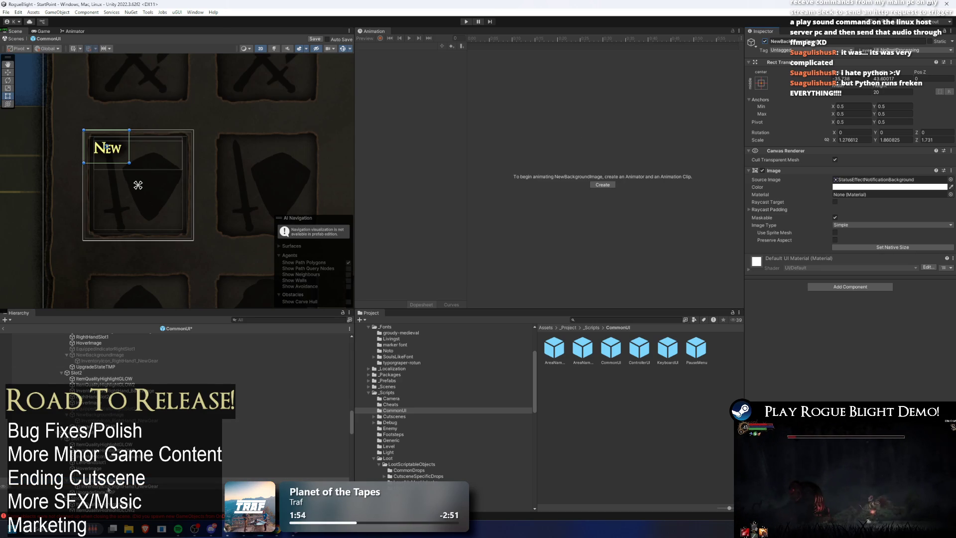
click(118, 486)
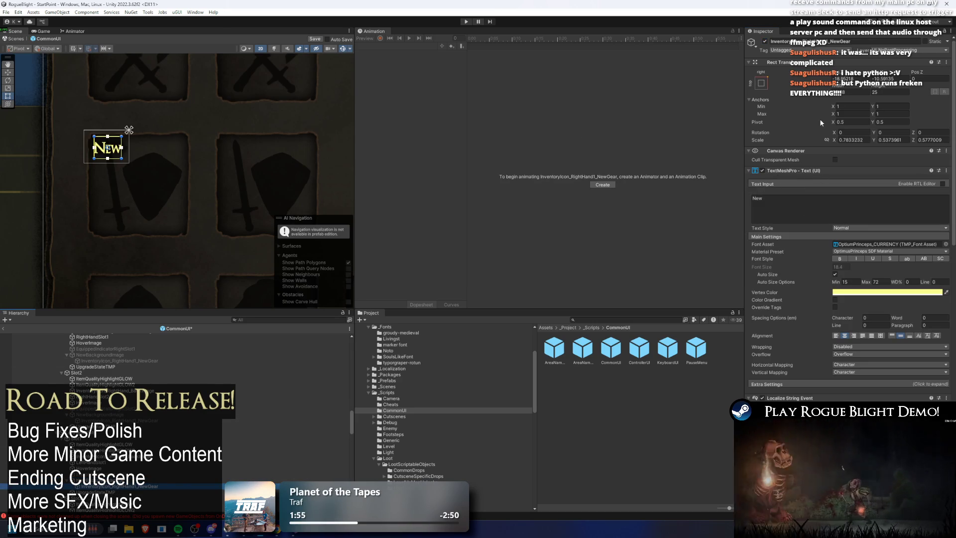
click(762, 83)
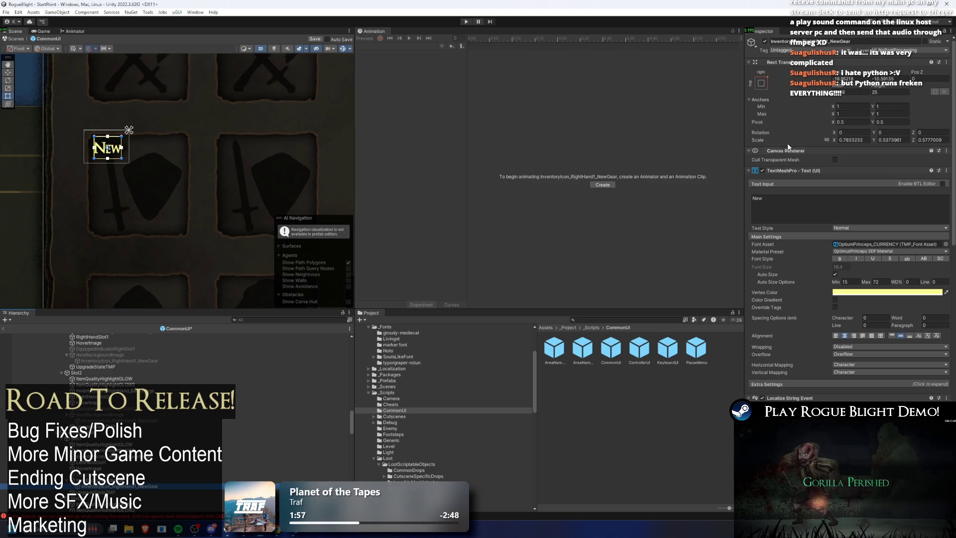
shift+click(791, 135)
click(836, 335)
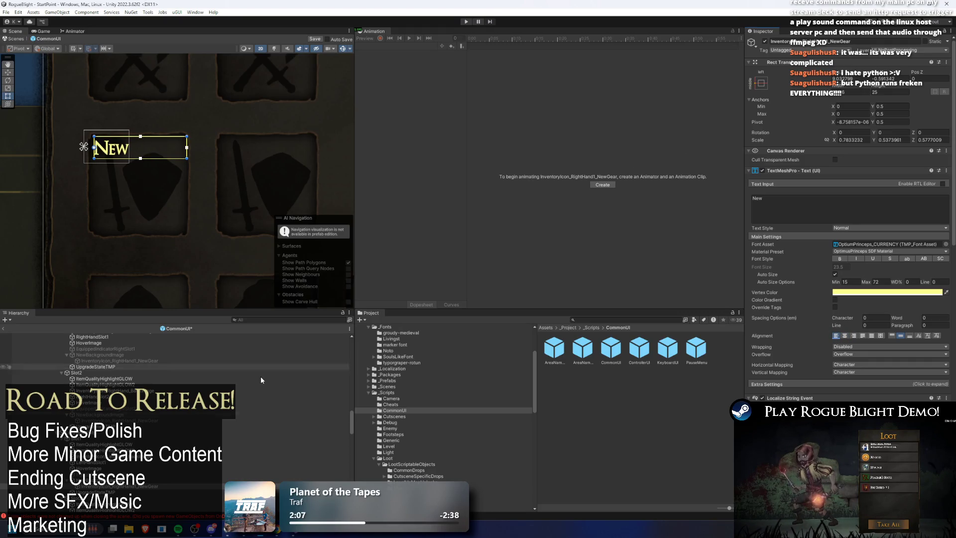
Switch off the NewBackgroundImage badge on this last slot.
click(114, 480)
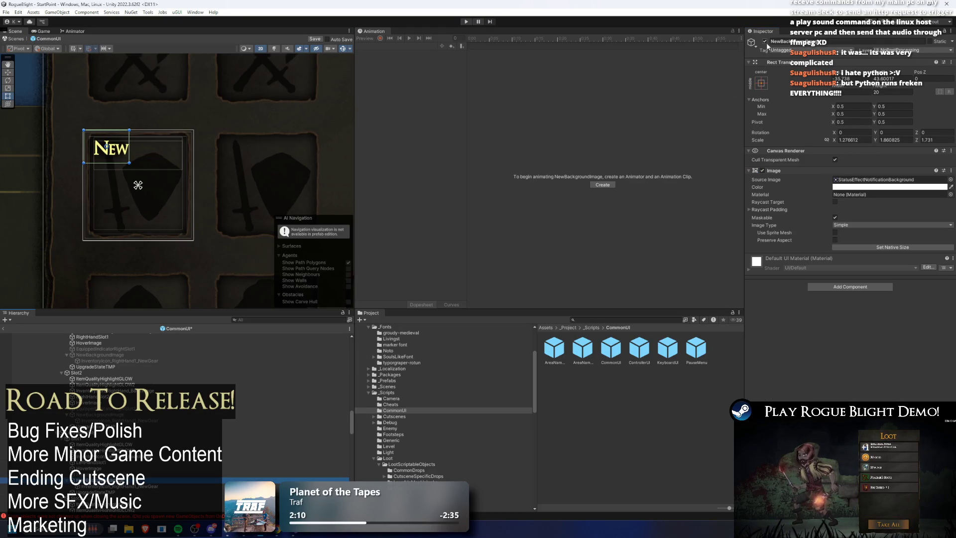
click(115, 486)
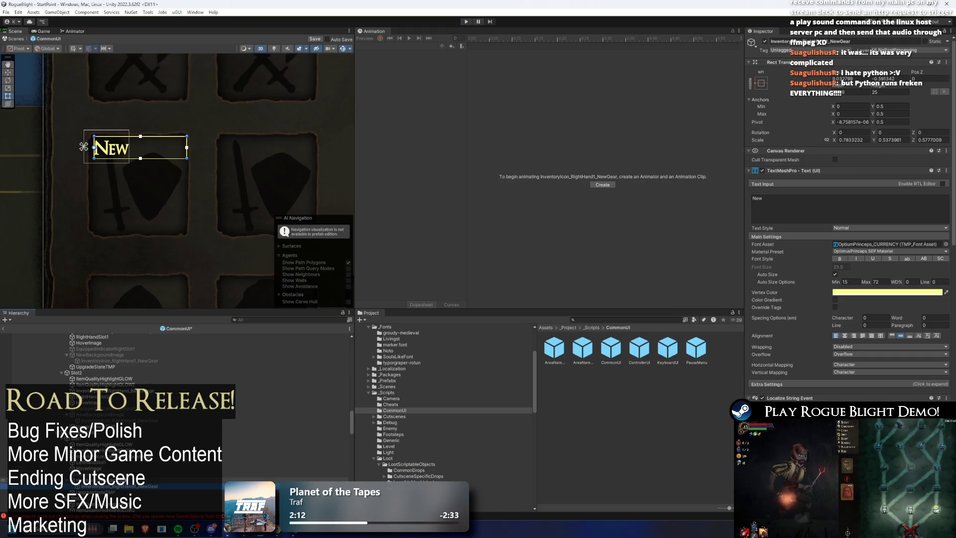
click(114, 481)
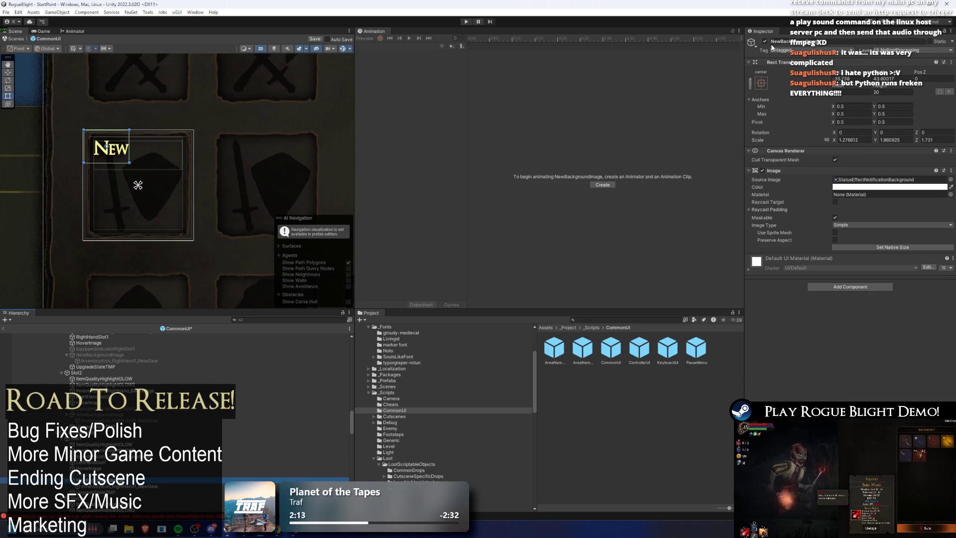
click(766, 42)
scroll(132, 414, down, 5)
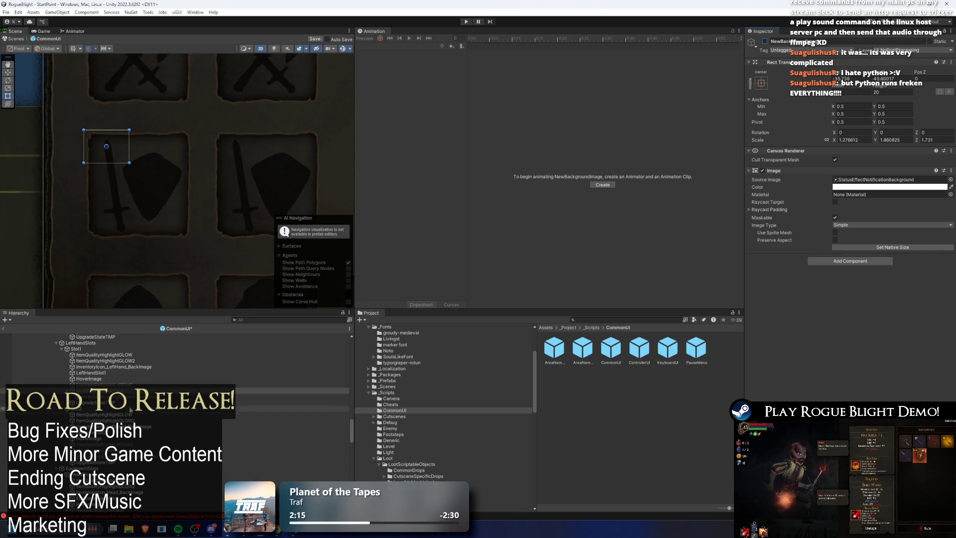
Select the lower NewGear label and center its text vertically.
click(131, 456)
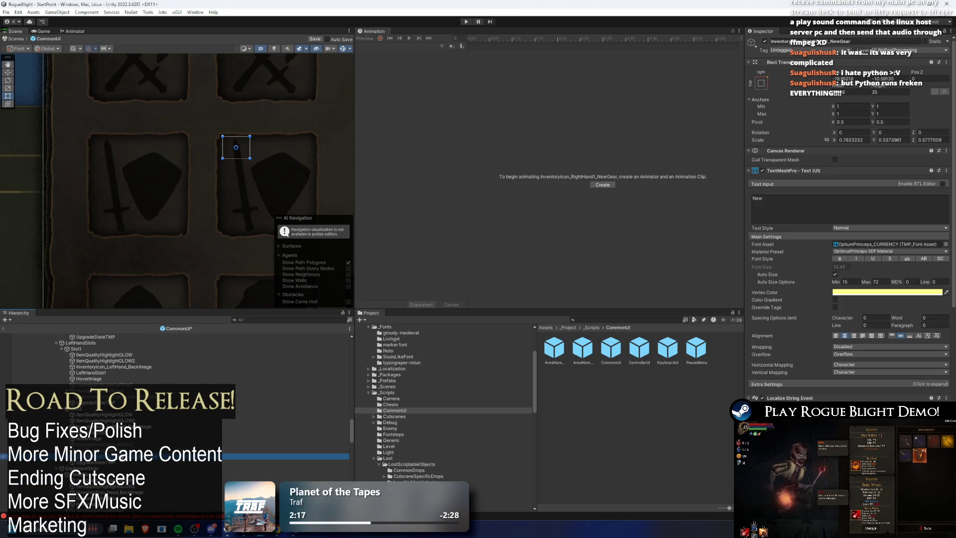
click(119, 401)
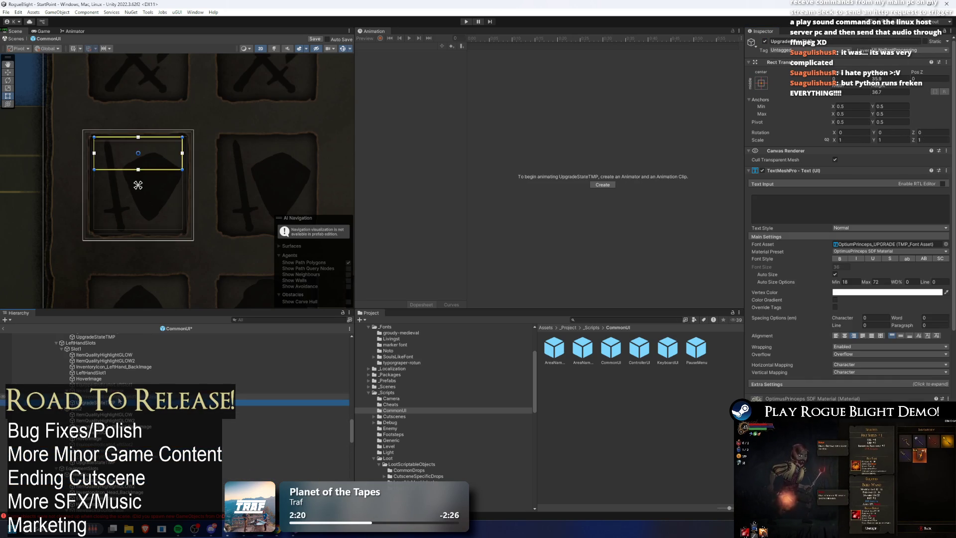
click(120, 397)
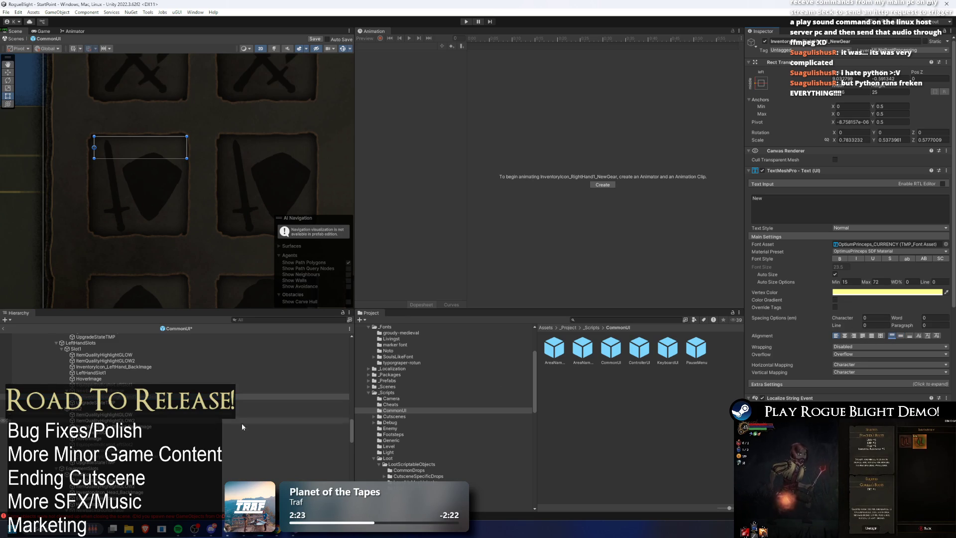
scroll(147, 352, up, 3)
click(146, 353)
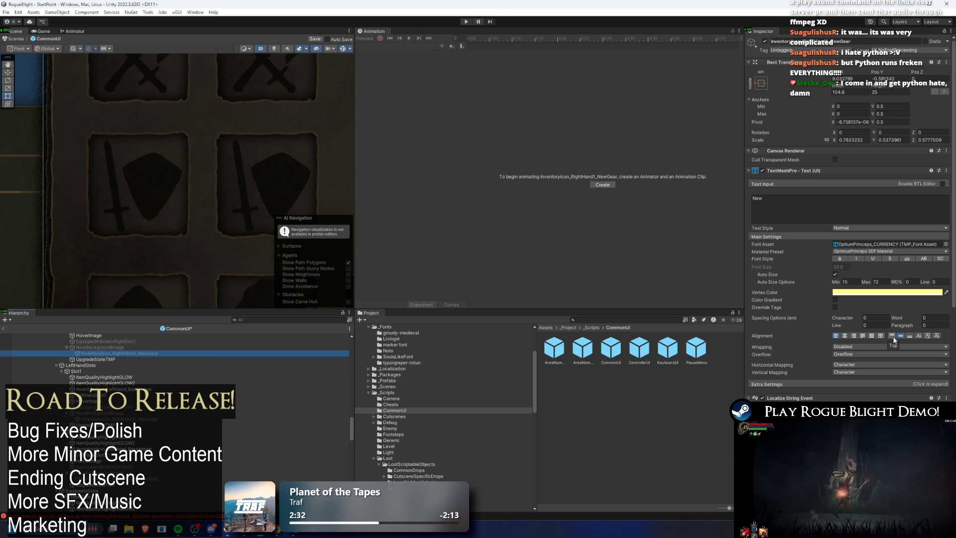
click(111, 419)
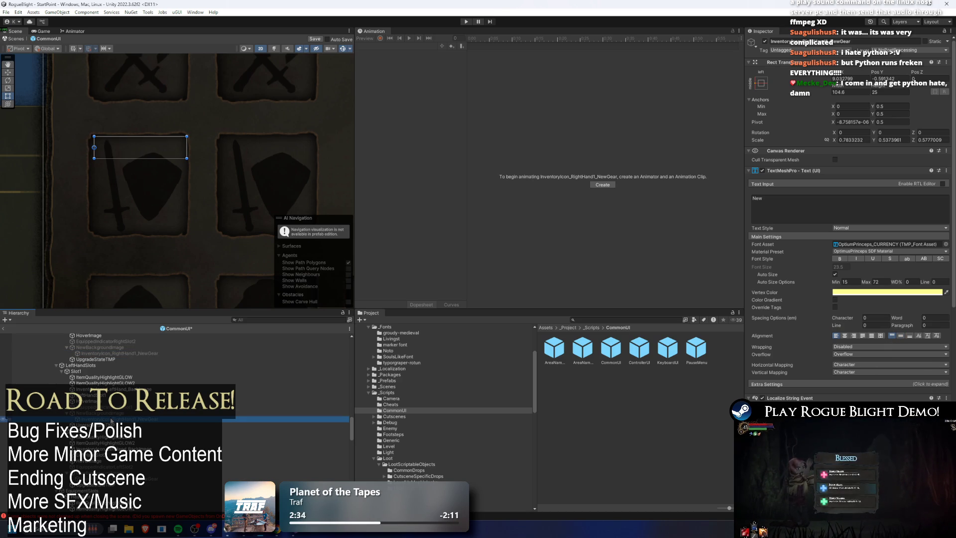
click(108, 354)
click(111, 419)
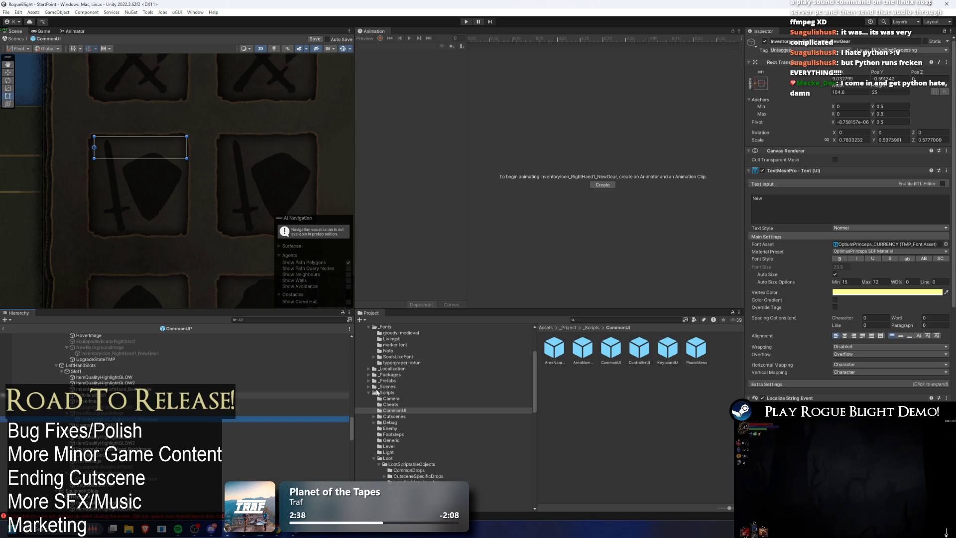
click(903, 337)
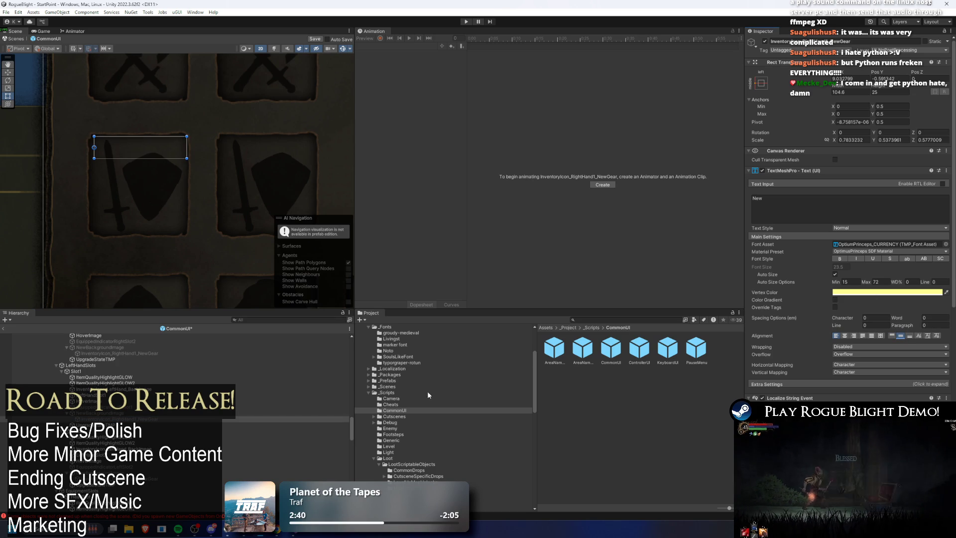
Paste the copied Rect Transform values onto the next slot's New label.
click(244, 473)
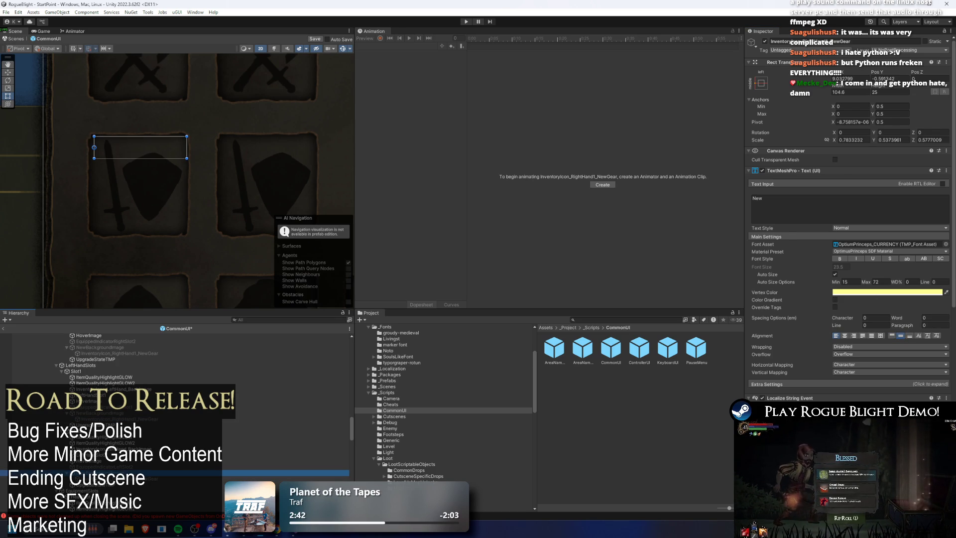
key(Down)
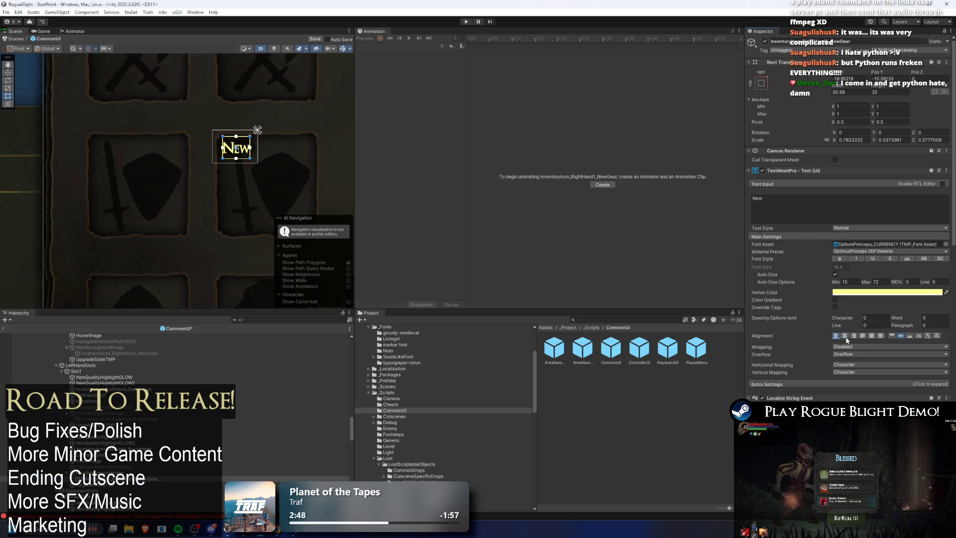
right_click(772, 61)
mouse_move(817, 142)
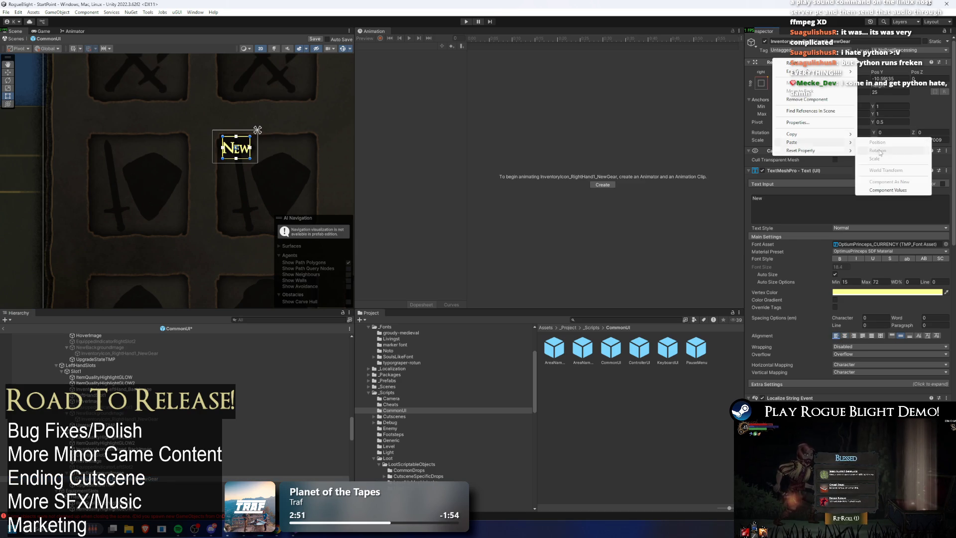
click(889, 189)
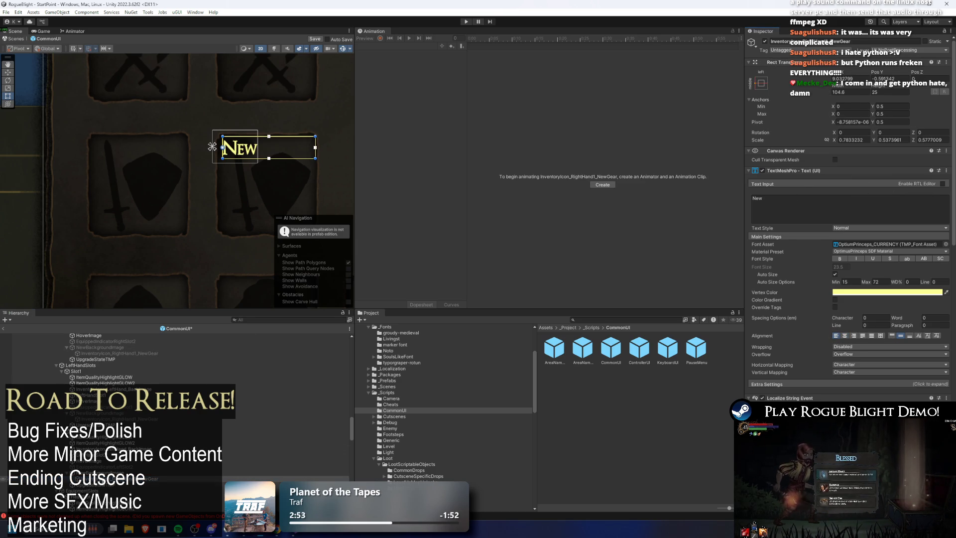
Test-edit the label text, undo back to 'New', and toggle the badge background off and on.
click(132, 472)
key(Down)
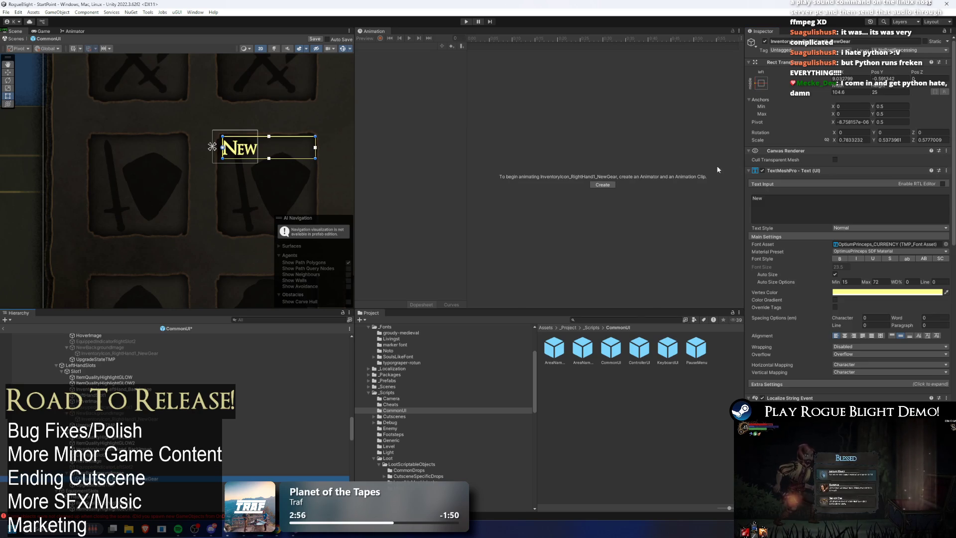
click(805, 201)
text(sdfgds)
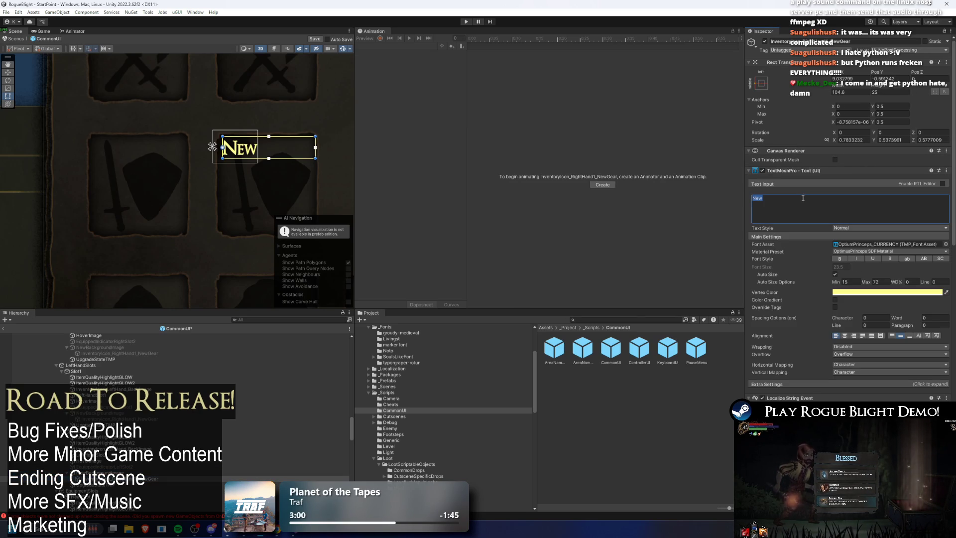
key(ctrl+z)
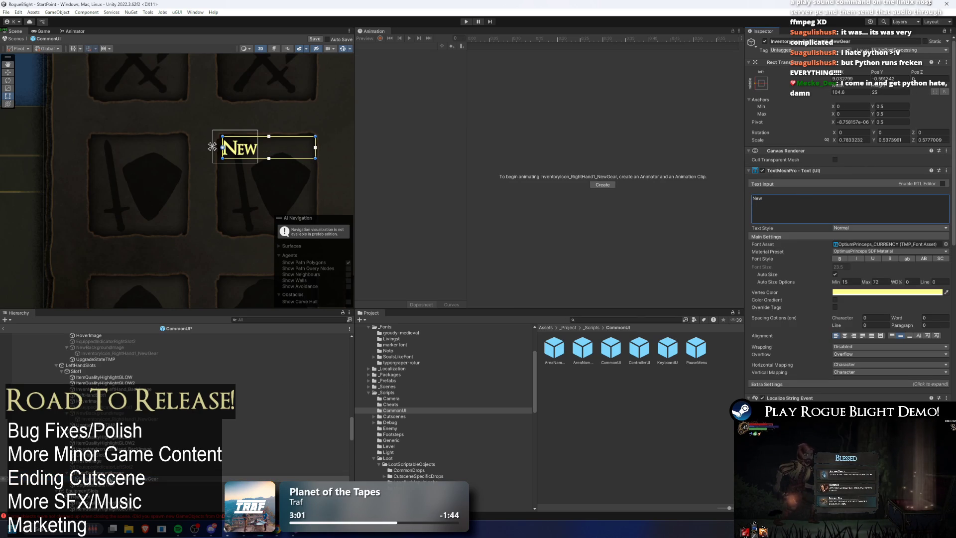
click(299, 473)
click(765, 42)
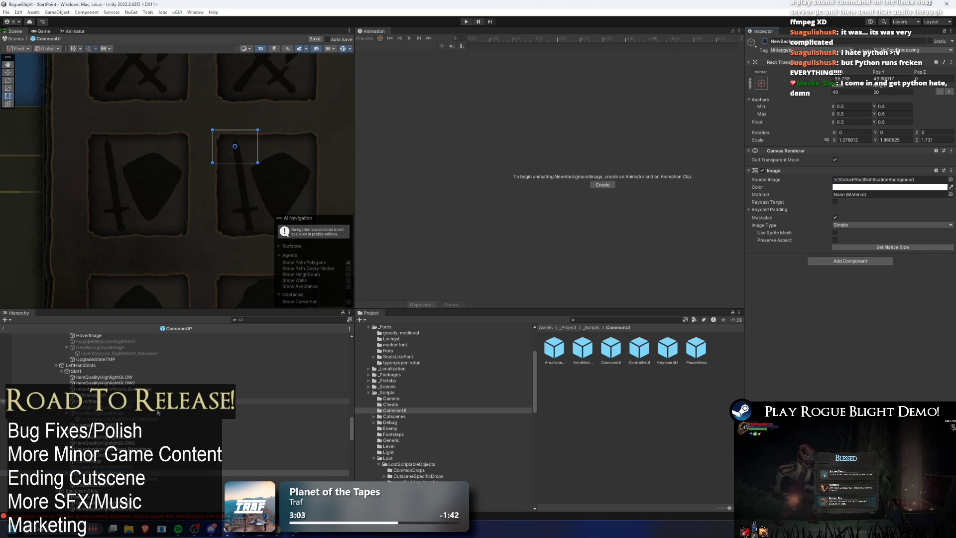
click(765, 42)
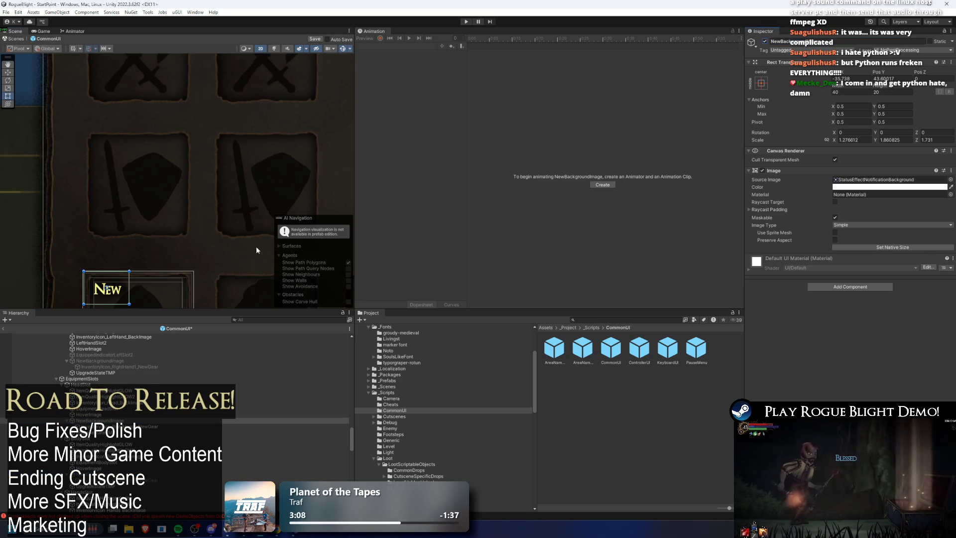
Paste the copied layout values onto this badge's New text and left-align it.
double_click(167, 419)
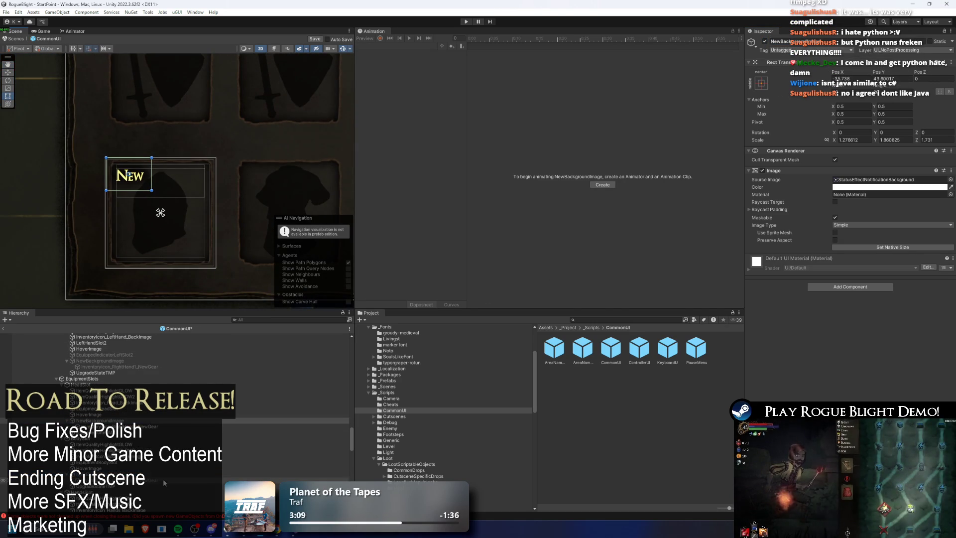
click(165, 426)
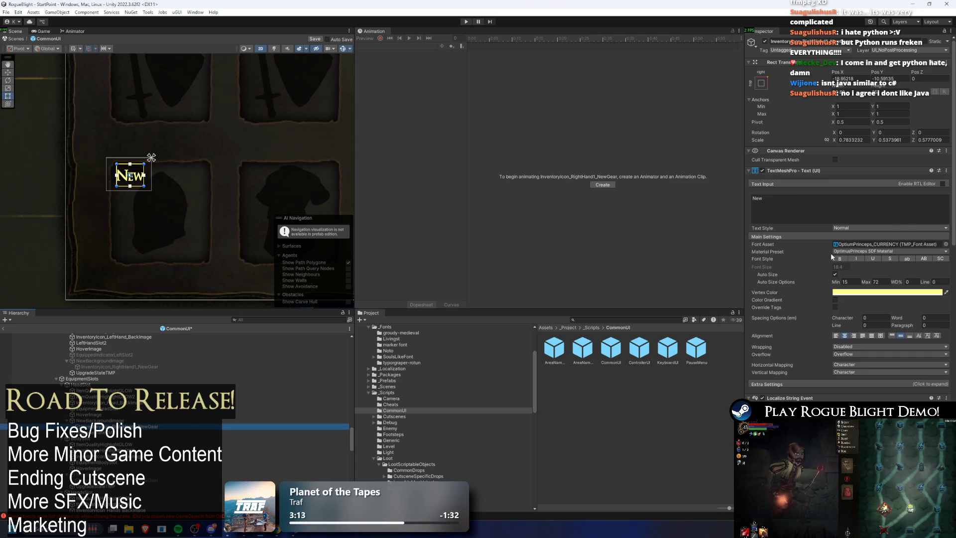
scroll(825, 258, down, 1)
scroll(792, 142, up, 1)
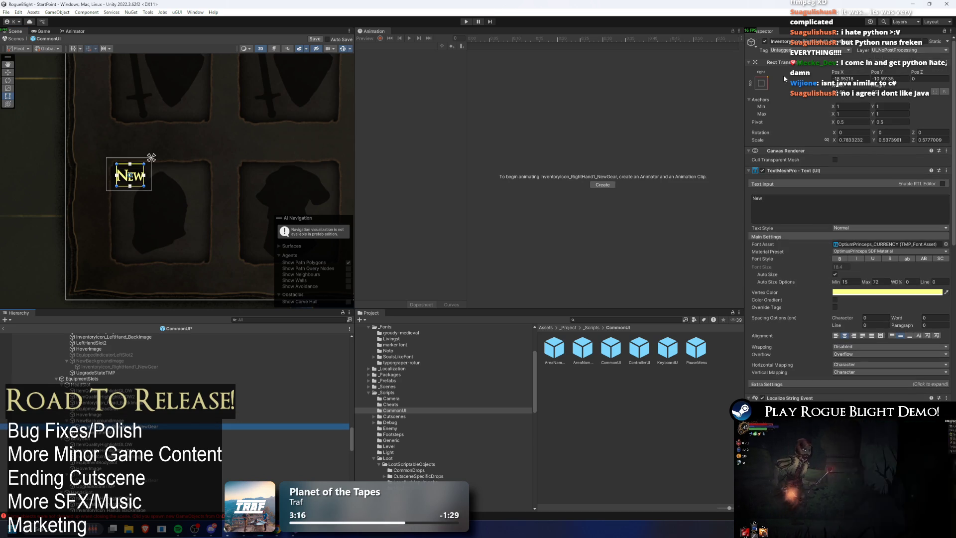
right_click(791, 64)
mouse_move(817, 146)
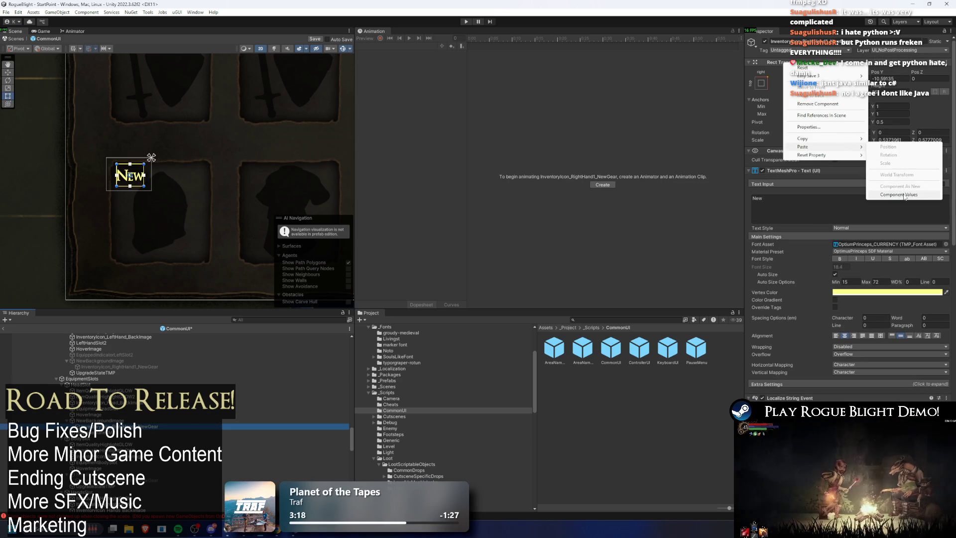
click(897, 194)
click(836, 336)
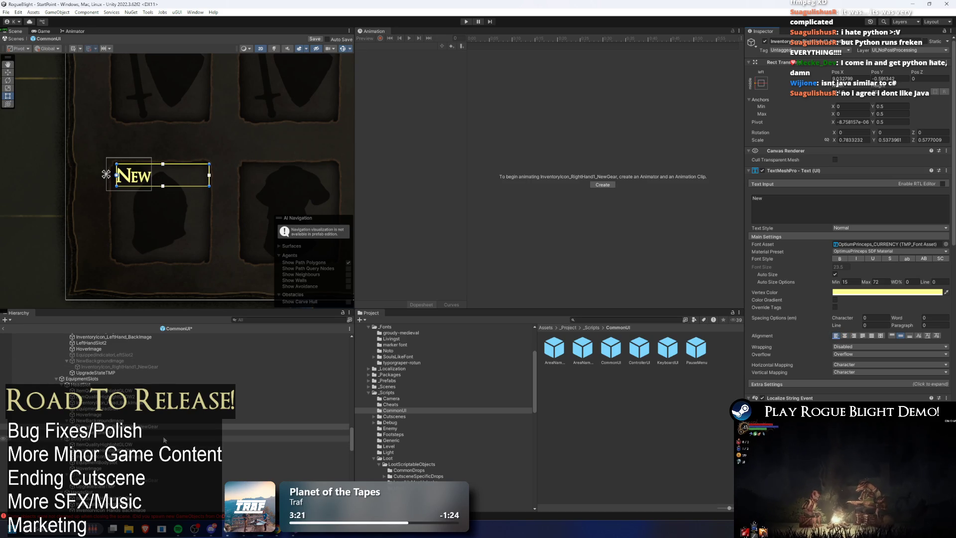
Switch this slot's NewBackgroundImage badge off and reselect its New text.
click(278, 420)
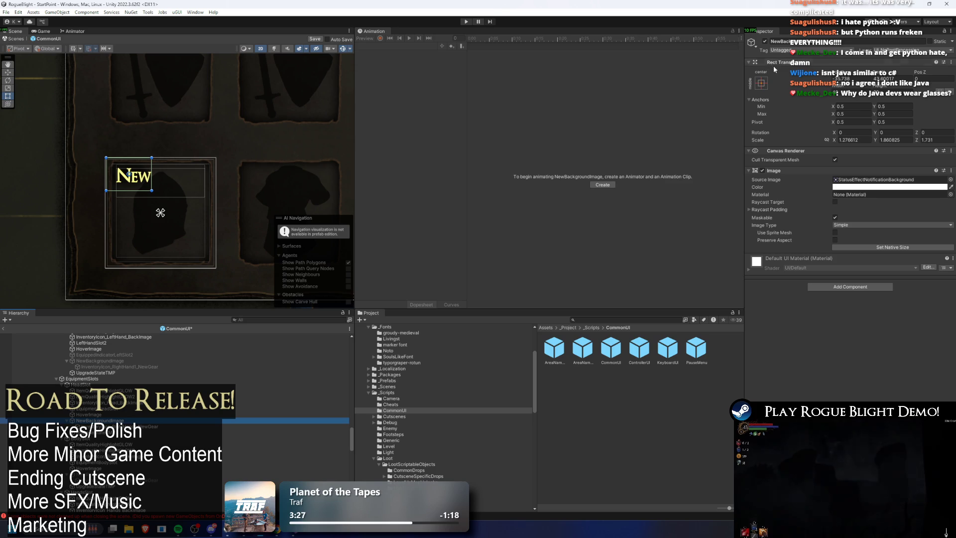
click(765, 42)
scroll(144, 429, down, 2)
scroll(145, 429, down, 2)
click(127, 382)
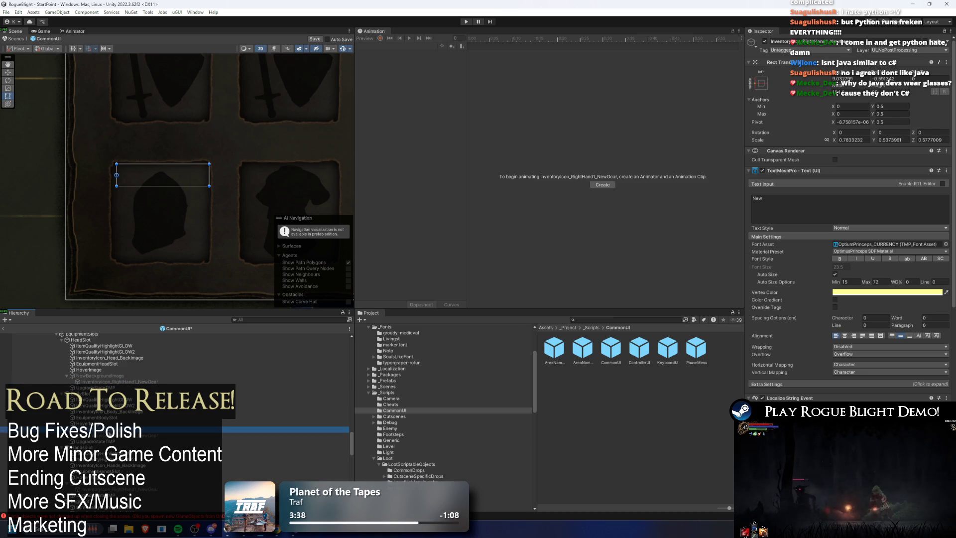
Turn the next slot's badge on, paste the copied layout onto its New text, then hide the badge.
click(109, 430)
click(765, 41)
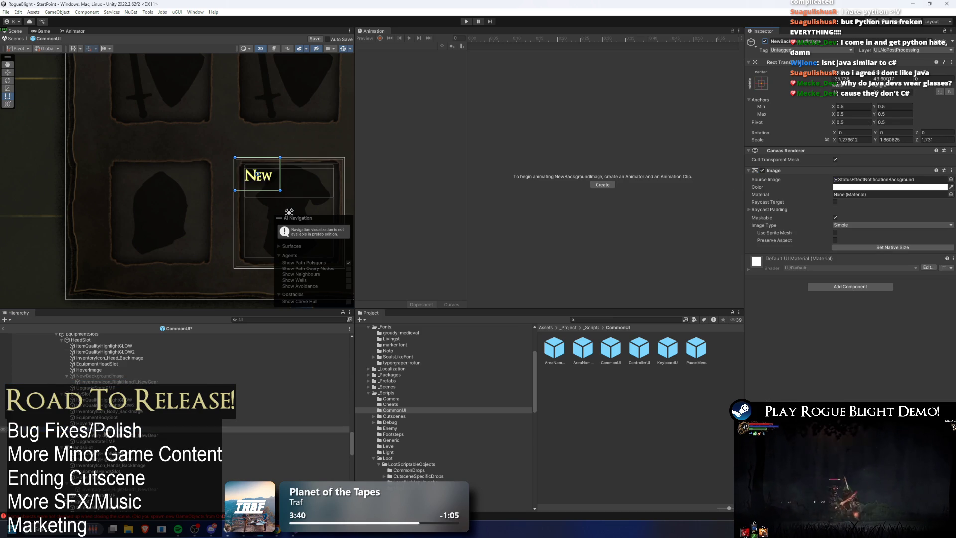
click(259, 176)
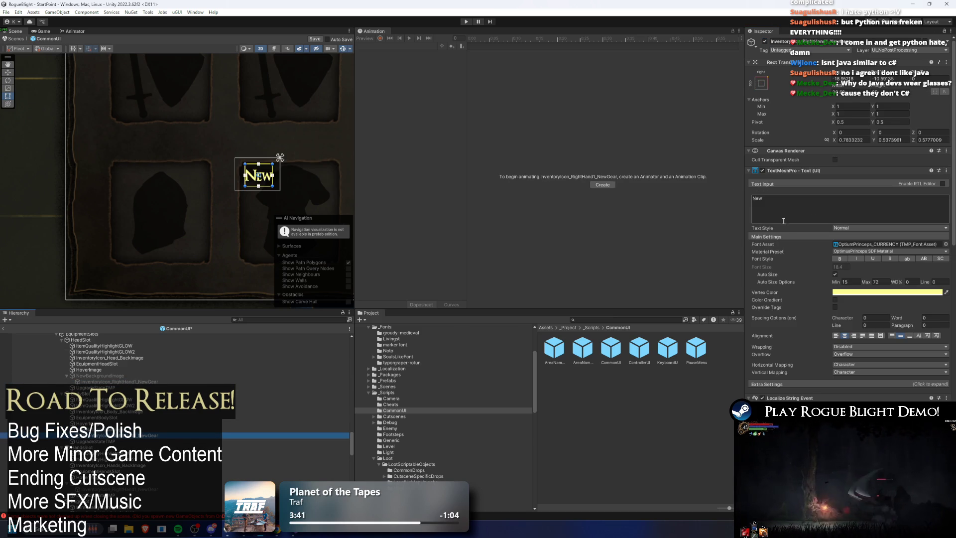
right_click(773, 64)
mouse_move(817, 149)
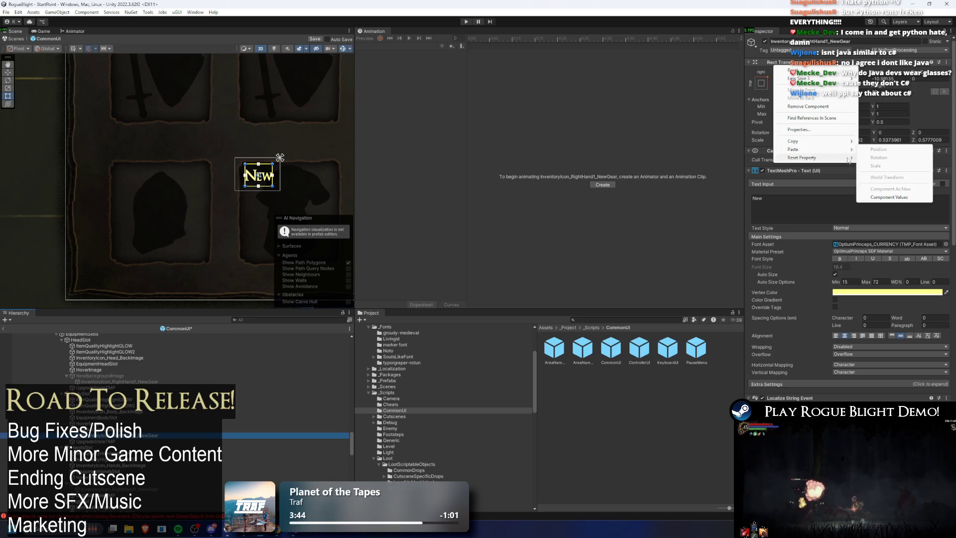
click(888, 197)
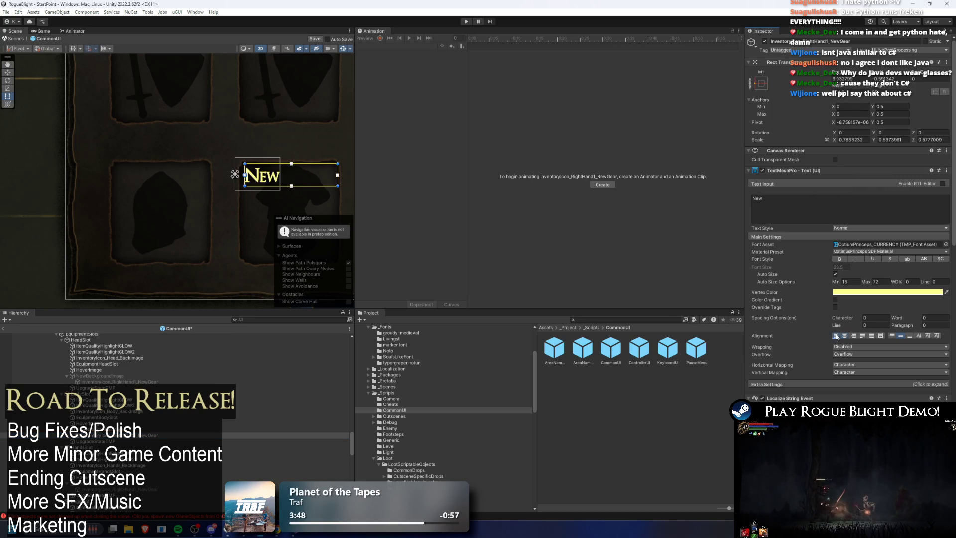
click(288, 429)
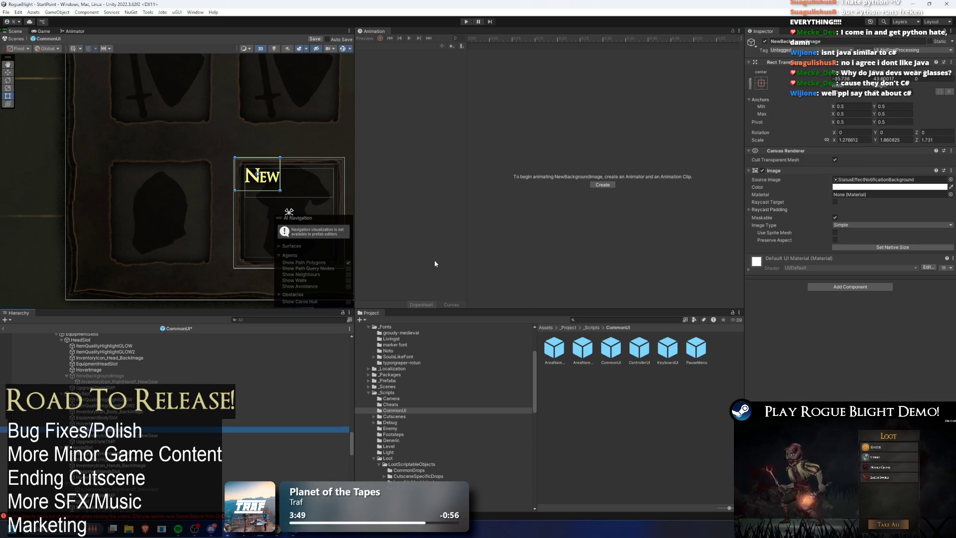
key(alt+shift+a)
Paste the copied layout onto the hand slot's New text, left-align it, and switch its badge off.
drag(270, 152, 115, 109)
key(ctrl+z)
key(ctrl+z)
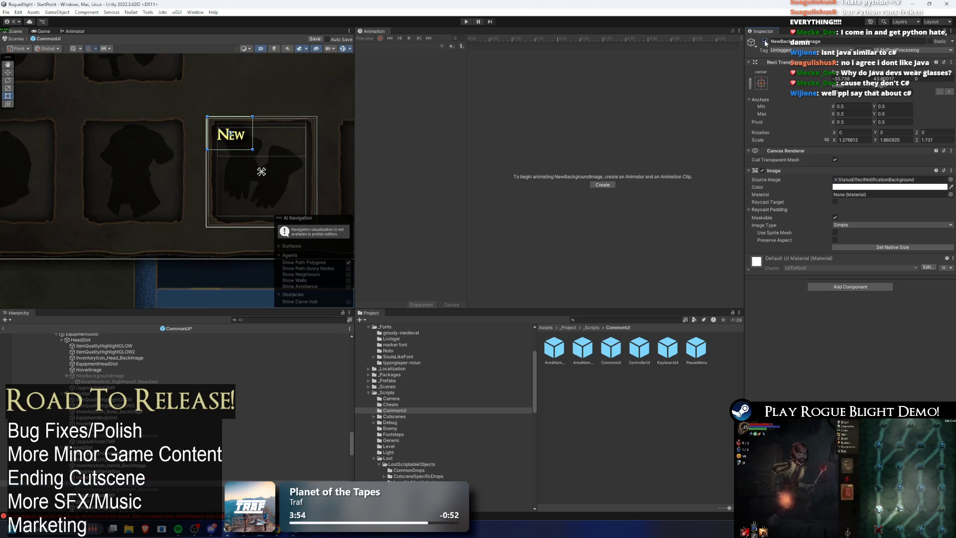
click(120, 489)
right_click(786, 60)
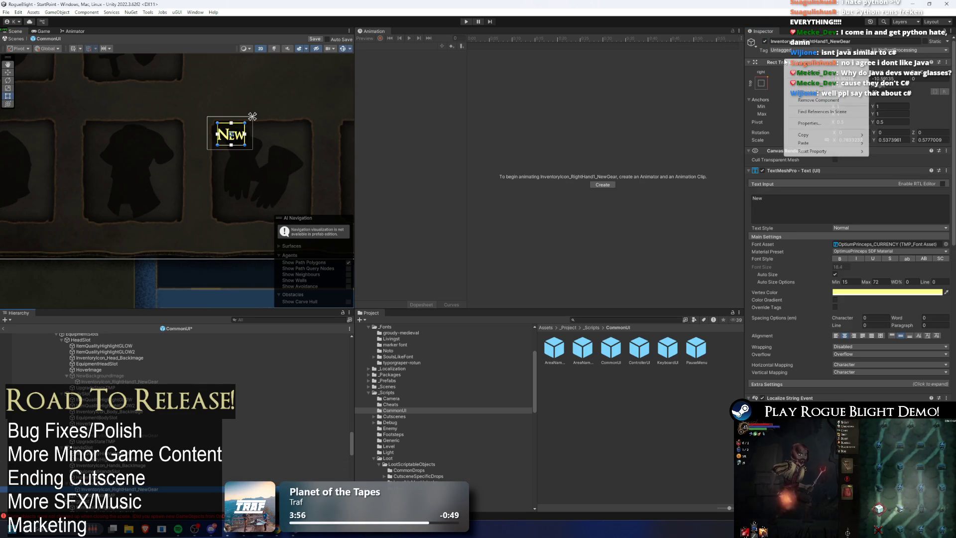
mouse_move(838, 143)
click(889, 143)
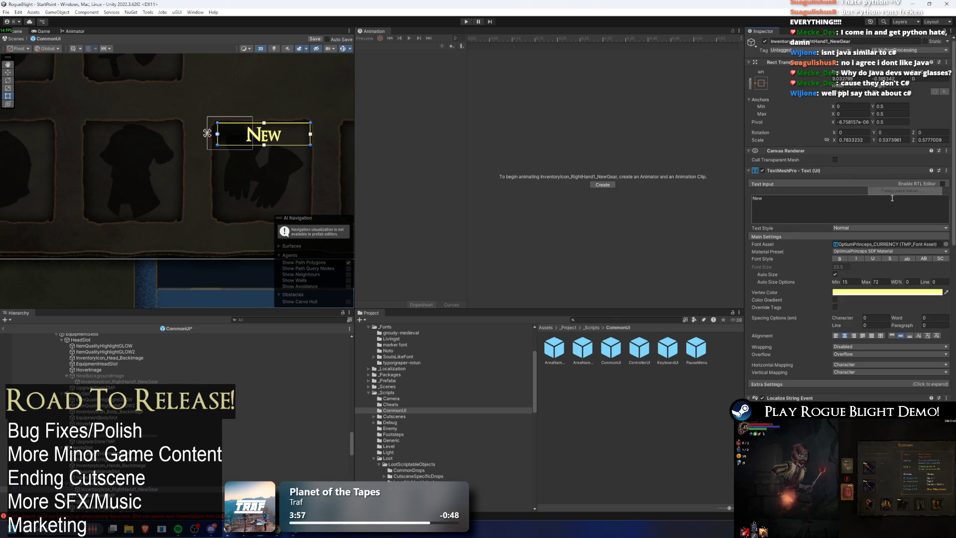
click(836, 336)
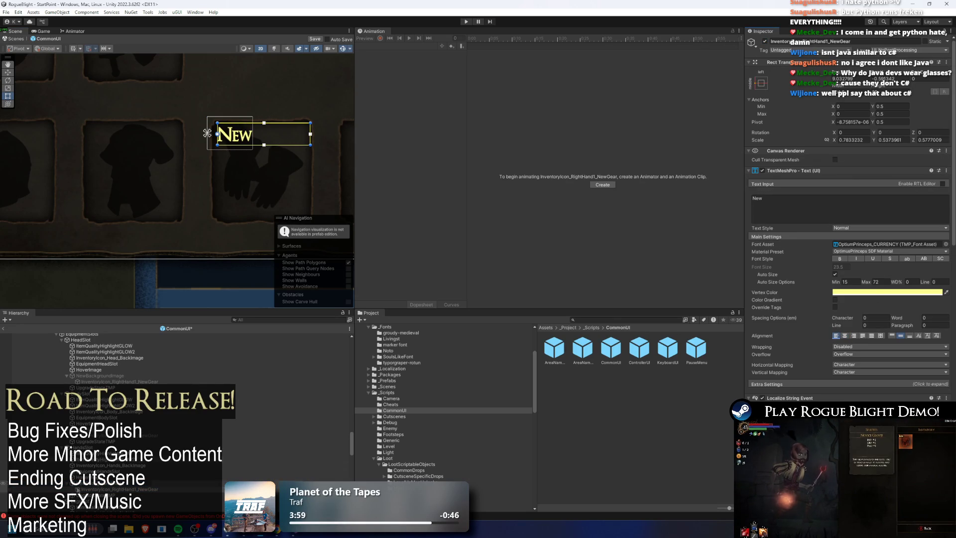
click(86, 483)
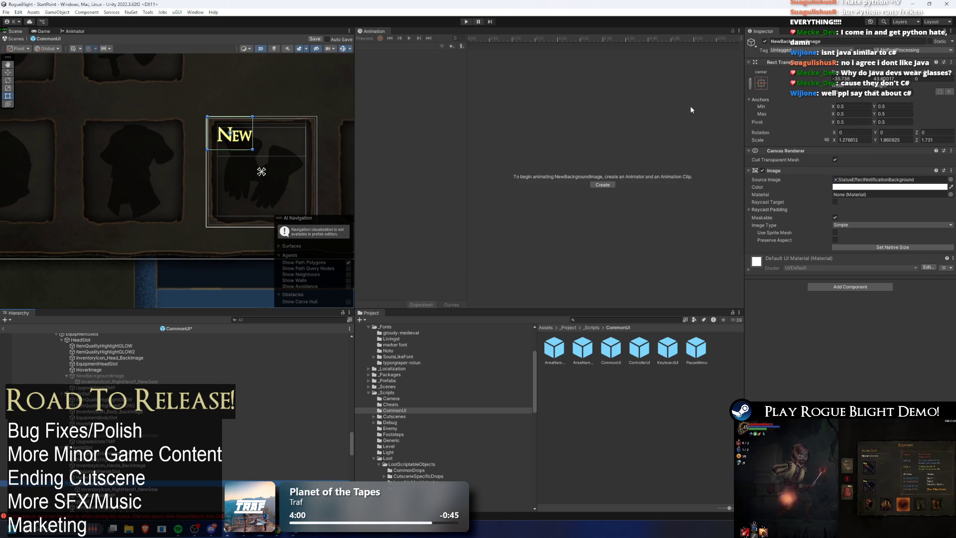
click(766, 42)
scroll(273, 110, down, 2)
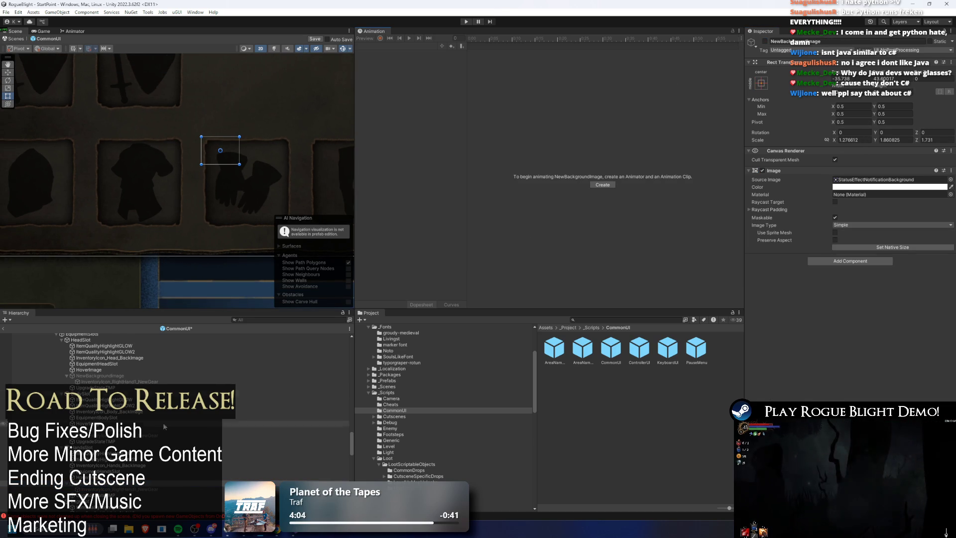
Enable the right-hand slot's badge, paste the layout onto its New text, left-align, then switch the badge off.
scroll(153, 423, down, 4)
click(153, 424)
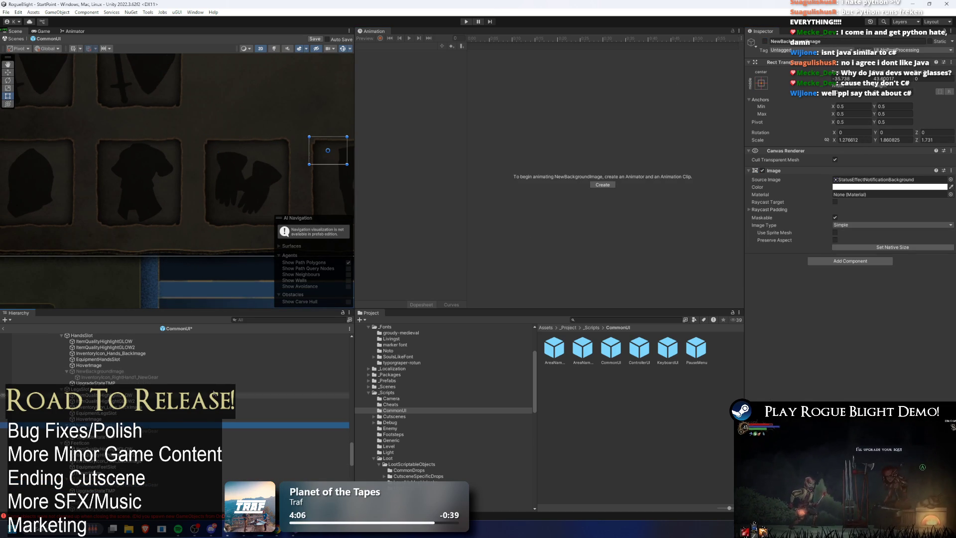
click(765, 41)
mouse_move(257, 154)
mouse_down()
mouse_move(111, 154)
mouse_move(127, 150)
mouse_up()
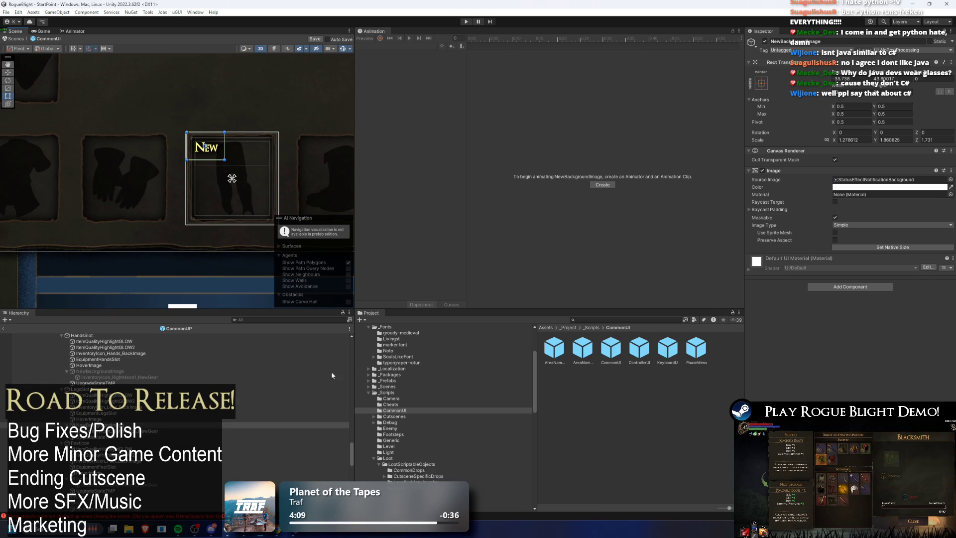
click(249, 431)
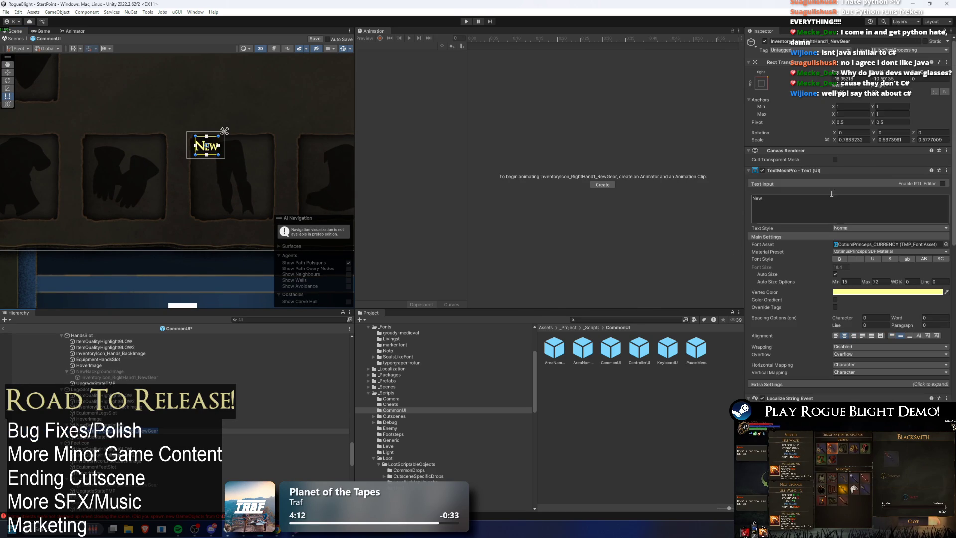
right_click(784, 63)
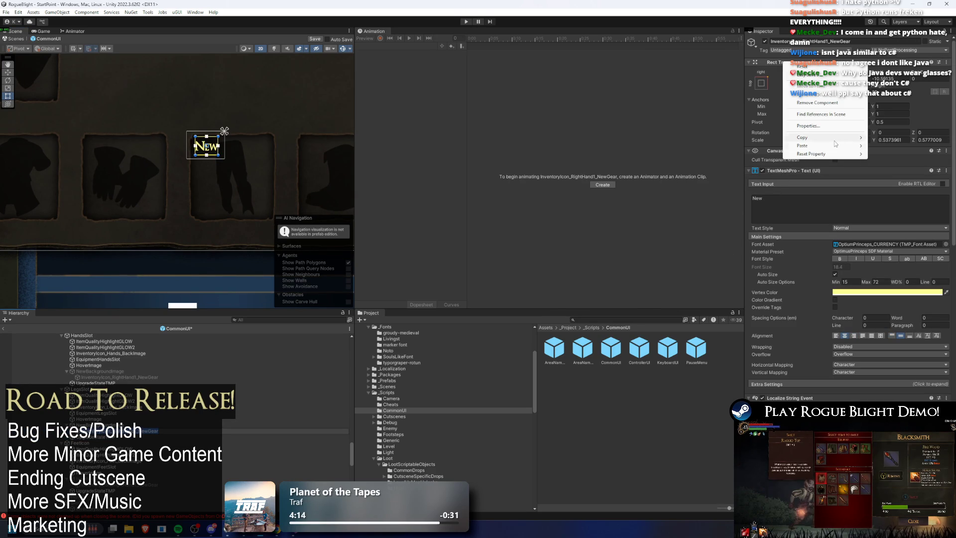
mouse_move(834, 150)
click(899, 193)
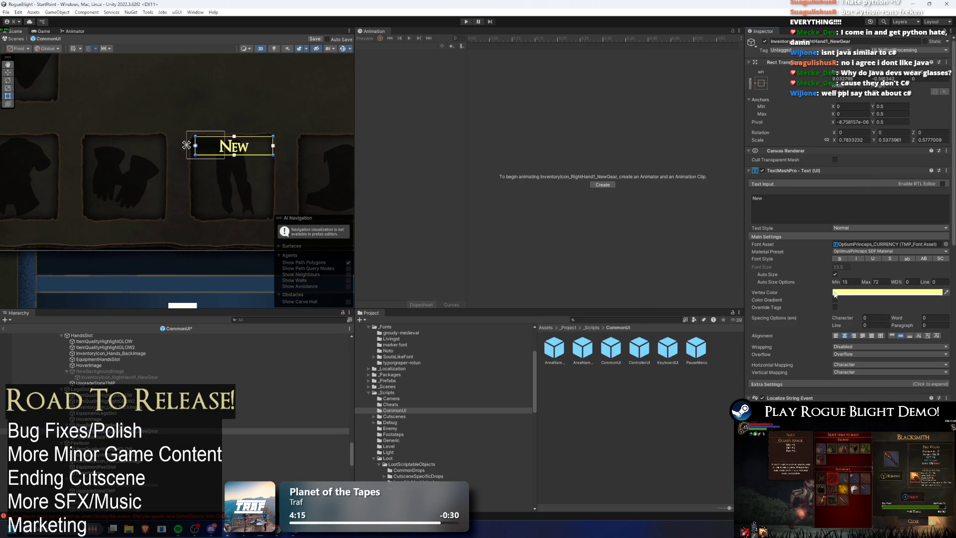
click(836, 336)
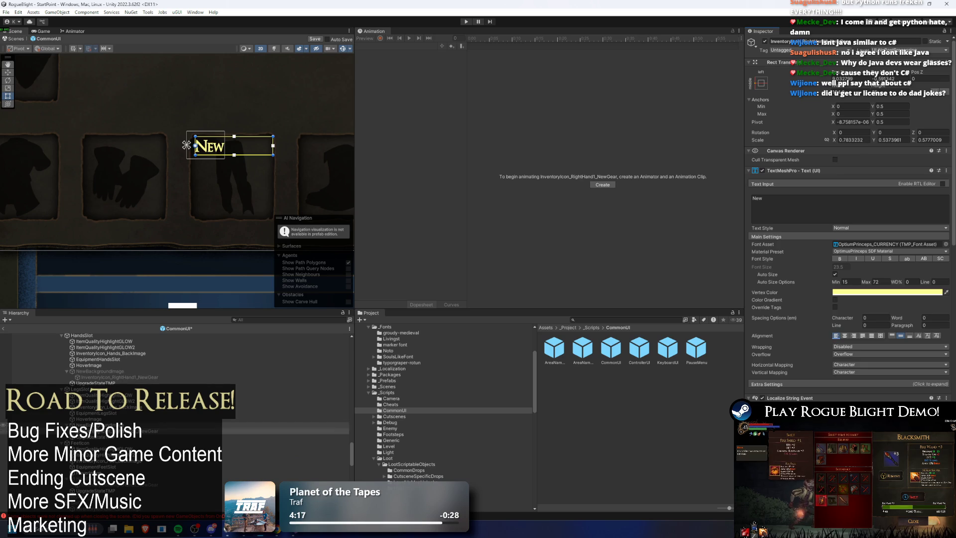
click(299, 425)
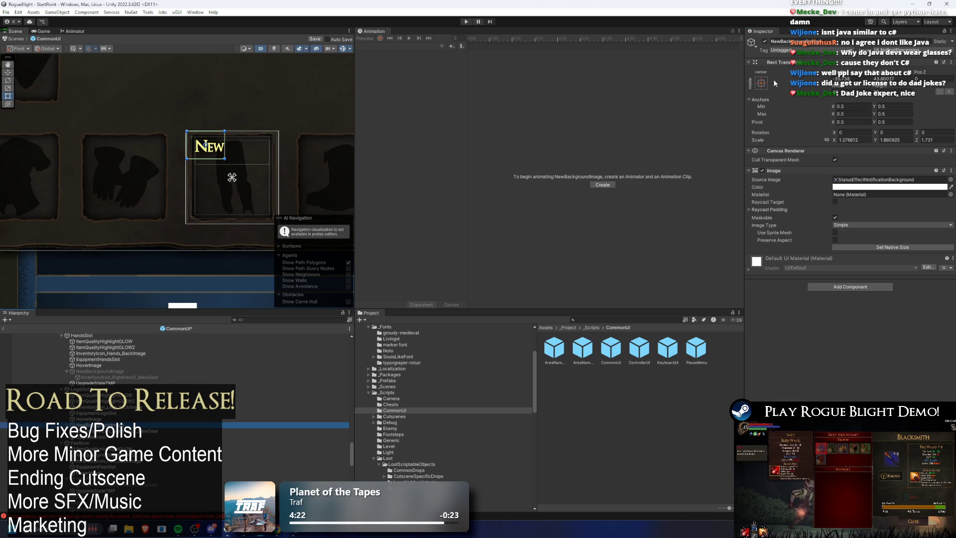
key(alt+shift+a)
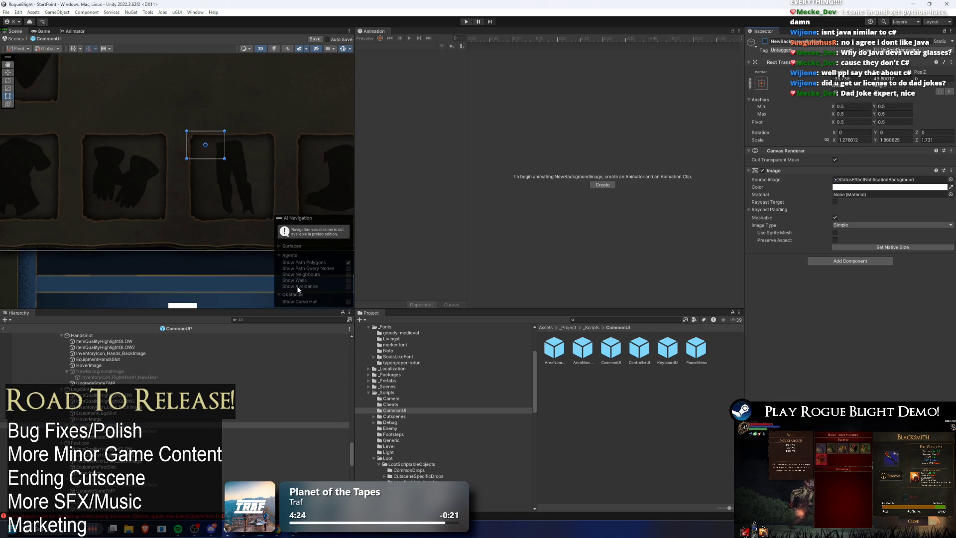
Paste the copied layout onto the next slot's New text, left-align it, and select its badge background image.
click(299, 479)
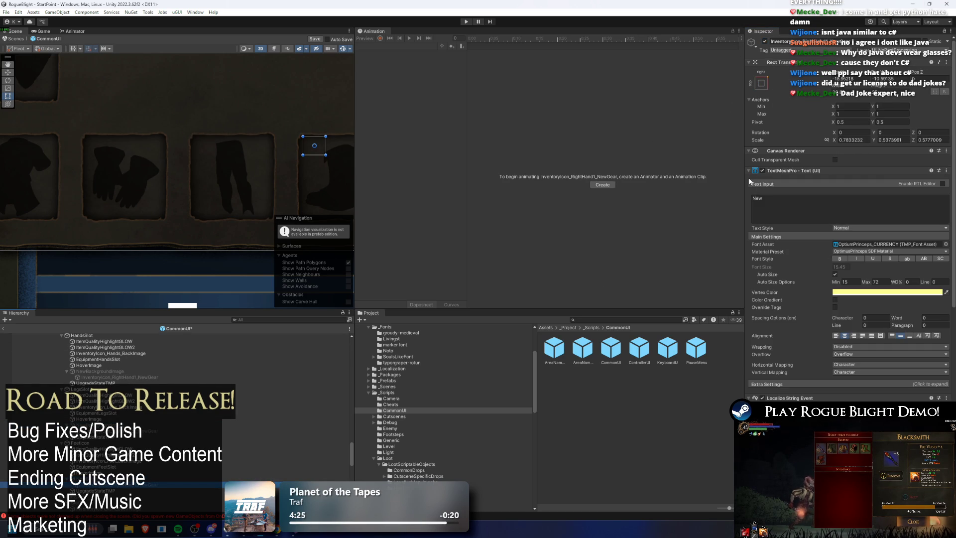
right_click(806, 60)
mouse_move(832, 148)
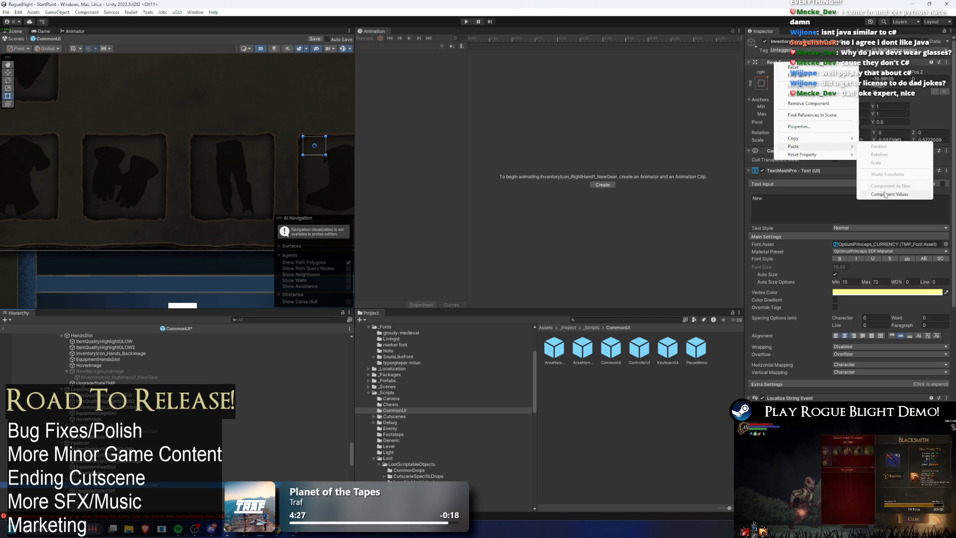
click(895, 193)
click(299, 478)
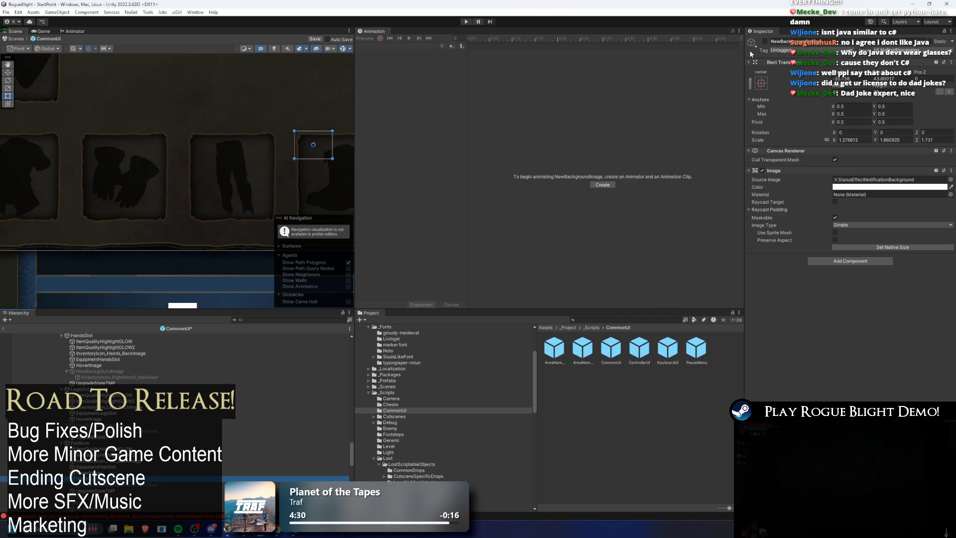
key(Down)
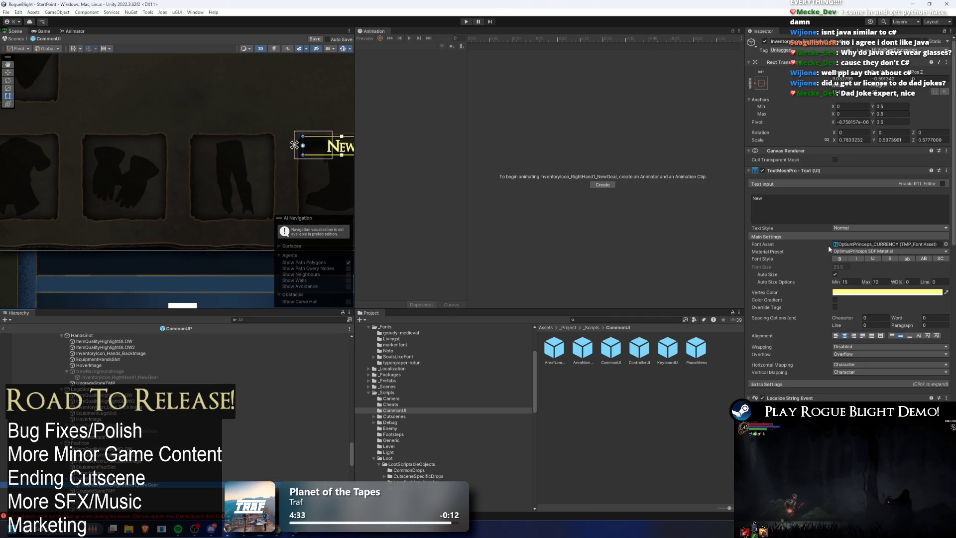
click(837, 336)
click(259, 479)
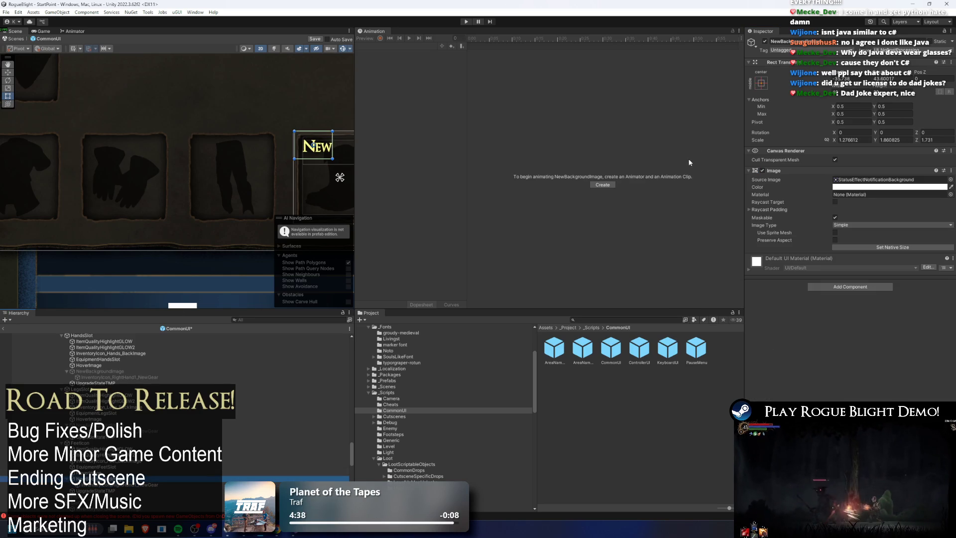
click(298, 431)
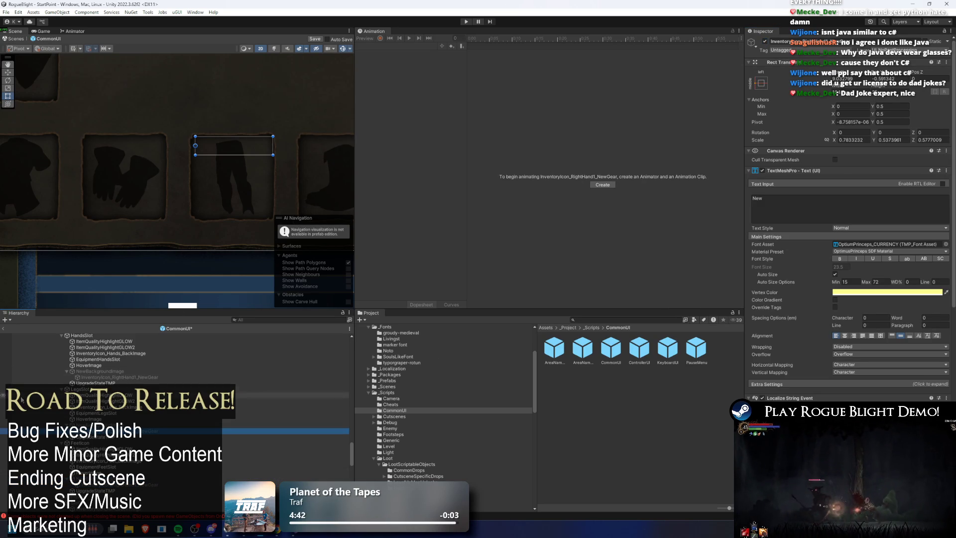
scroll(150, 403, down, 5)
scroll(240, 196, down, 2)
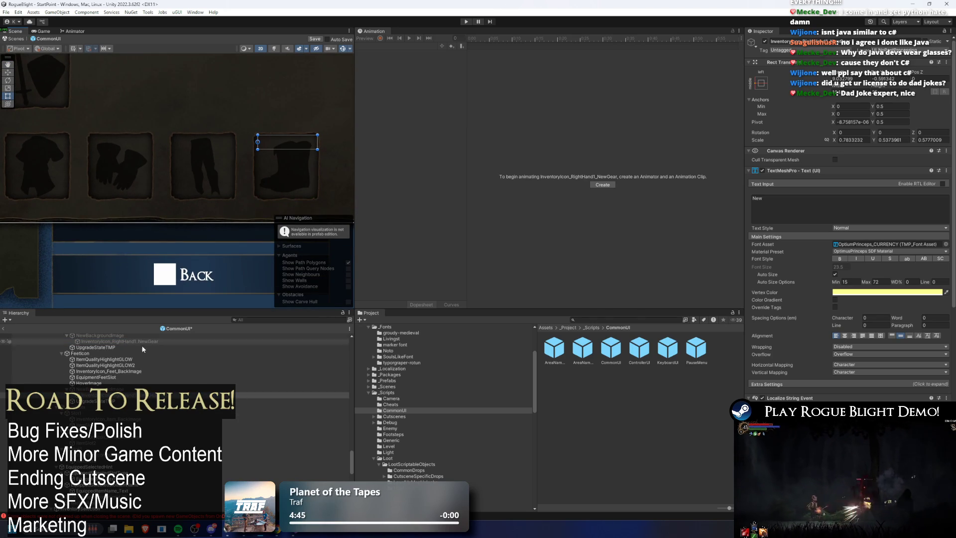
click(239, 389)
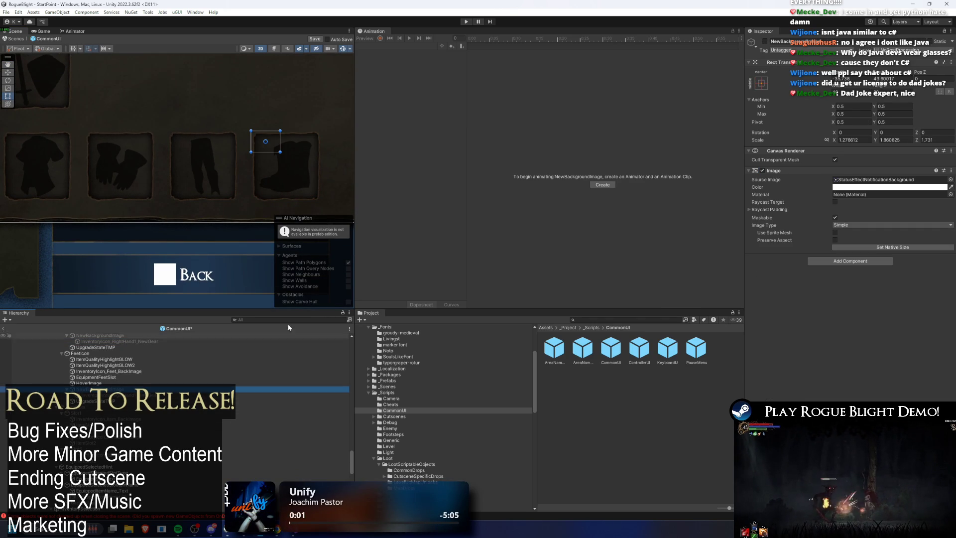
Enter Play mode, ignoring the unwanted-modifications warning, to reach the Rogue Blight title screen.
click(466, 22)
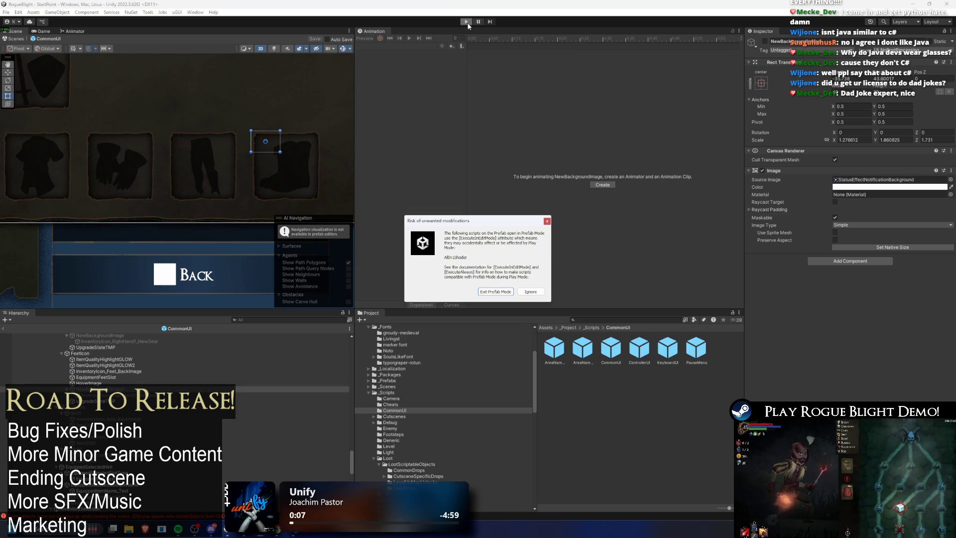
key(Return)
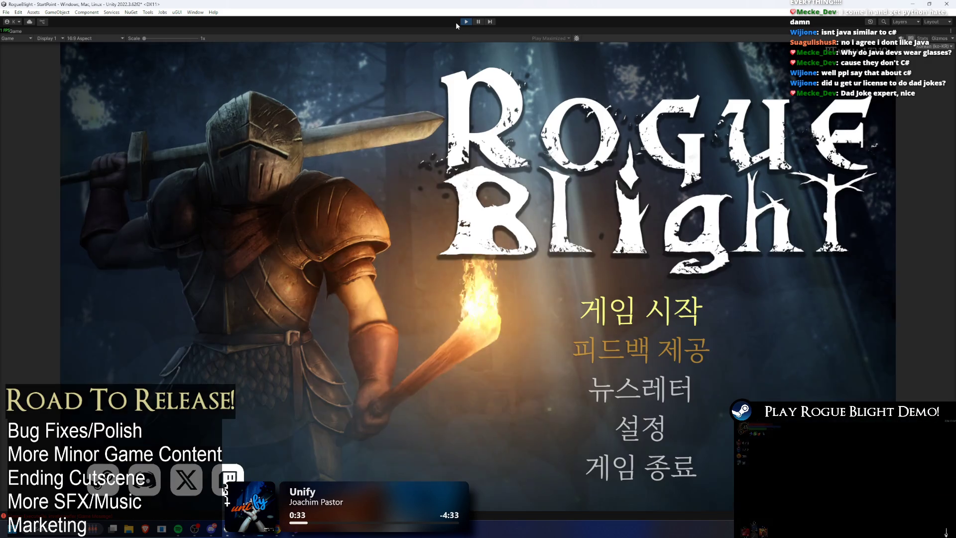
Start the game from the existing save slot and check the equipment and inventory panels.
key(Return)
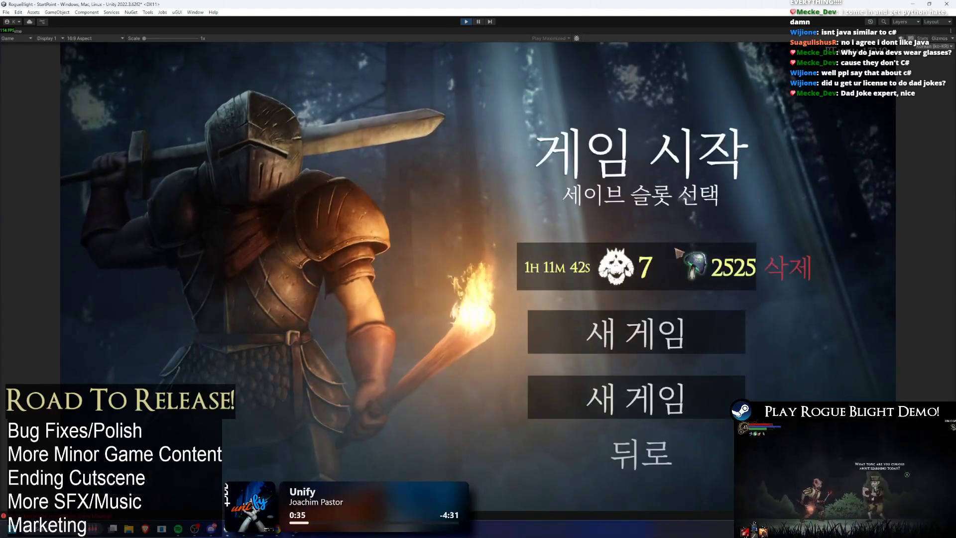
click(689, 259)
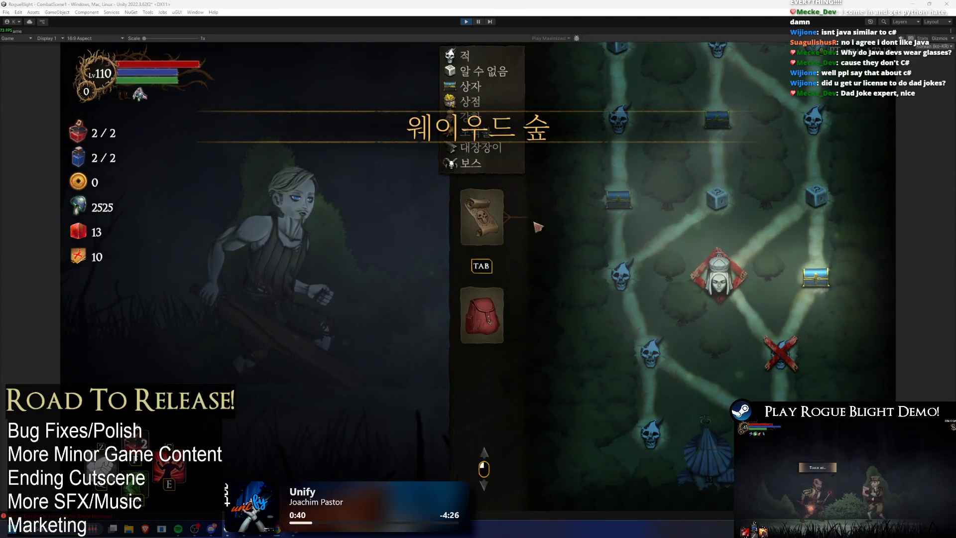
key(i)
click(671, 224)
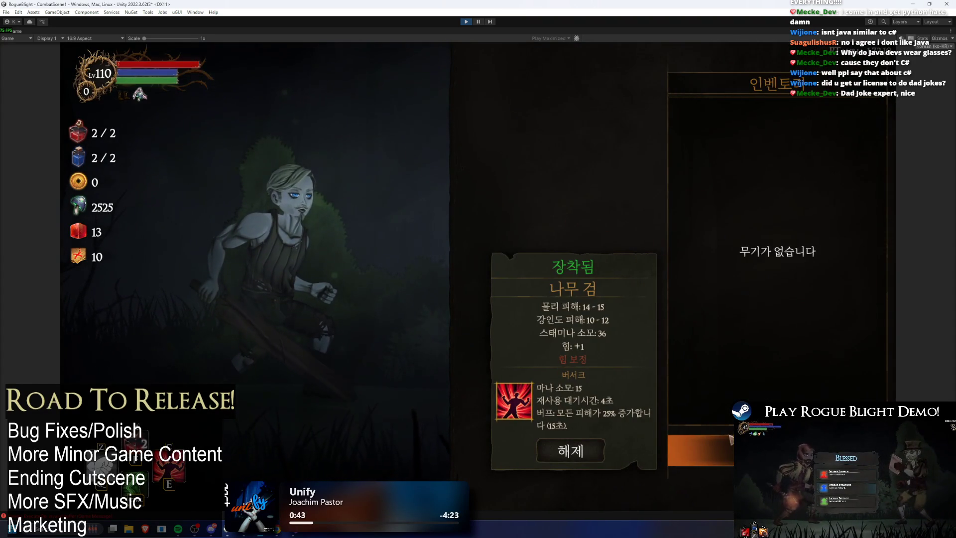
key(Tab)
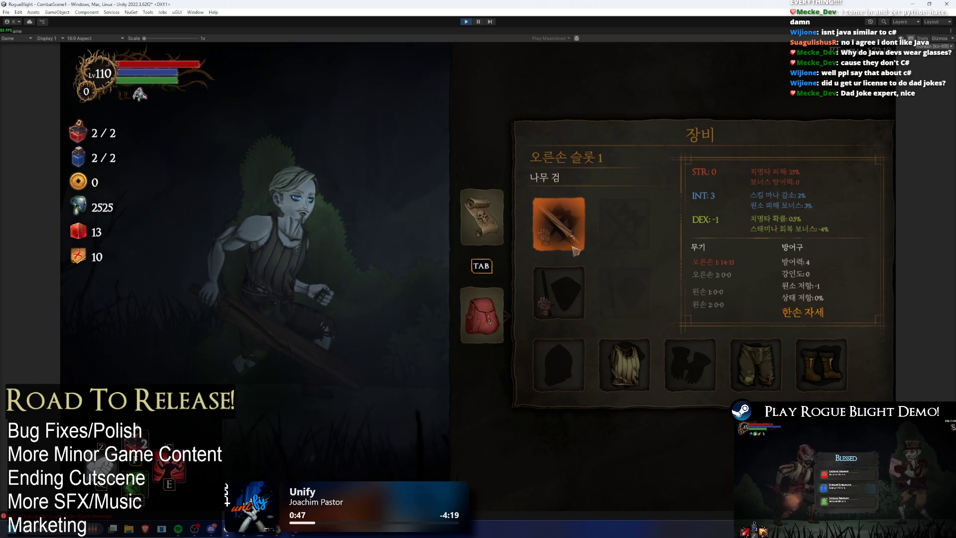
Travel to the chest node on the map and take its blessings, including the resistance blessing.
click(482, 217)
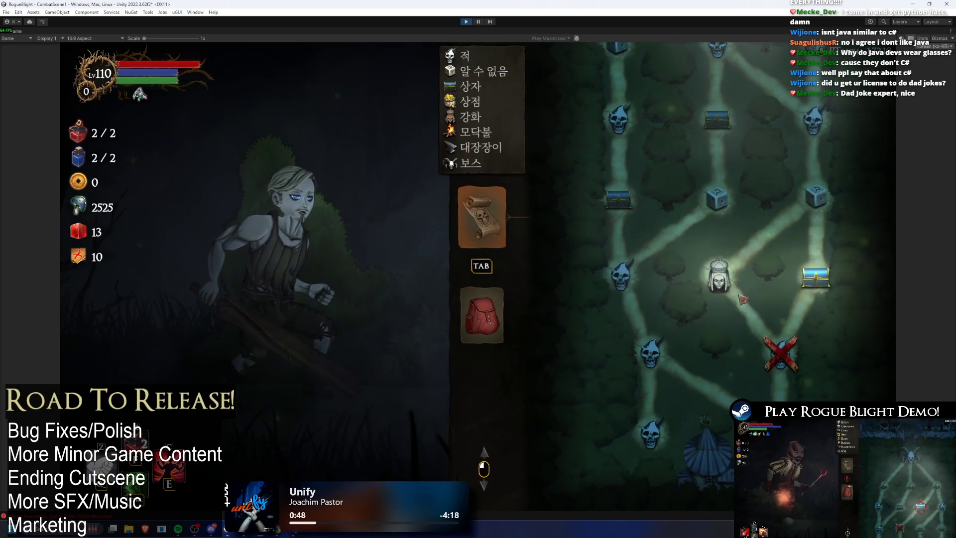
click(803, 270)
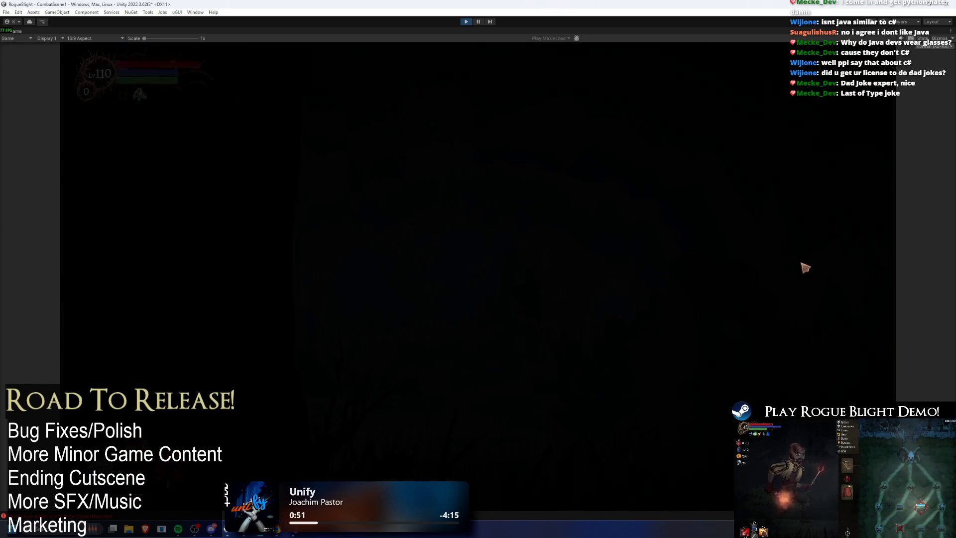
key(f)
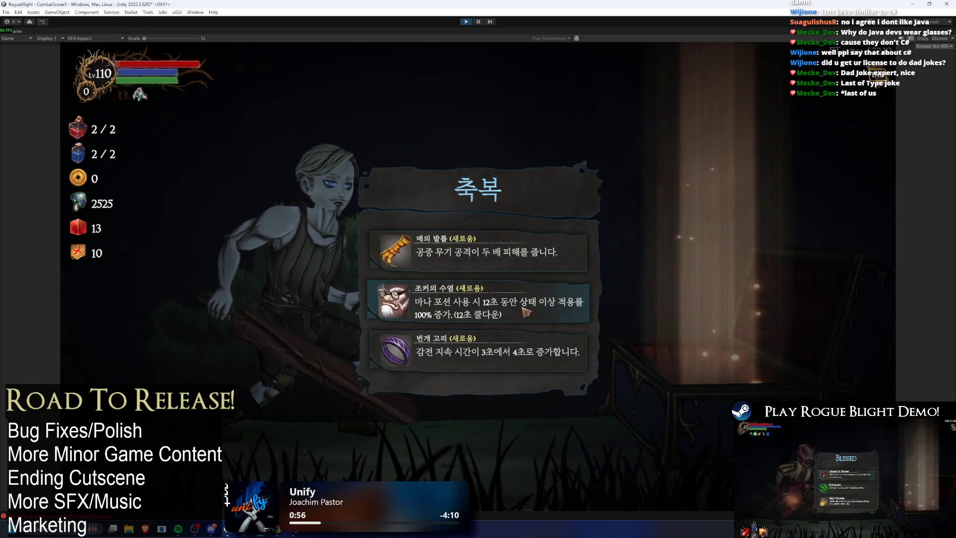
click(525, 312)
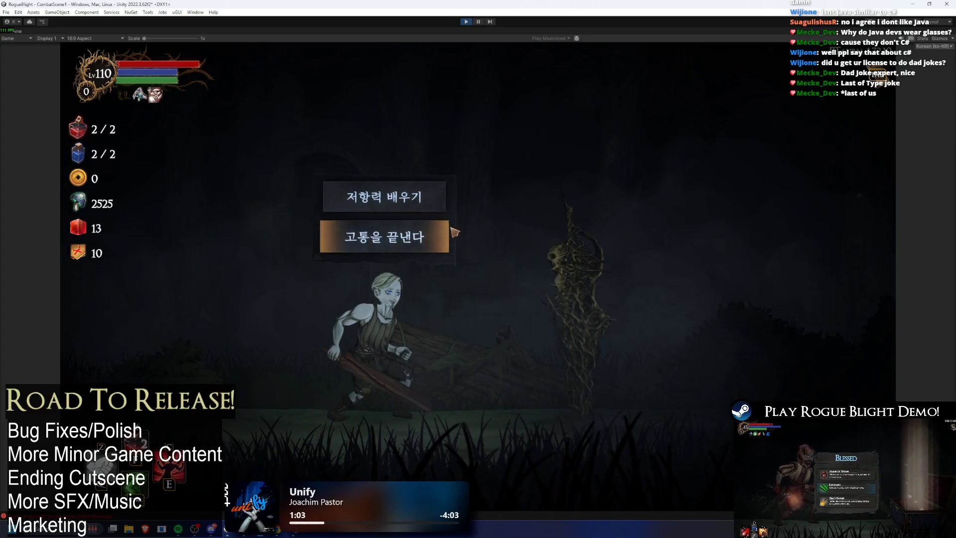
click(432, 201)
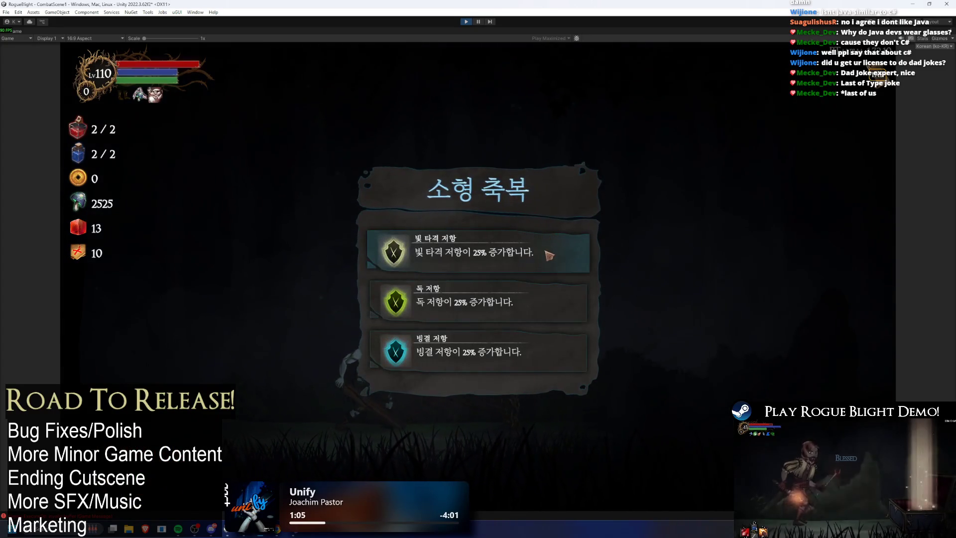
click(498, 351)
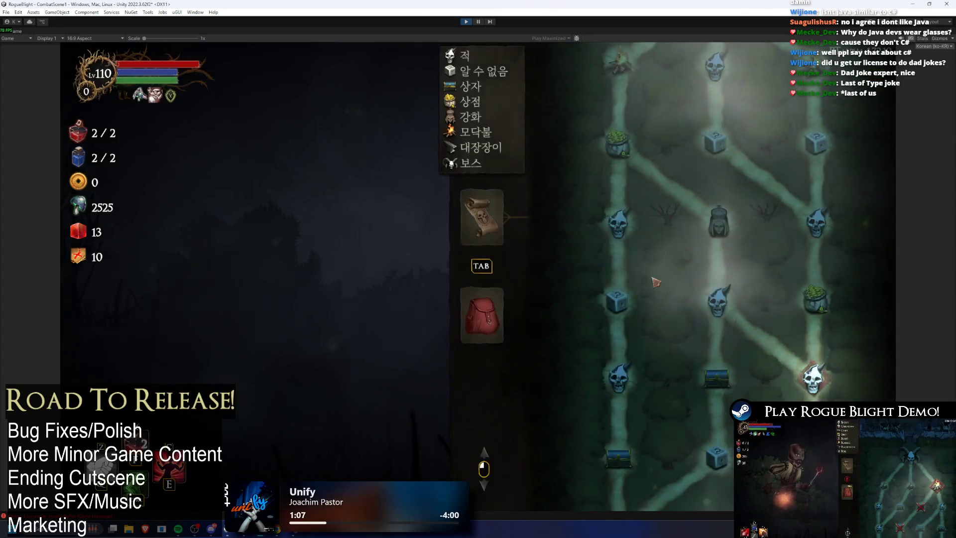
Kill the next enemy with F1 health set to 1, take all loot, check equipment badges, then leave the prefab.
click(811, 383)
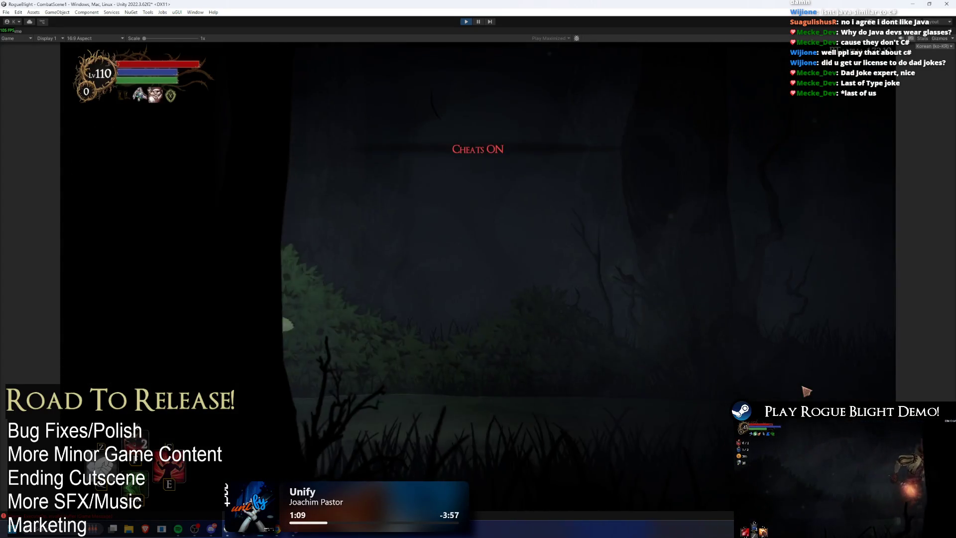
key(F1)
key(F1)
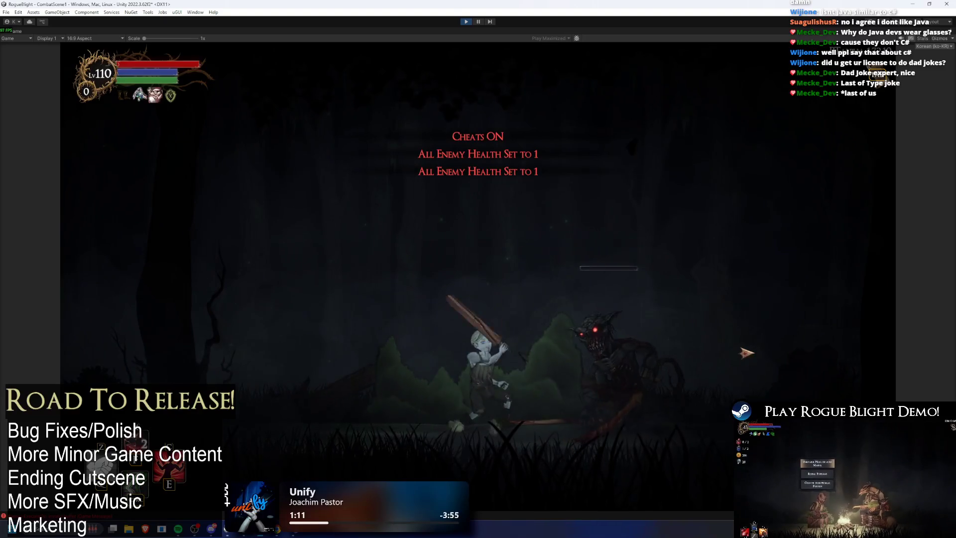
click(746, 352)
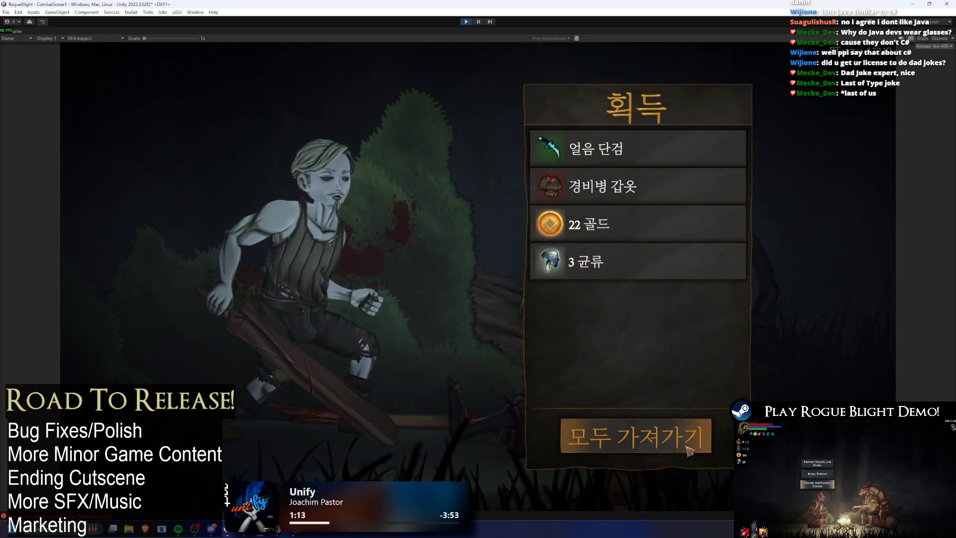
click(690, 450)
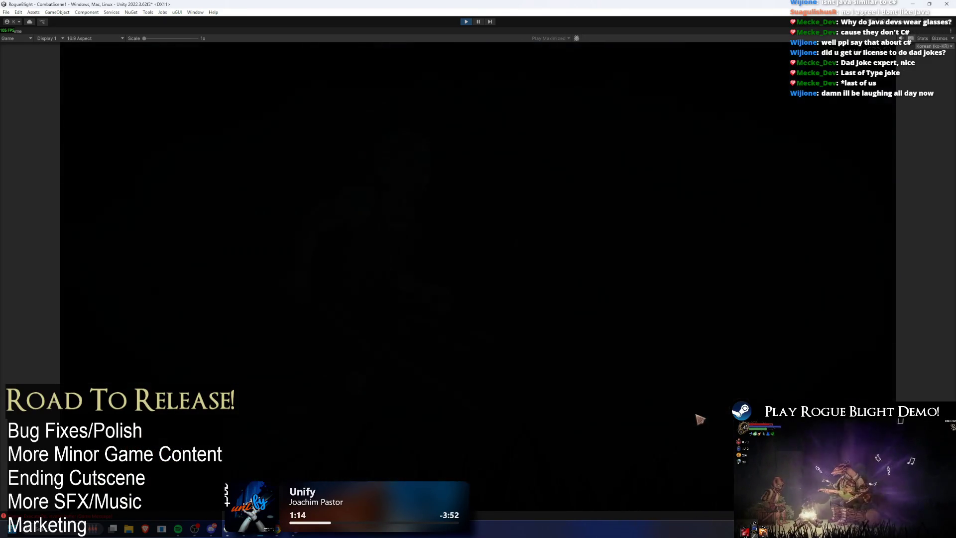
key(Tab)
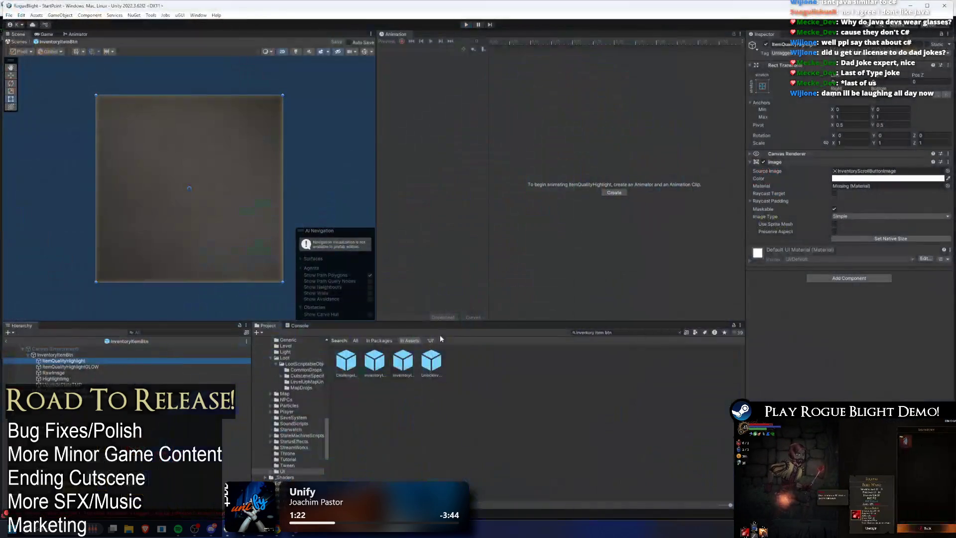
click(6, 341)
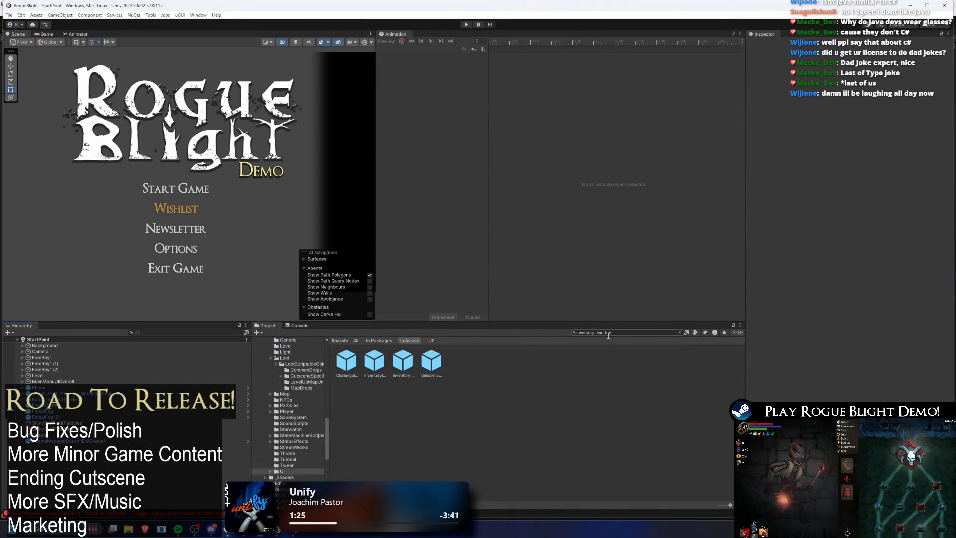
Search the project for 'common ui' and open the CommonUI prefab from the results.
click(627, 334)
text(common)
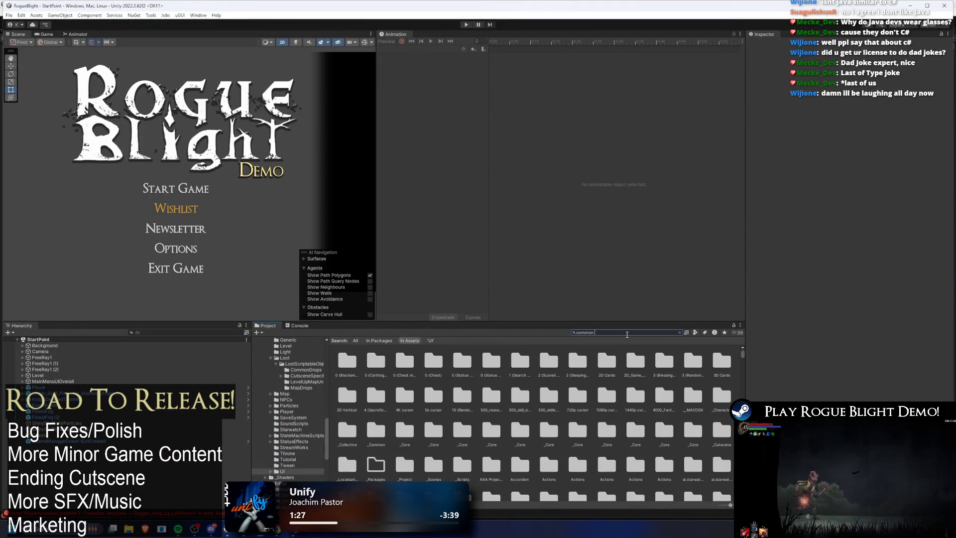
text( ui)
click(403, 362)
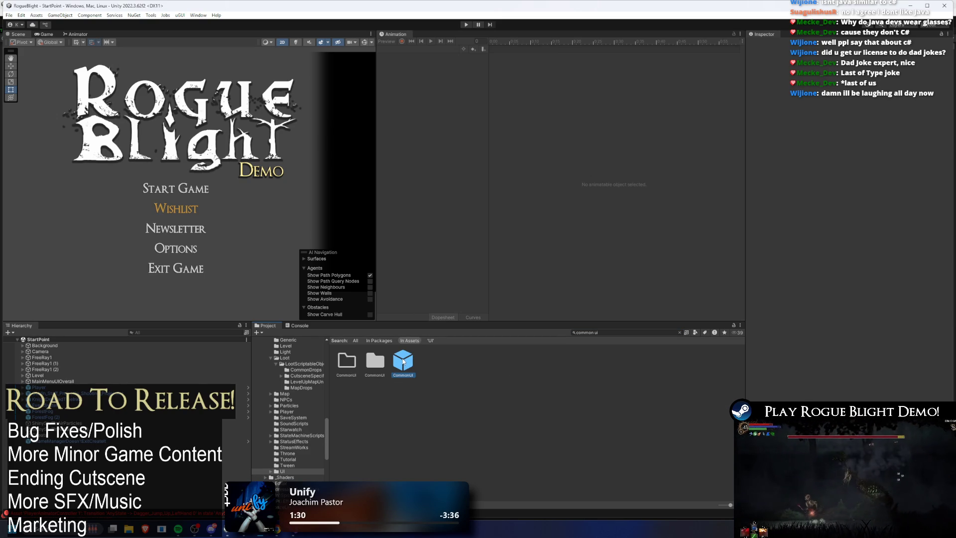
double_click(403, 362)
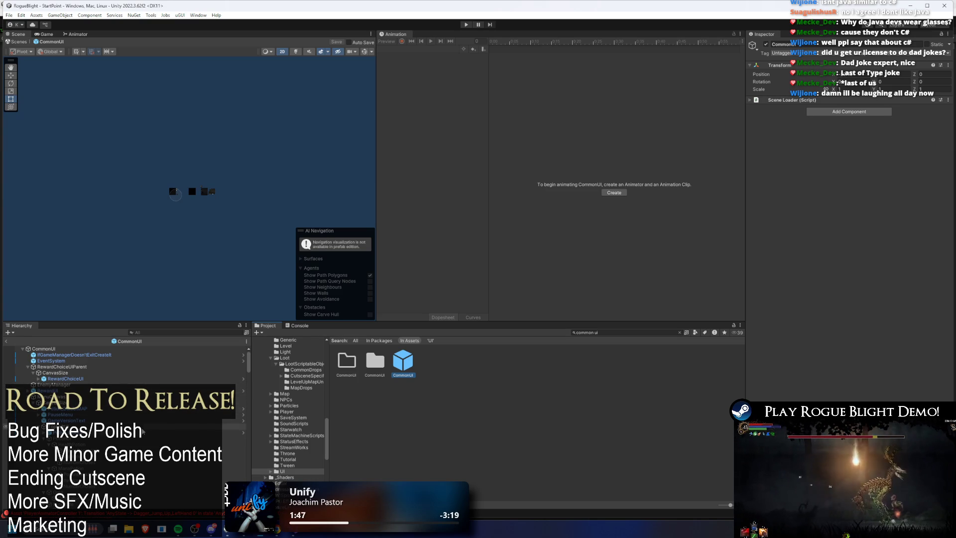
Stop the playtest and paste the copied Rect Transform values onto the right-hand slot's New label.
scroll(155, 383, down, 10)
mouse_move(249, 383)
mouse_down()
mouse_move(246, 446)
mouse_move(260, 450)
mouse_move(250, 403)
mouse_move(246, 420)
mouse_up()
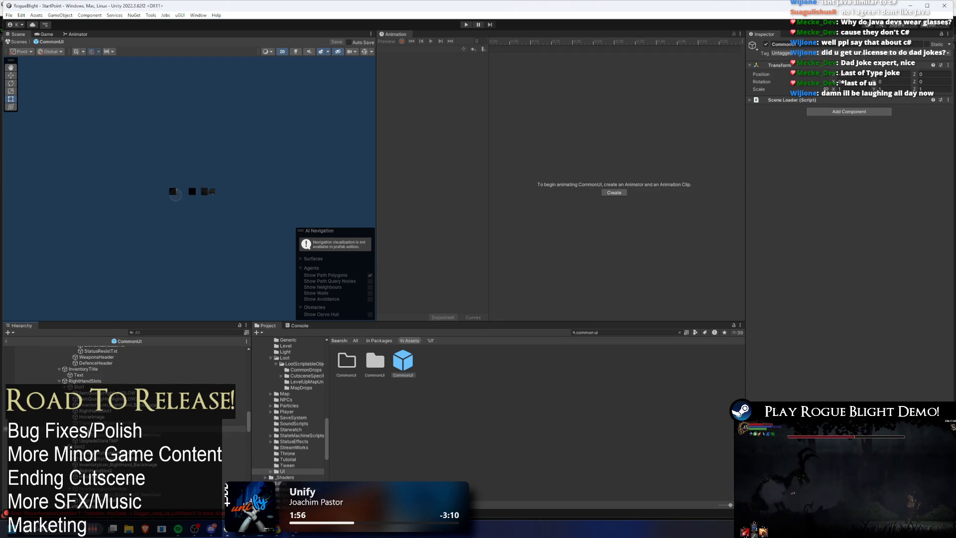
click(98, 435)
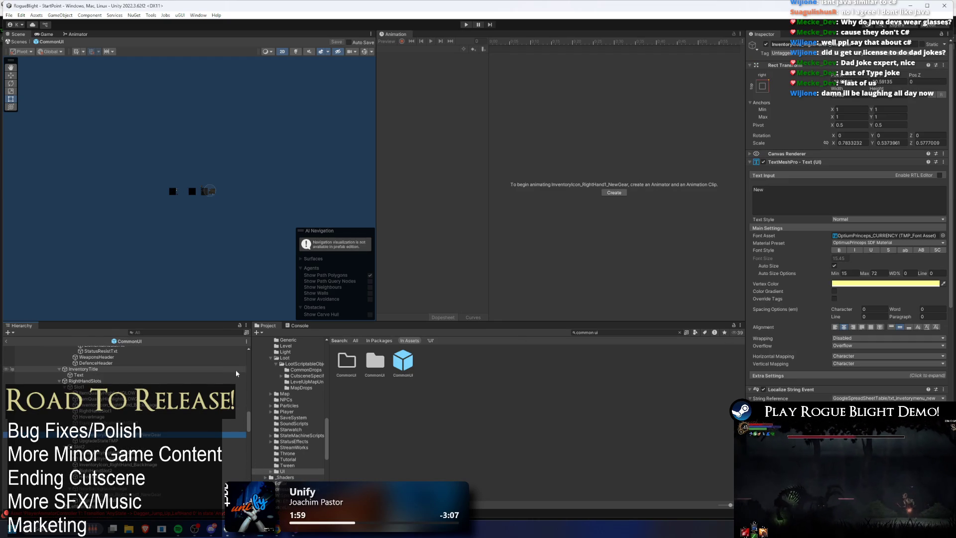
click(100, 429)
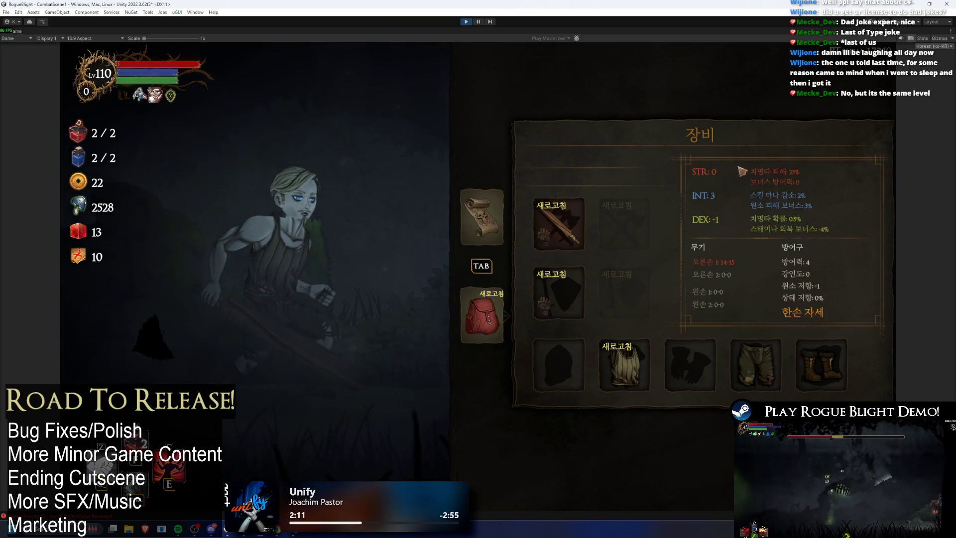
key(ctrl+p)
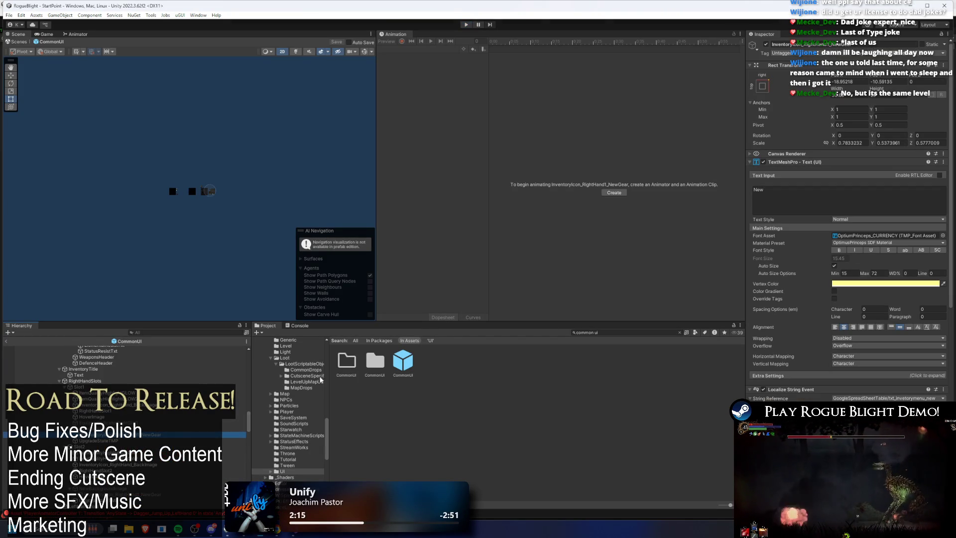
right_click(781, 72)
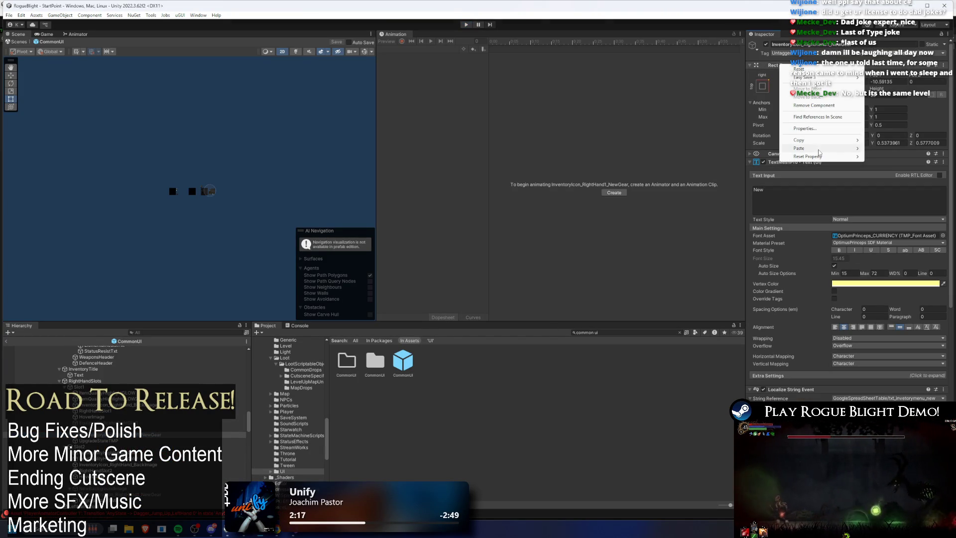
mouse_move(841, 158)
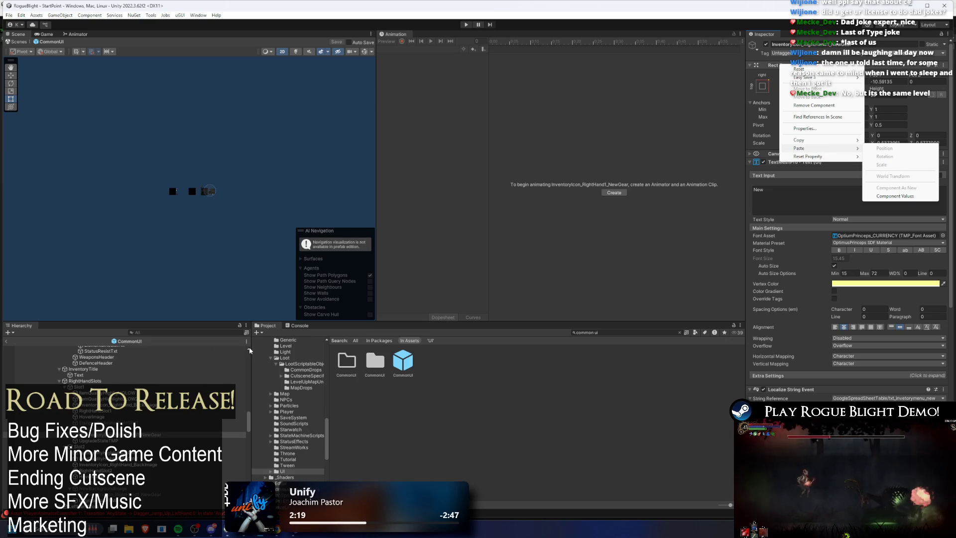
click(899, 197)
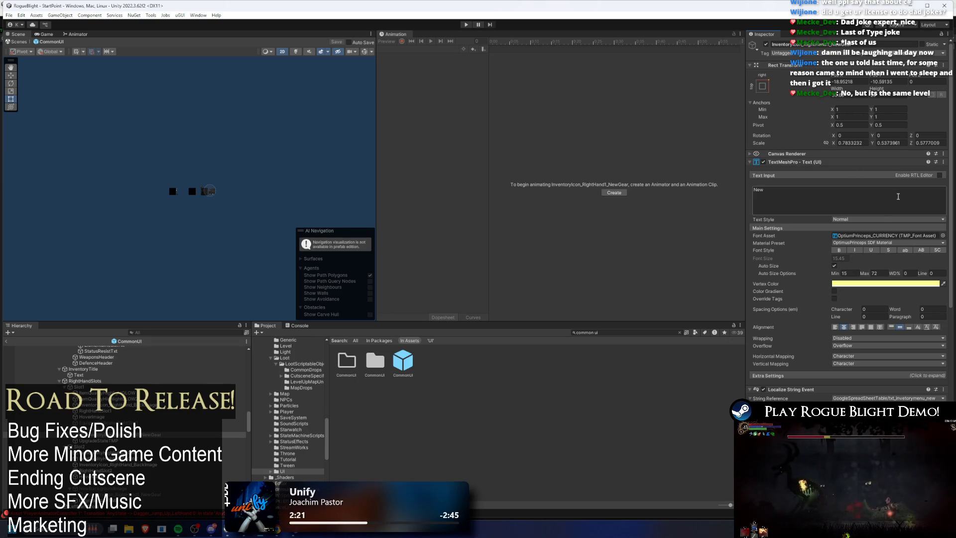
key(ctrl+z)
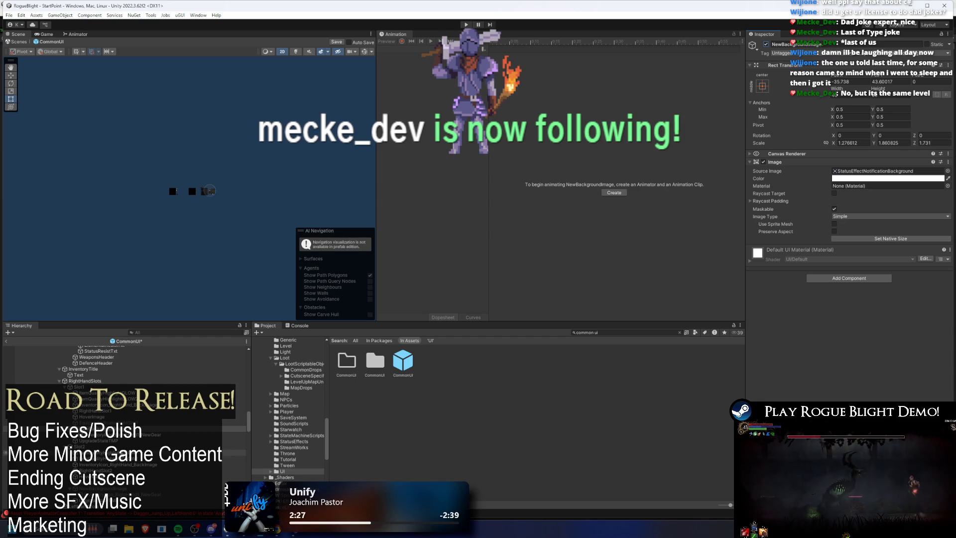
Reselect the New text object and frame it in the scene view.
key(ctrl+y)
key(f)
scroll(241, 165, down, 5)
drag(241, 165, 176, 179)
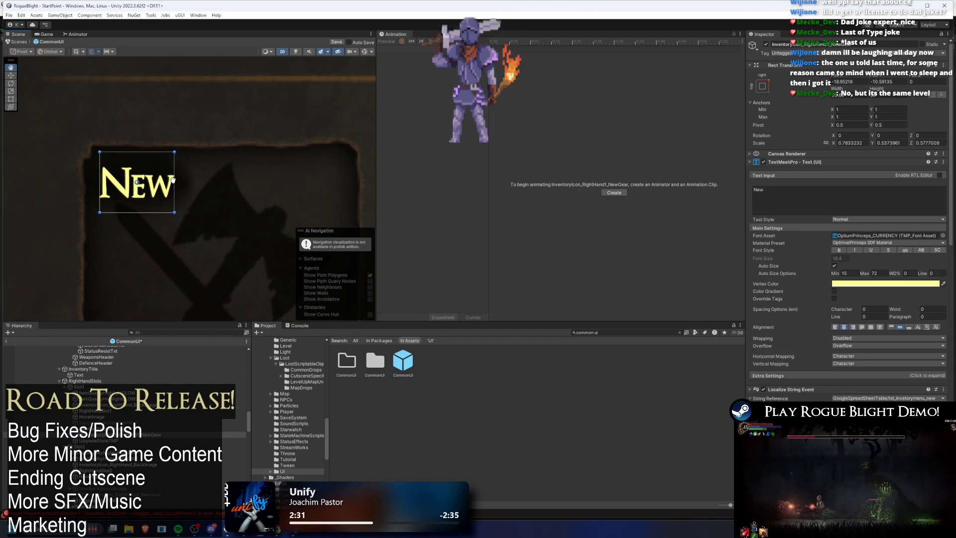
scroll(192, 372, down, 3)
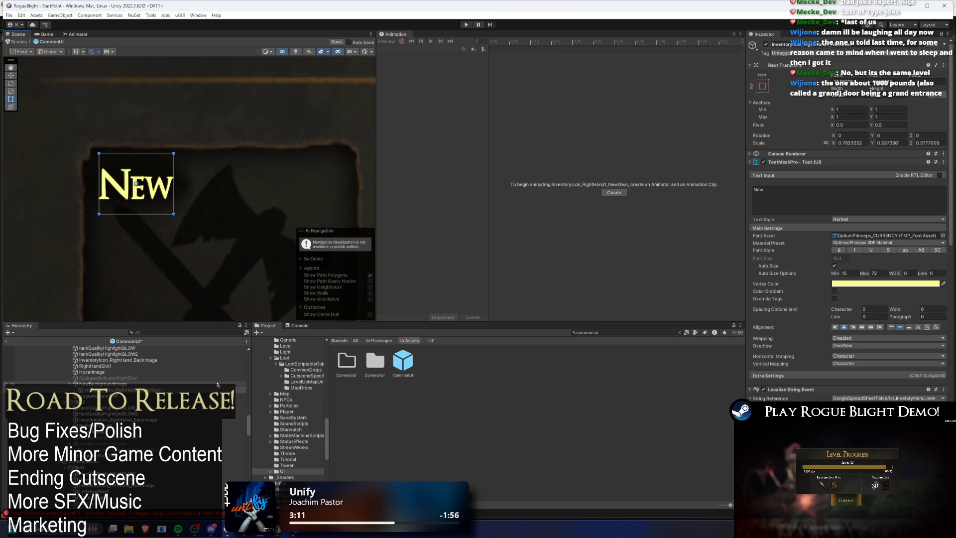
Start and stop Play mode, then run the game again to check the equipment screen.
key(ctrl+p)
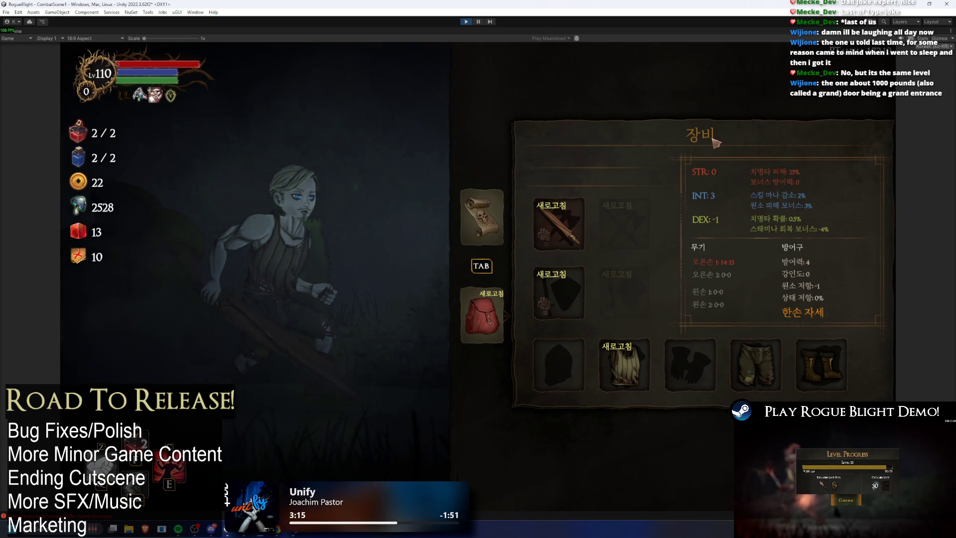
key(ctrl+p)
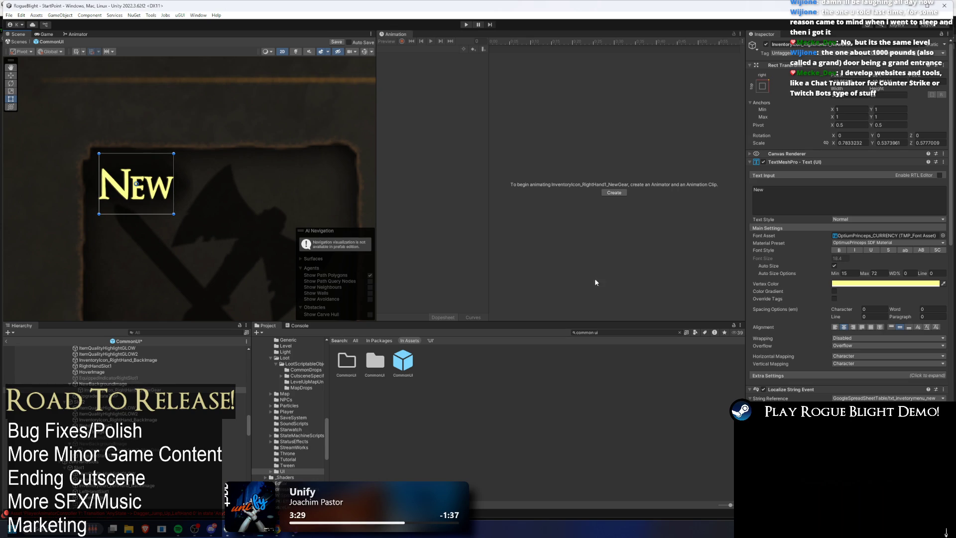
click(466, 25)
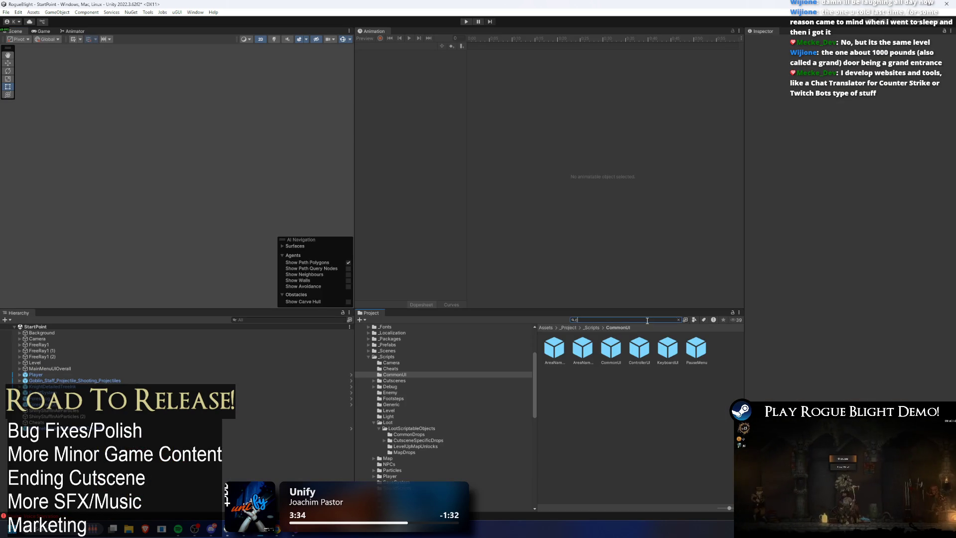
Search 'common ui' in the Project window and open the CommonUI prefab.
click(647, 320)
text(common ui)
click(612, 351)
double_click(612, 351)
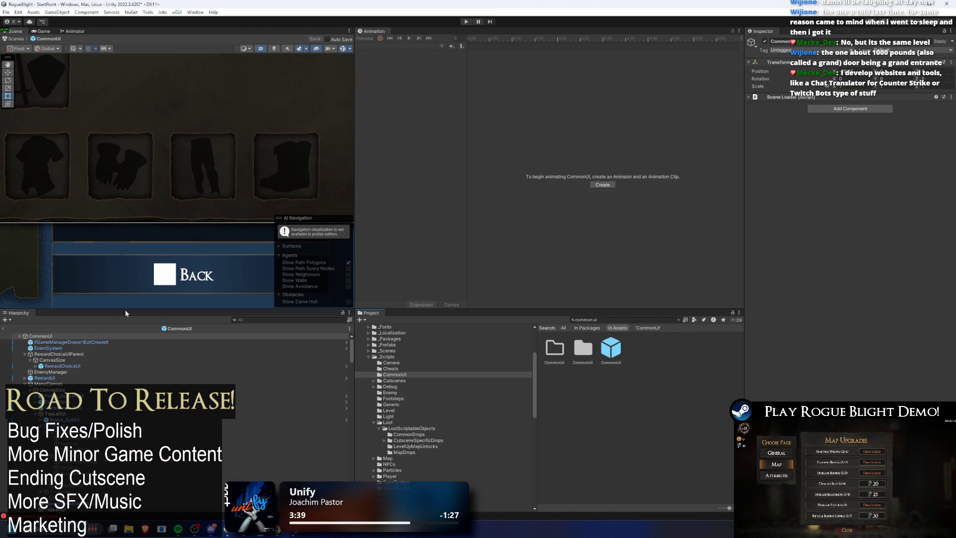
Select InventoryIcon_RightHand1_NewGear and bring up its anchor presets.
scroll(90, 398, down, 10)
scroll(145, 418, down, 15)
scroll(201, 387, up, 3)
click(201, 407)
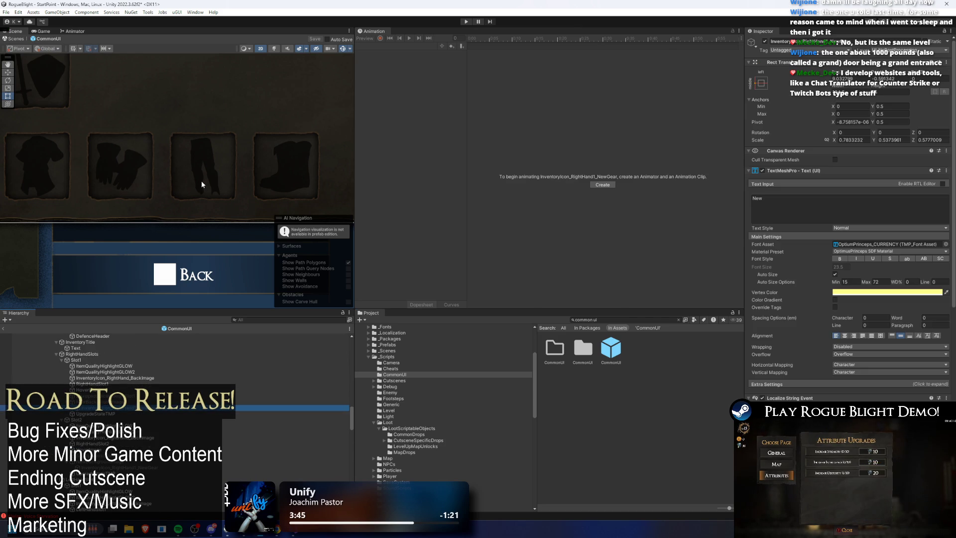
scroll(202, 169, up, 10)
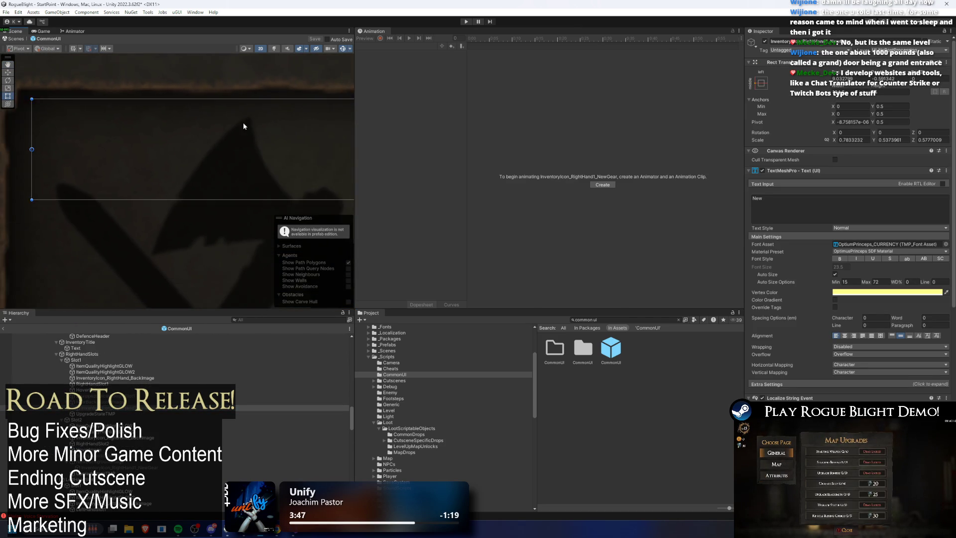
scroll(243, 127, down, 2)
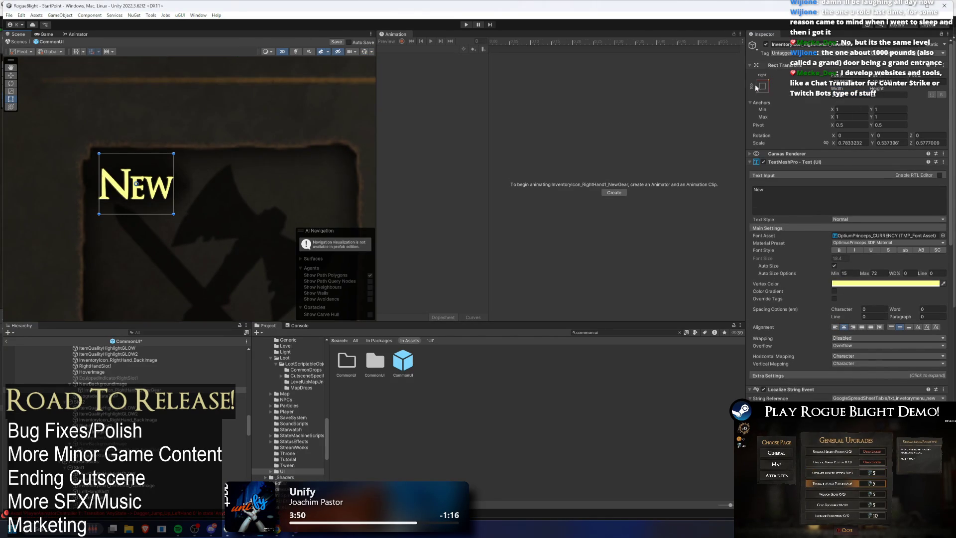
click(756, 88)
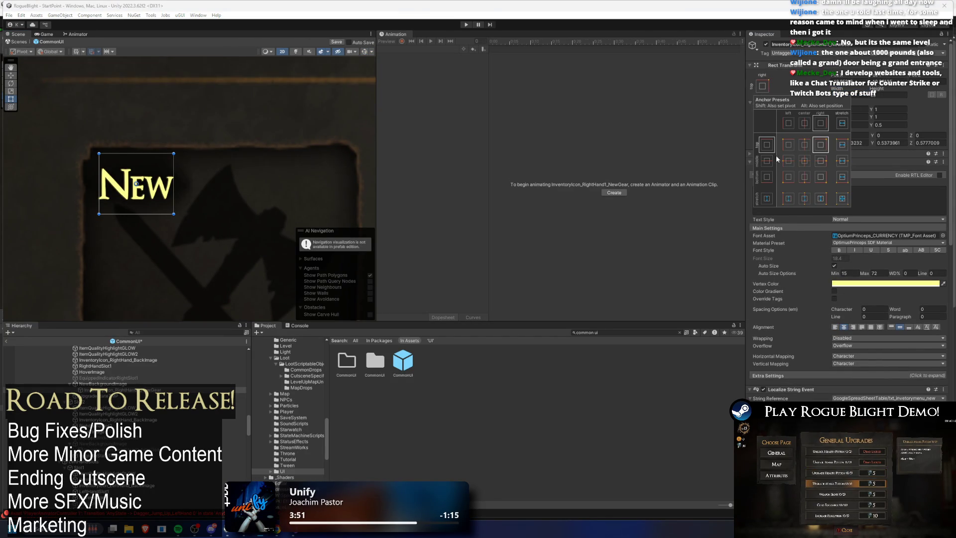
Anchor the New label middle-left, commit the wider width, and left-align its text.
click(789, 160)
key(Return)
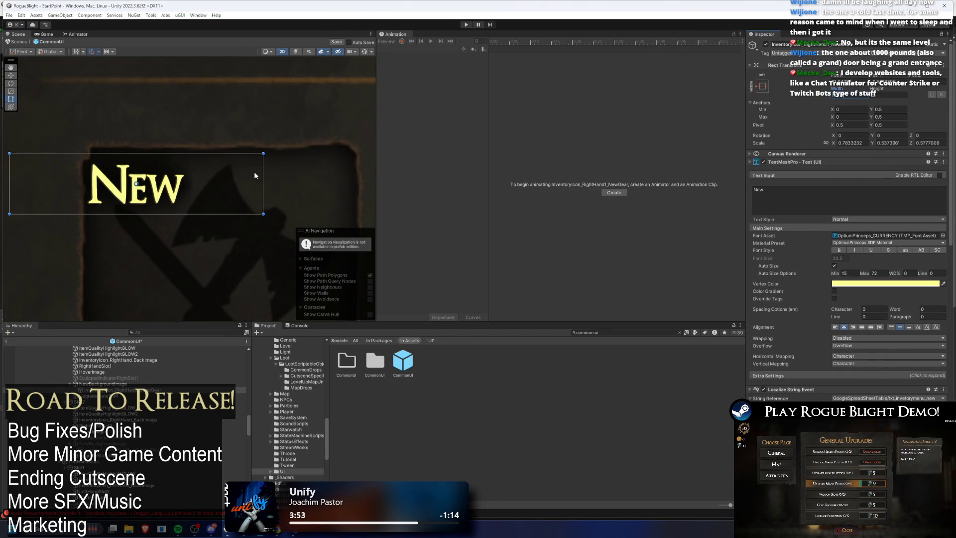
click(836, 327)
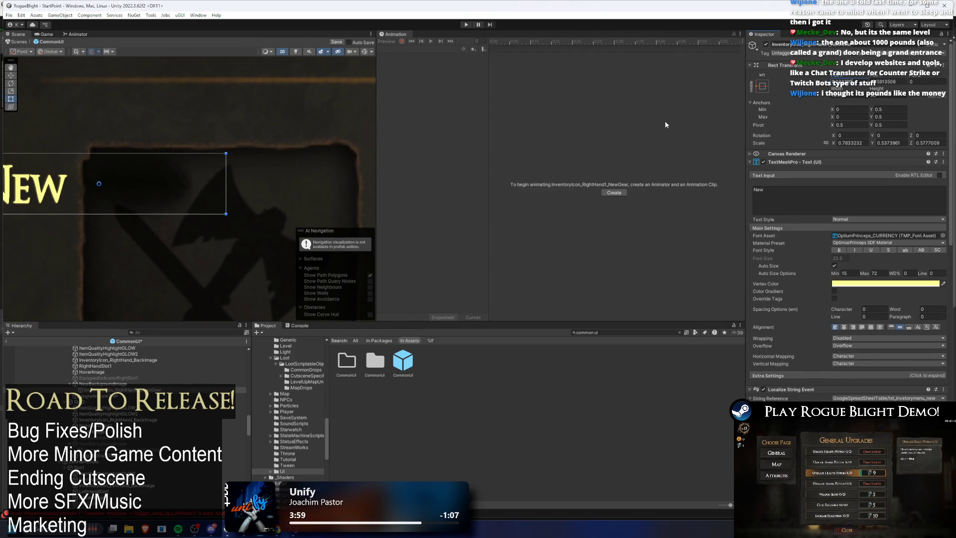
scroll(181, 176, down, 2)
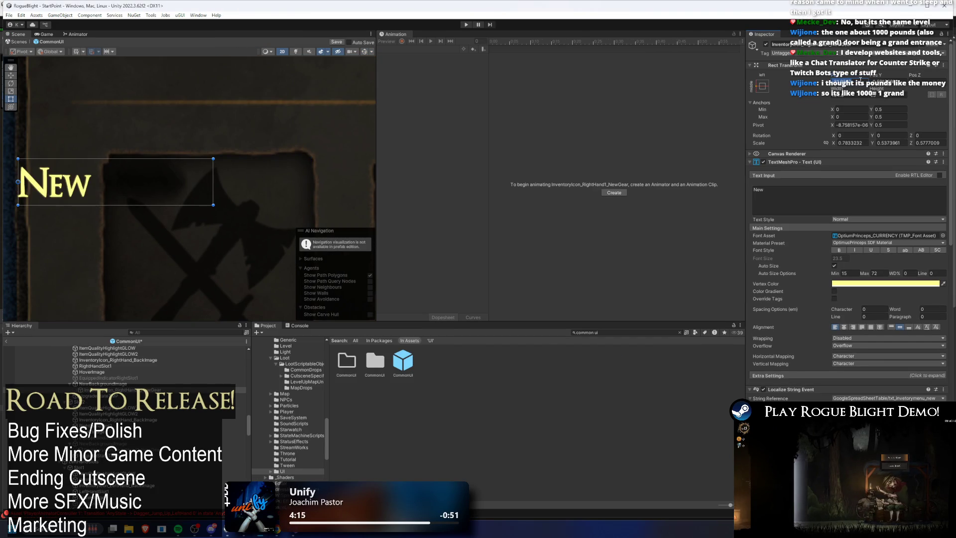
Copy the label's Rect Transform, revert a test text edit to 'New', and hide the badge background.
right_click(785, 65)
mouse_move(840, 141)
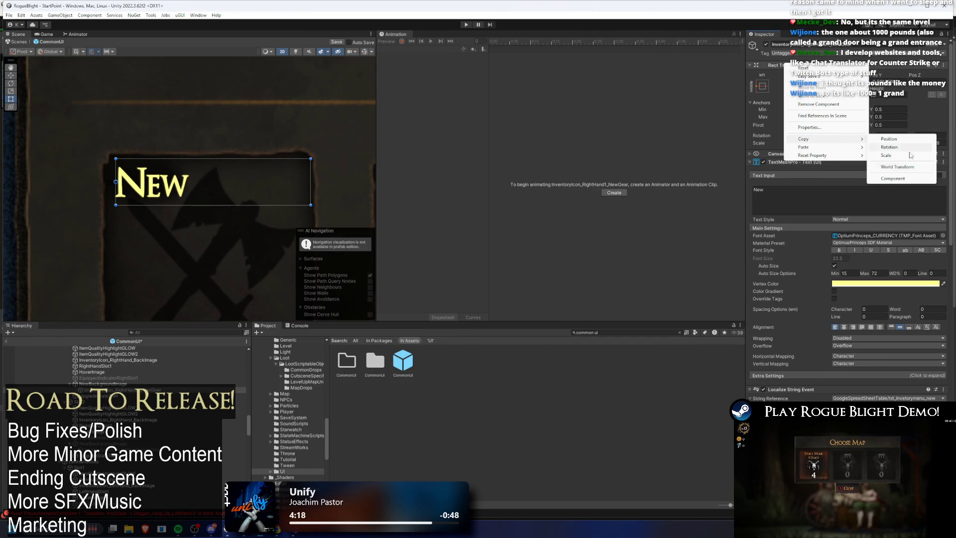
click(914, 180)
click(824, 206)
text(31232131231312)
key(Escape)
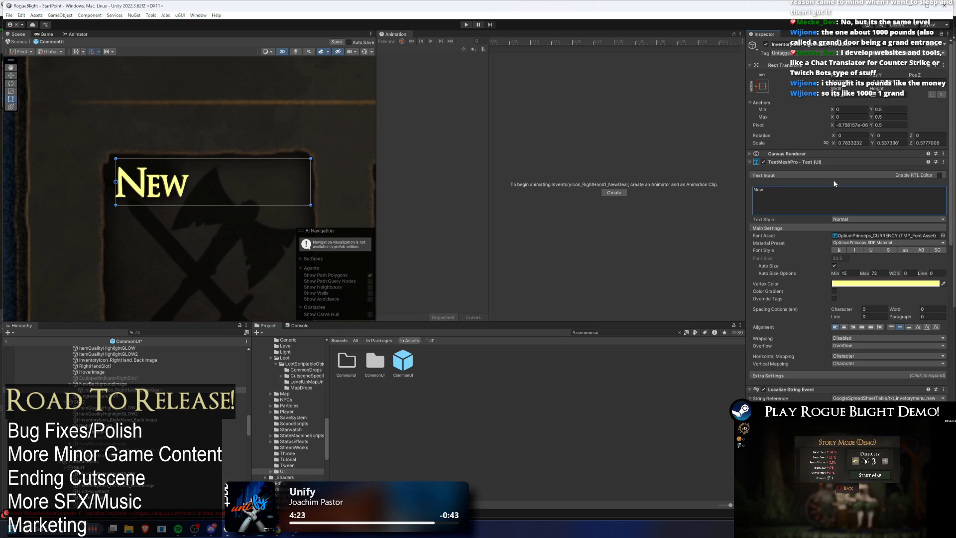
click(103, 384)
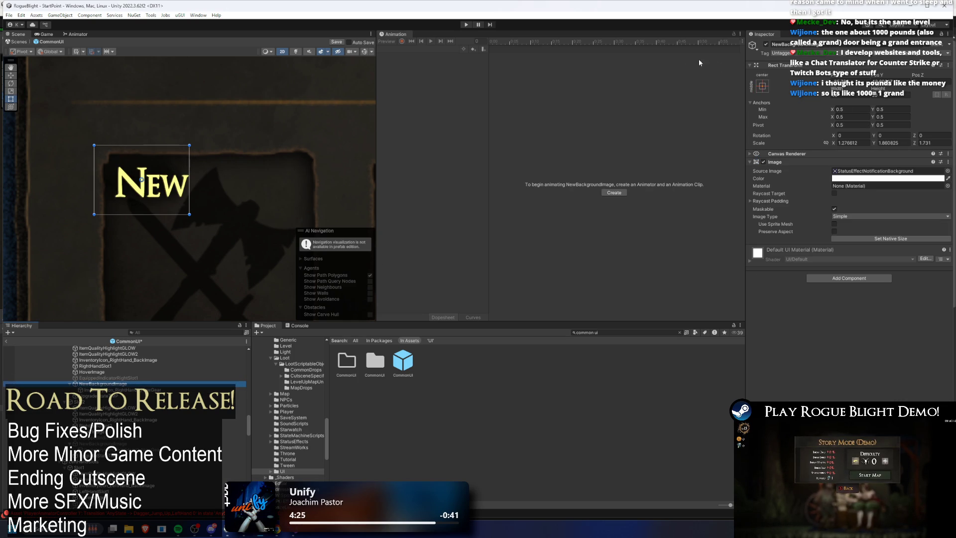
click(767, 44)
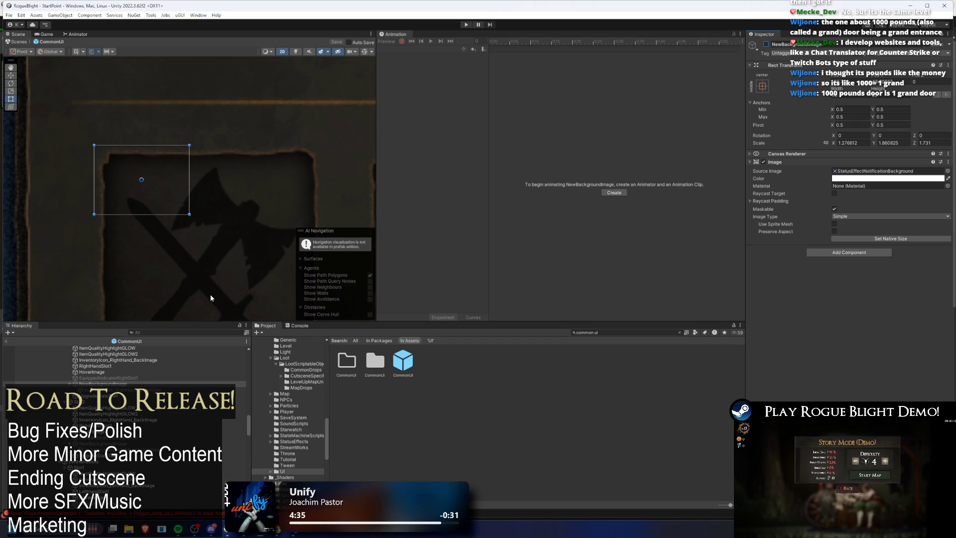
Paste the copied Rect Transform onto the next slot's New label, showing its badge background only while editing.
scroll(125, 379, up, 4)
scroll(150, 423, down, 5)
click(133, 400)
click(767, 44)
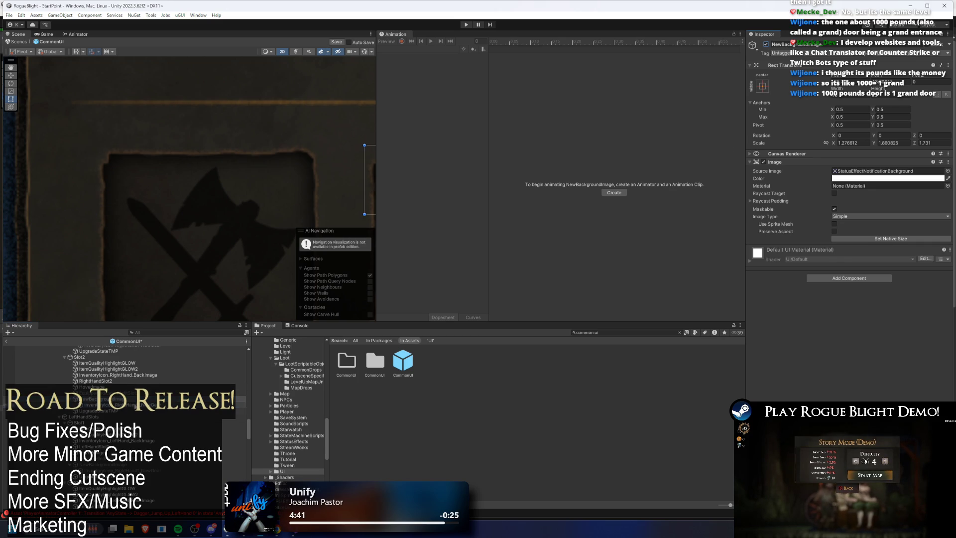
click(131, 405)
right_click(769, 66)
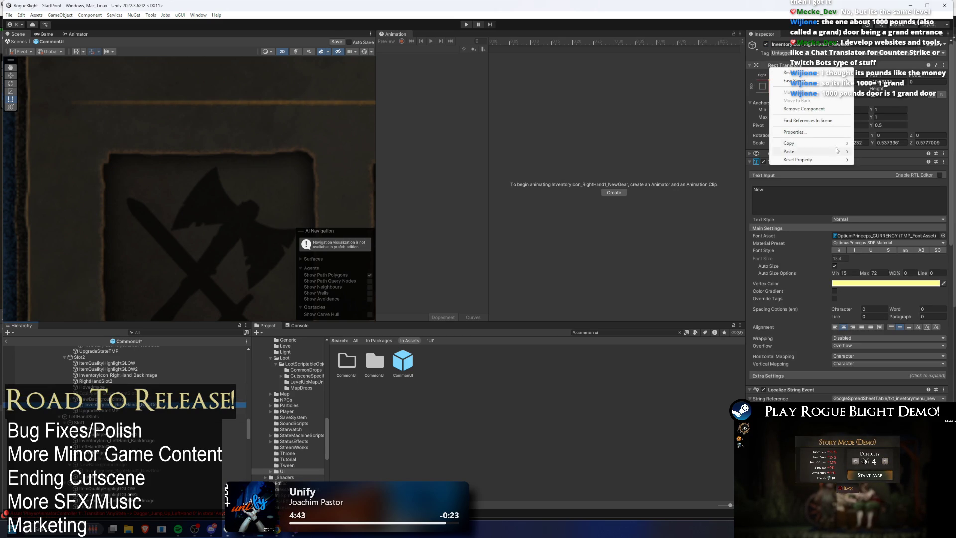
mouse_move(838, 153)
click(871, 200)
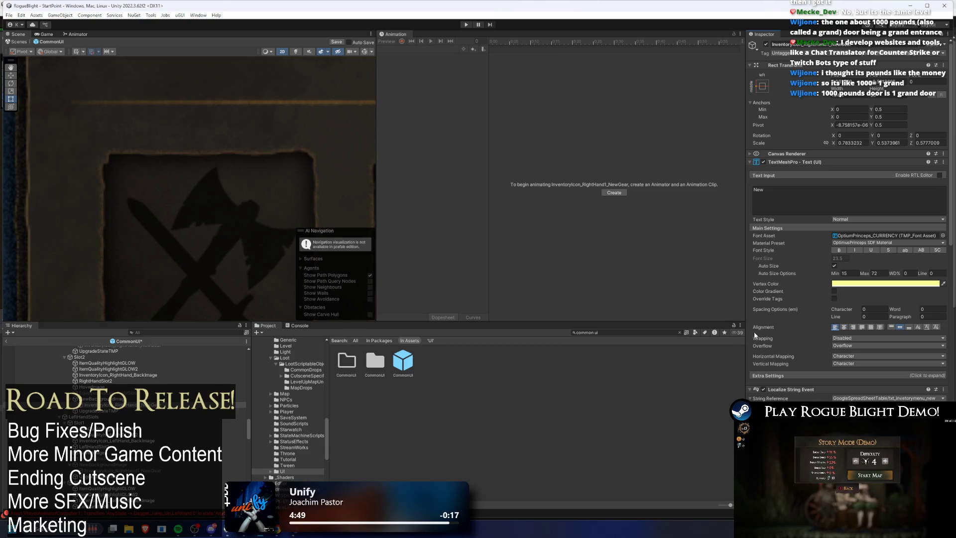
click(174, 399)
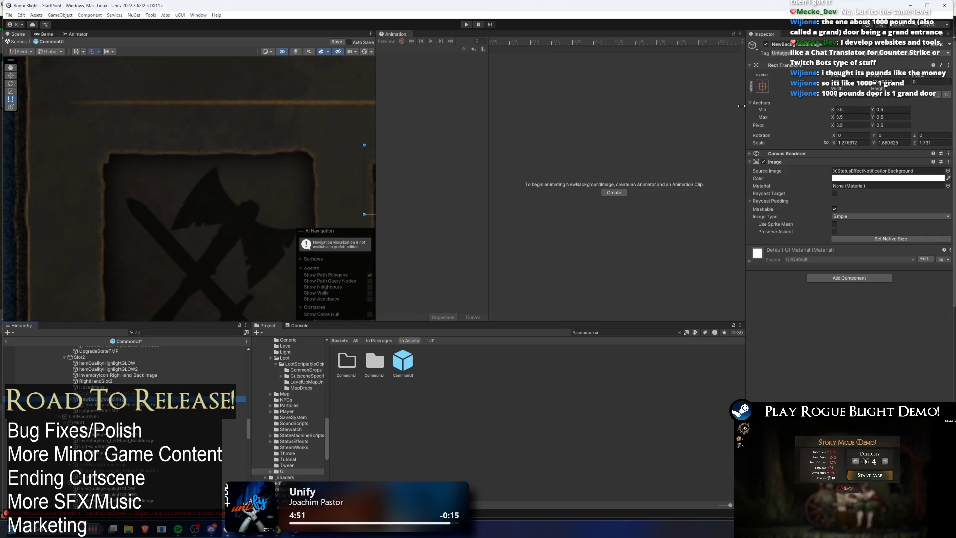
click(767, 44)
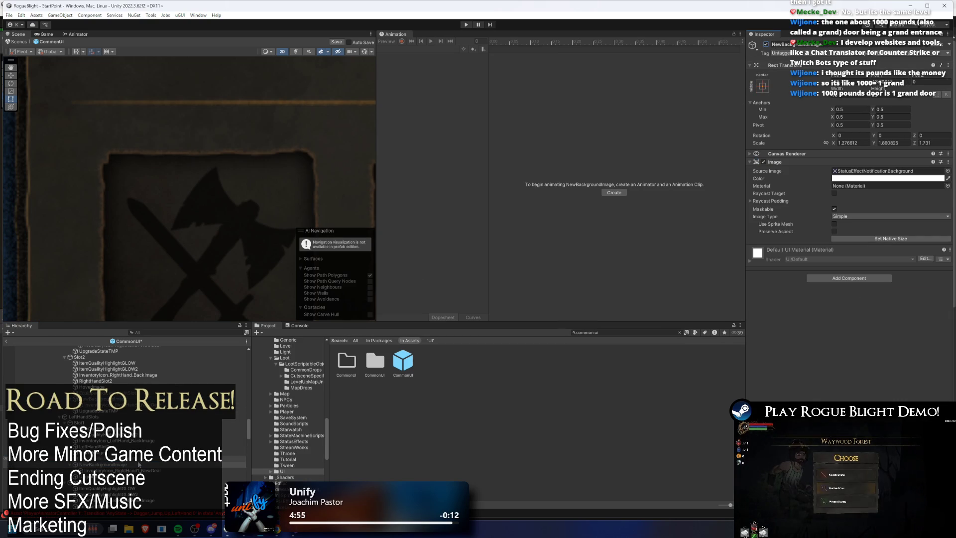
click(209, 471)
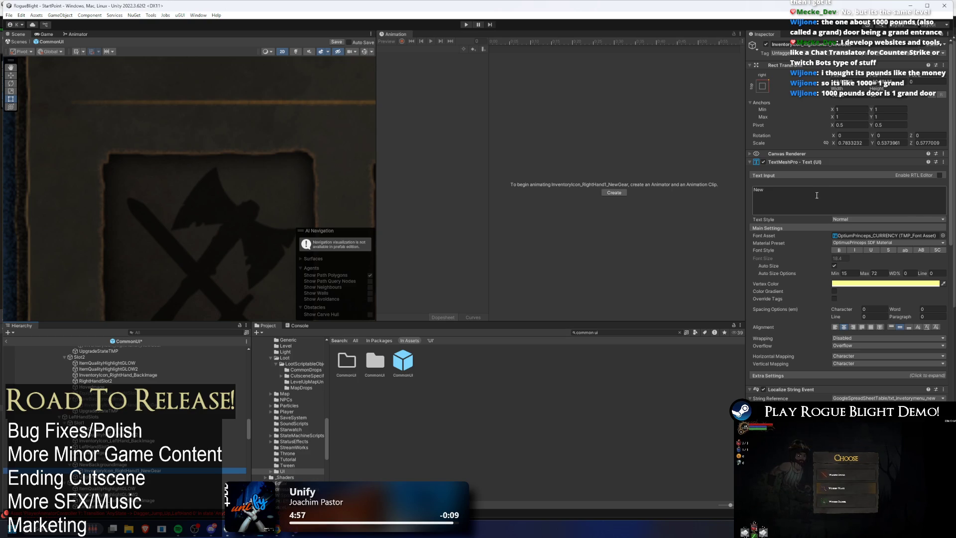
Paste the layout onto another slot's New label, left-align its text and hide its badge background.
scroll(815, 187, down, 3)
scroll(193, 268, down, 3)
mouse_move(254, 116)
mouse_down()
mouse_move(252, 186)
mouse_move(269, 111)
mouse_move(397, 181)
mouse_up()
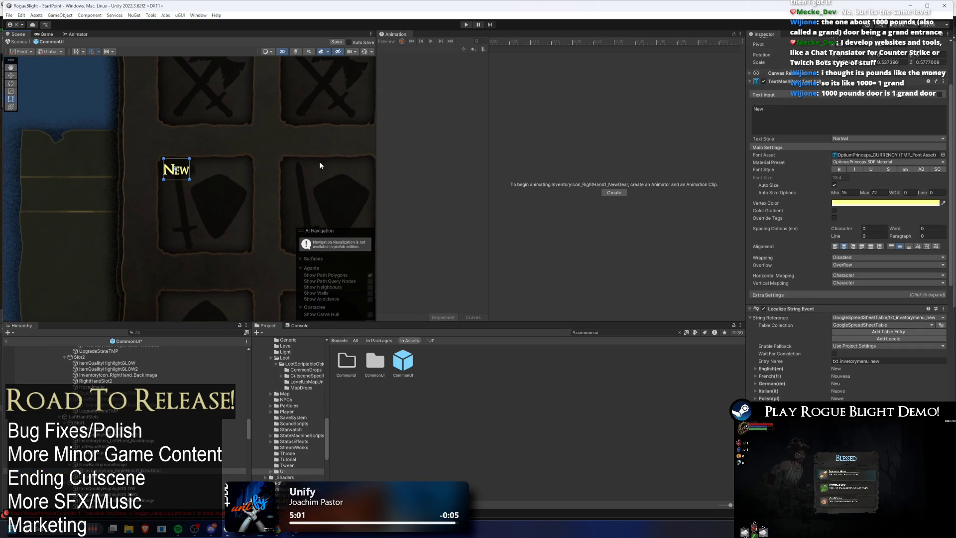
scroll(846, 141, up, 3)
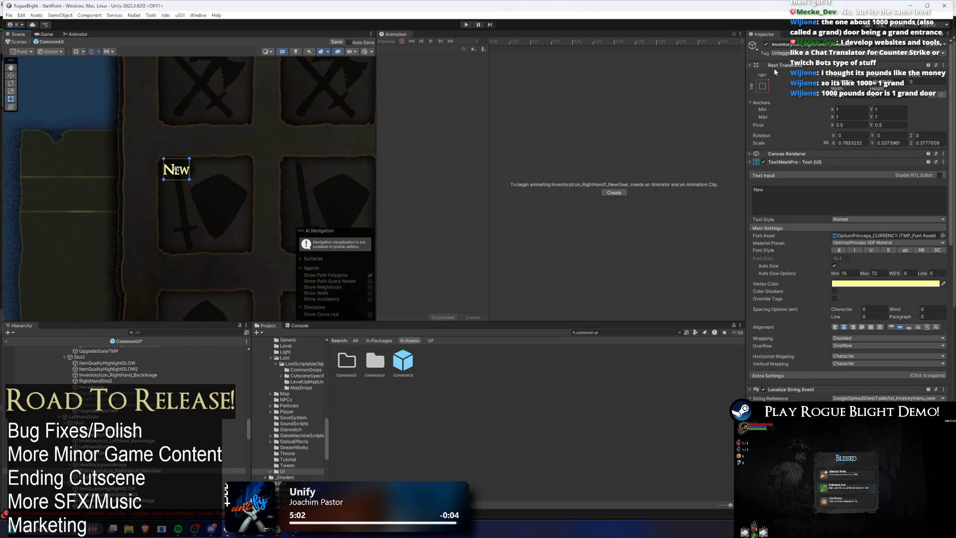
right_click(782, 65)
mouse_move(827, 149)
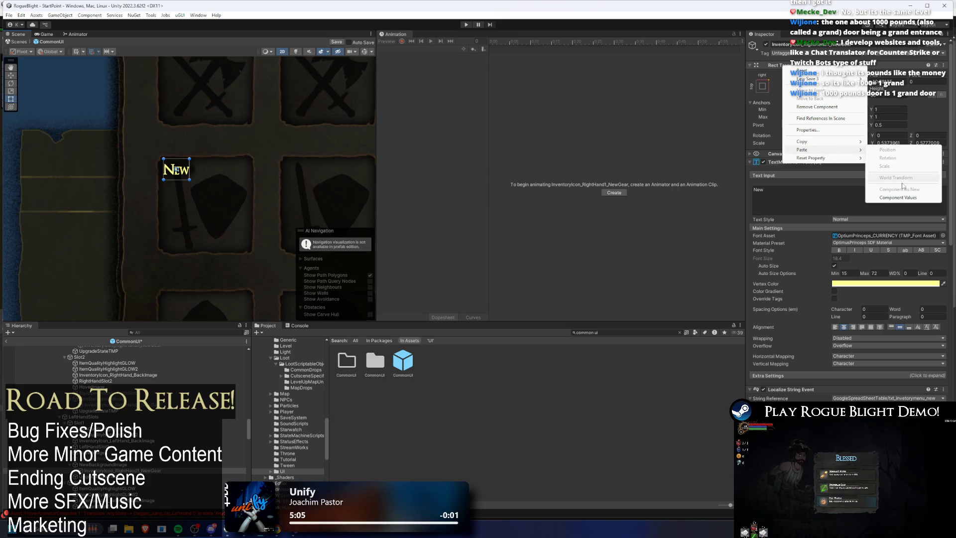
click(898, 197)
click(836, 327)
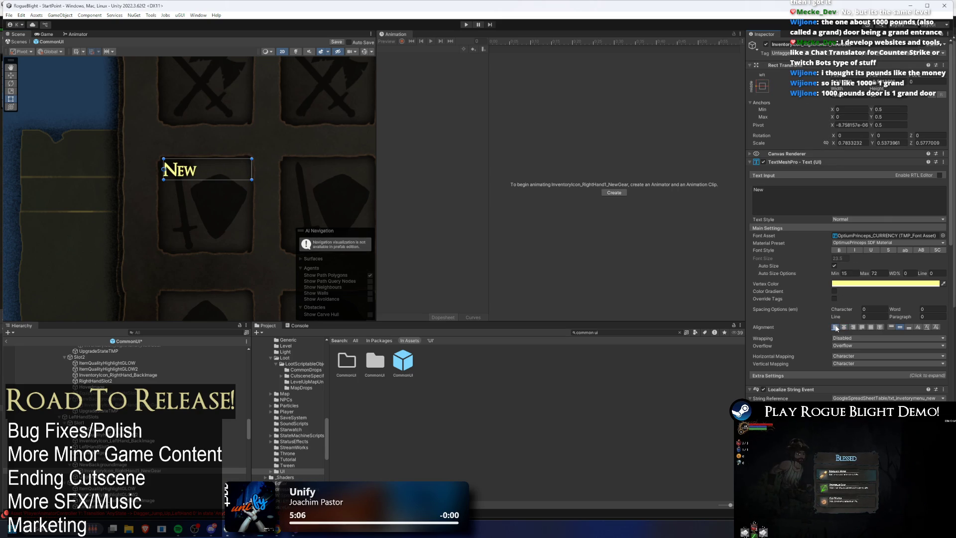
click(177, 169)
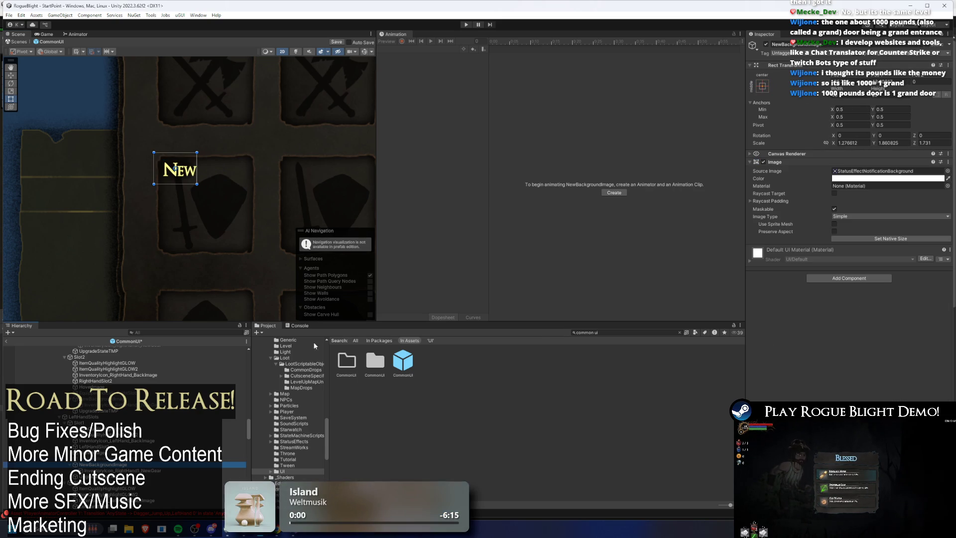
click(766, 44)
Show the next slot's badge background and paste the layout onto its New label, left-aligned.
scroll(127, 437, down, 3)
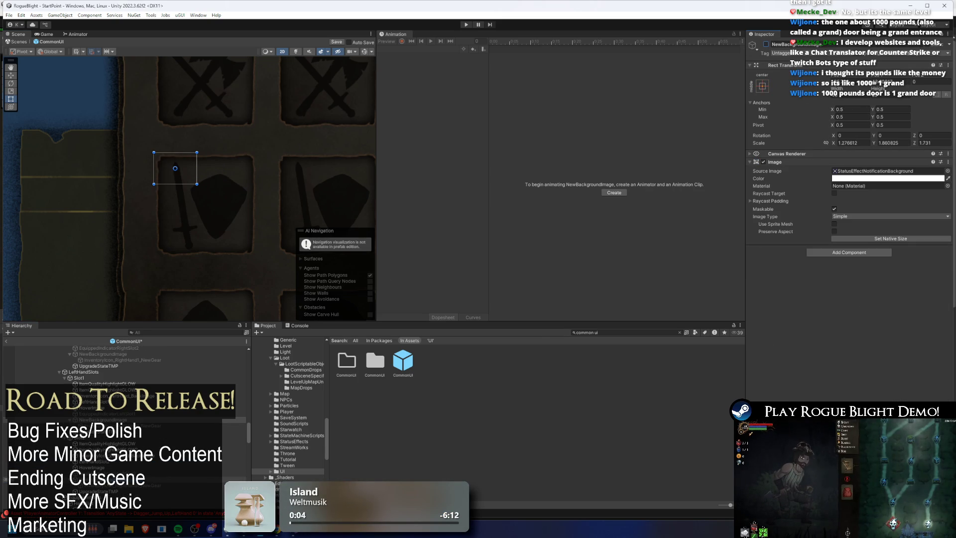
click(766, 44)
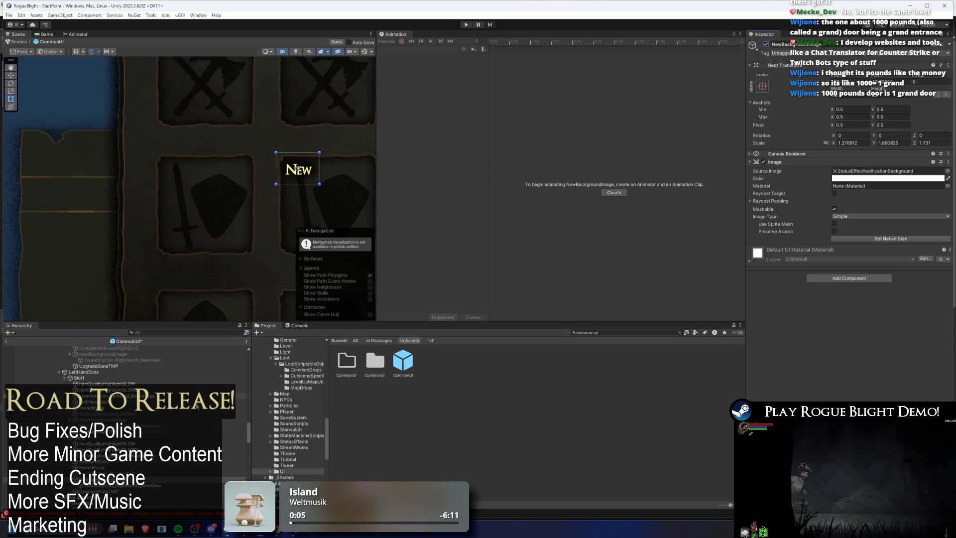
click(124, 485)
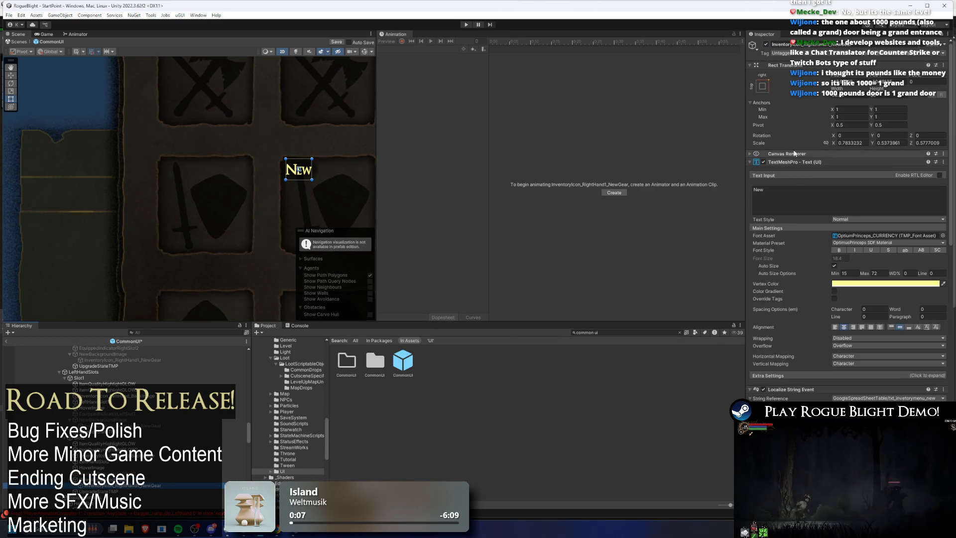
right_click(792, 66)
mouse_move(817, 149)
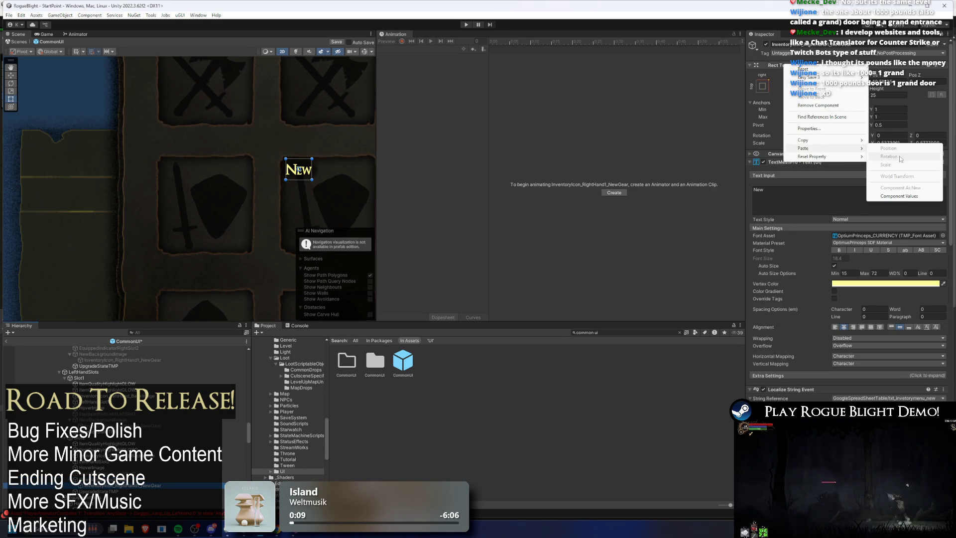
click(903, 196)
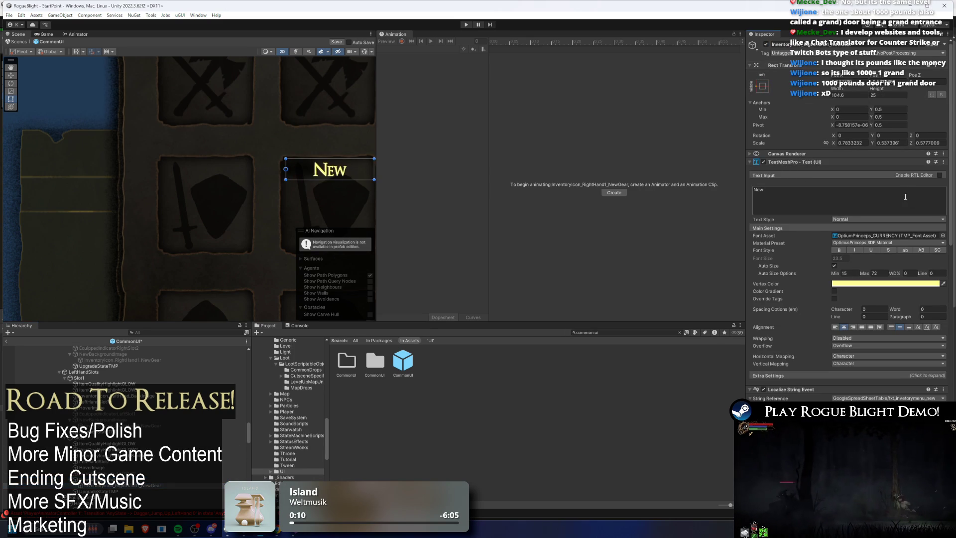
click(839, 327)
Hide that slot's New background image, then undo and make it visible again.
click(120, 480)
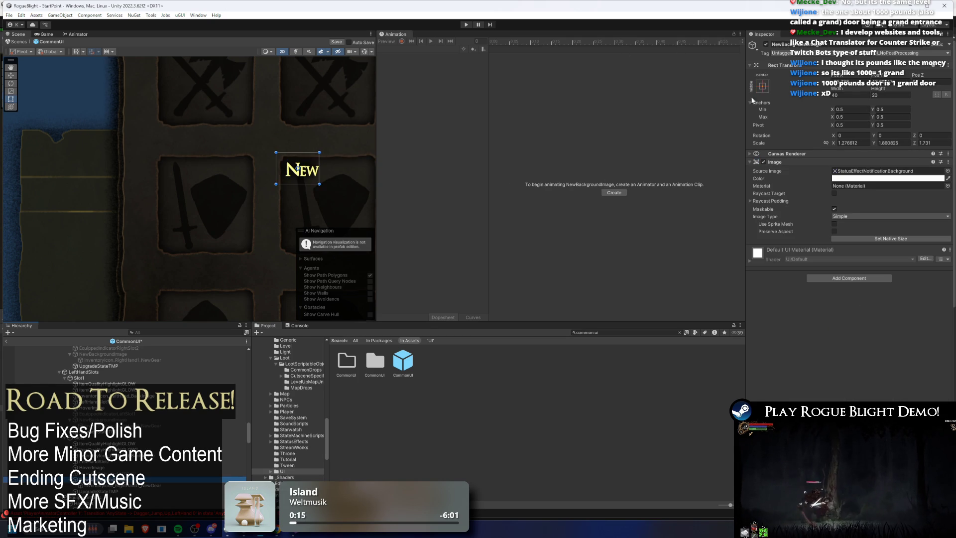
click(767, 44)
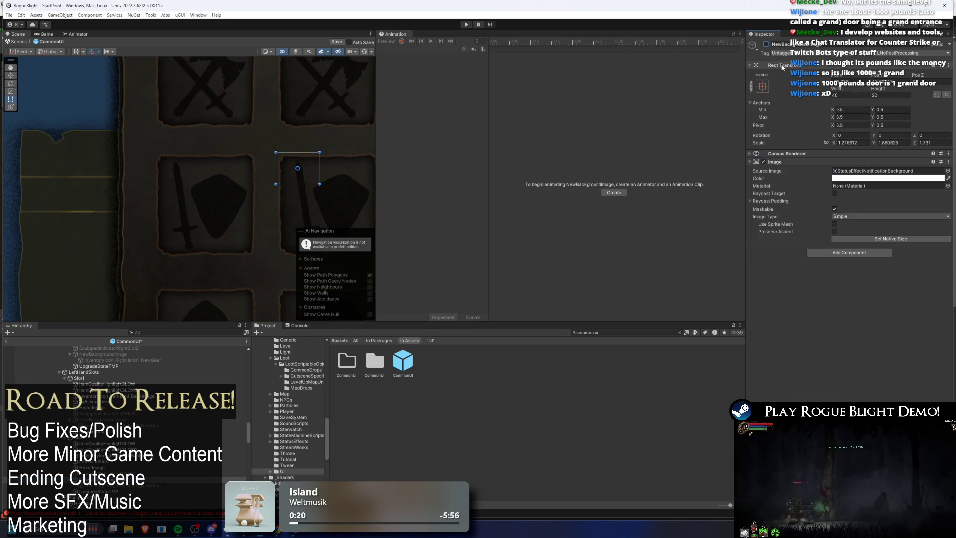
click(119, 486)
key(ctrl+z)
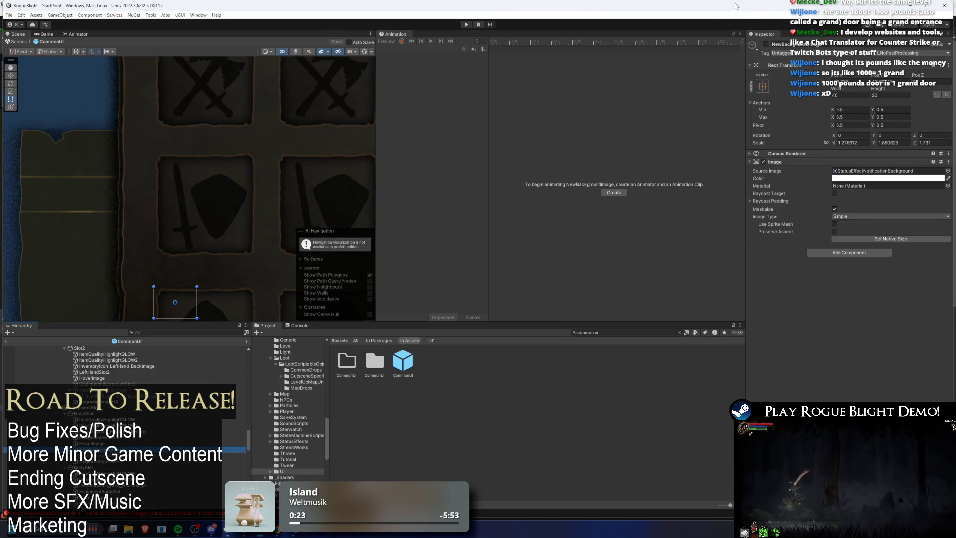
click(765, 44)
drag(180, 195, 145, 125)
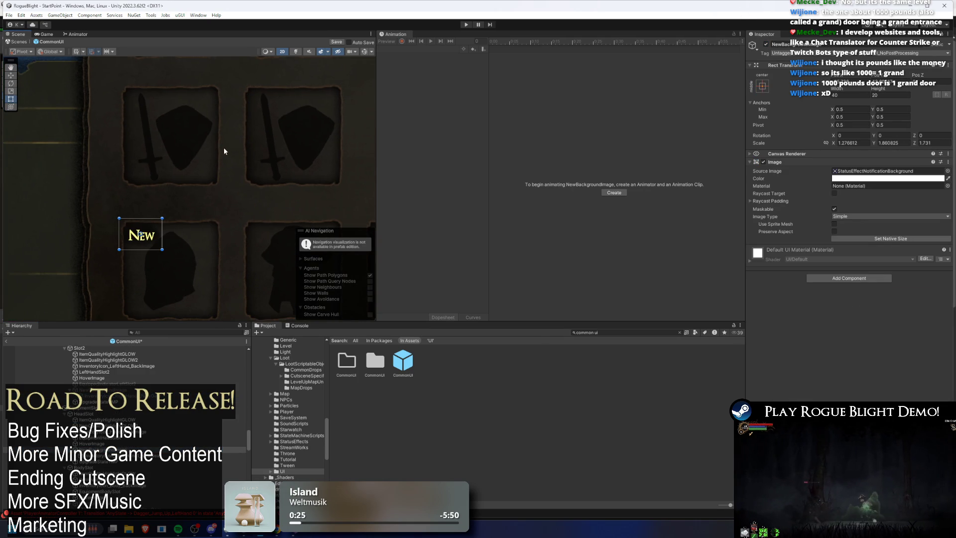
scroll(170, 411, down, 2)
Paste the layout onto InventoryIcon_RightHand1_NewGear and hide the New backgrounds of it and the body slot.
click(149, 456)
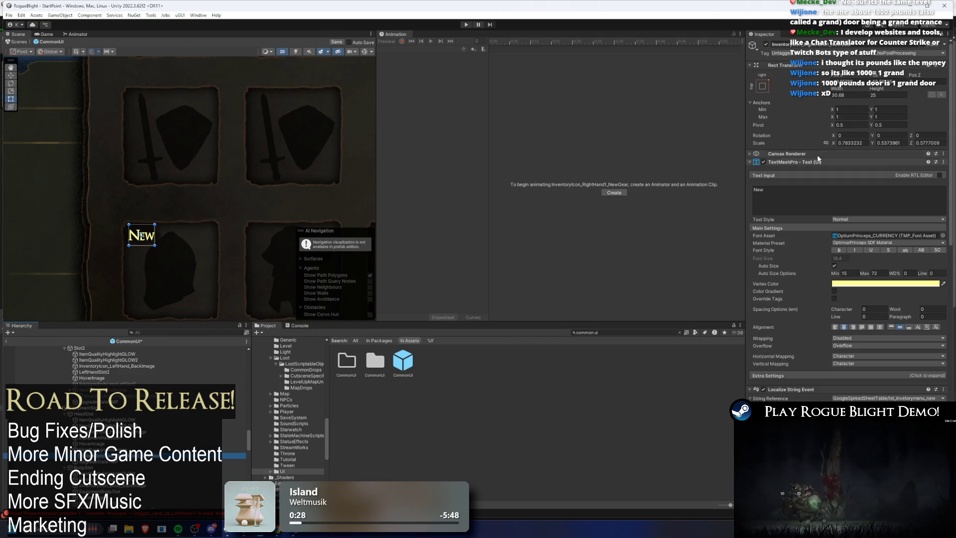
drag(256, 218, 237, 163)
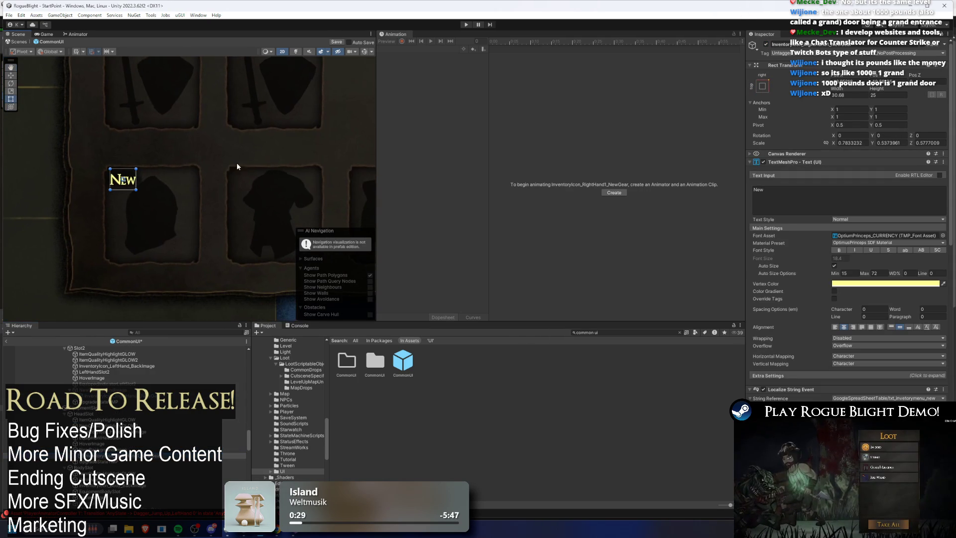
right_click(785, 65)
click(891, 152)
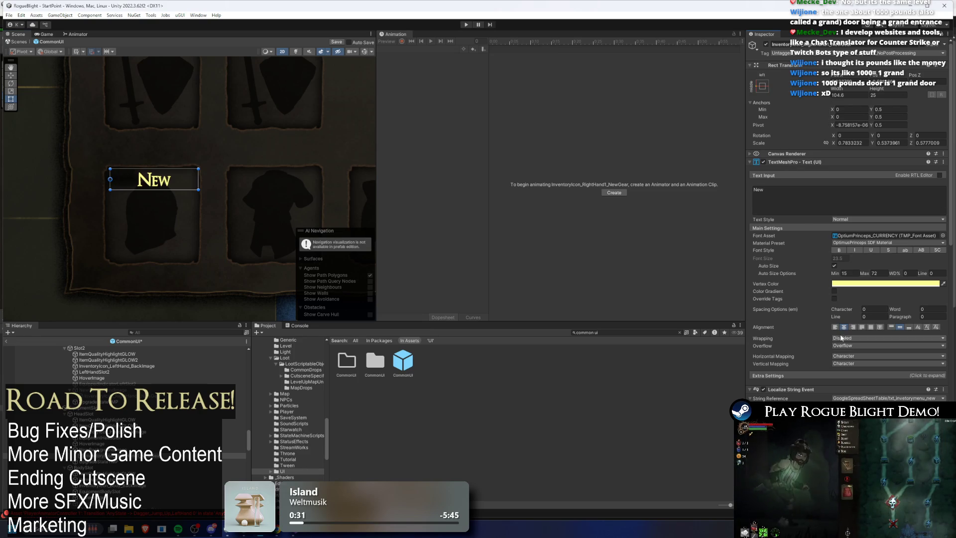
click(229, 450)
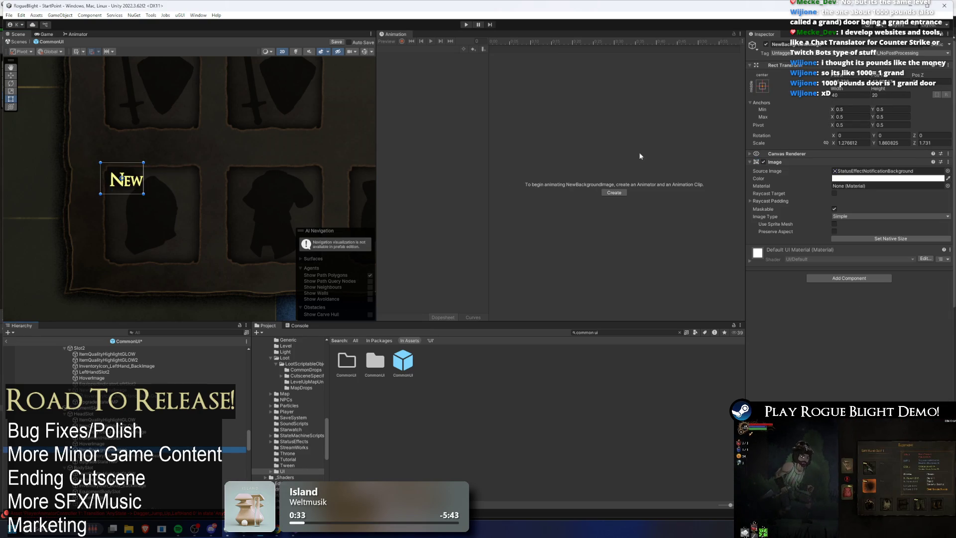
click(767, 44)
scroll(149, 388, down, 5)
click(149, 413)
click(766, 44)
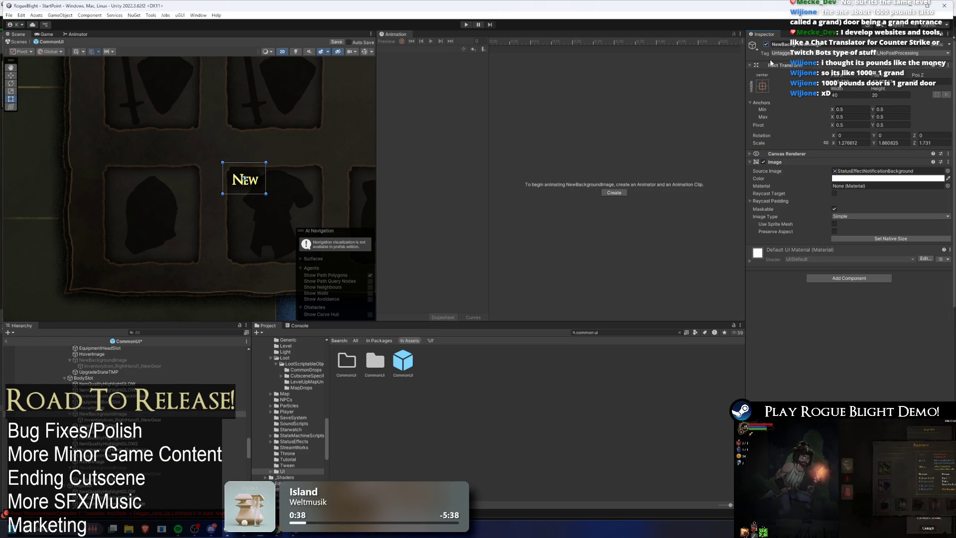
click(766, 43)
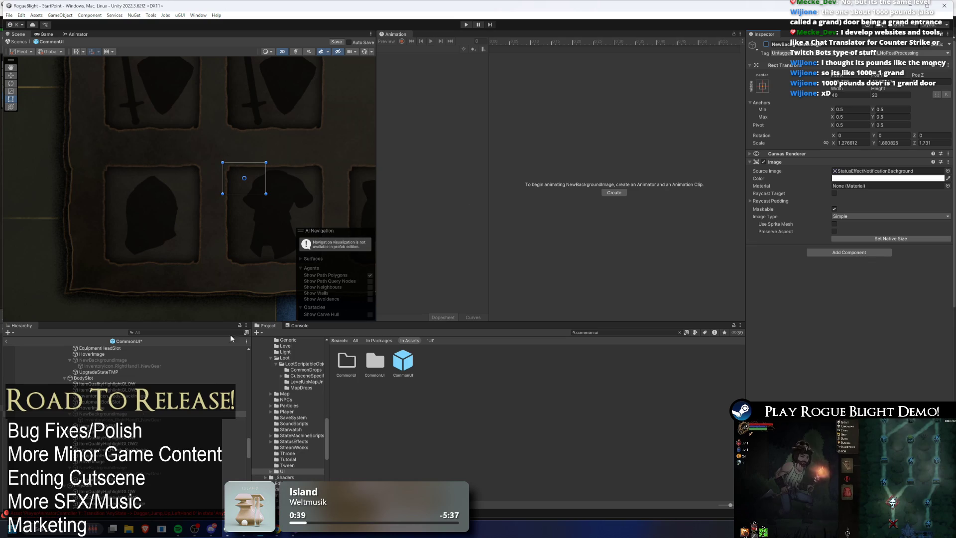
Paste the copied Rect Transform values onto the next two slots' NewGear labels.
click(103, 359)
click(122, 367)
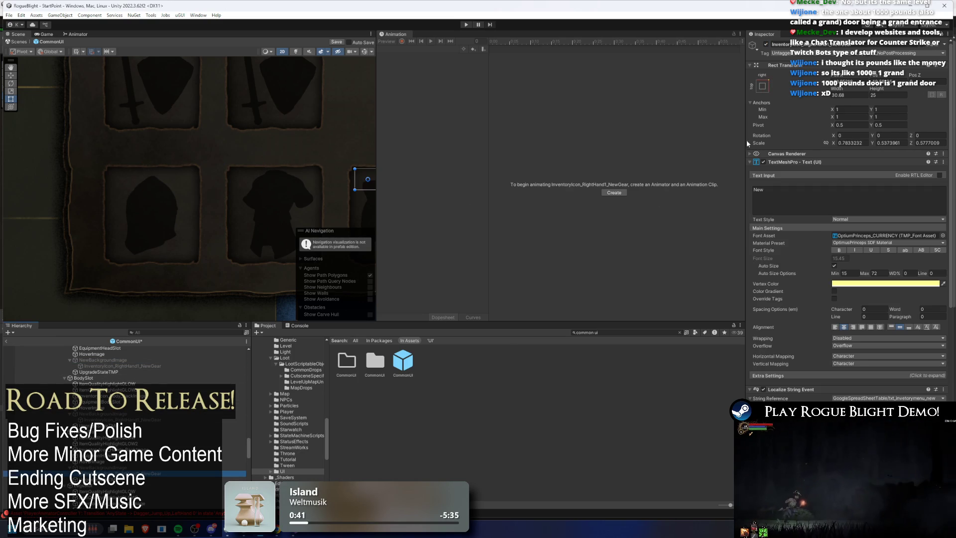
click(108, 420)
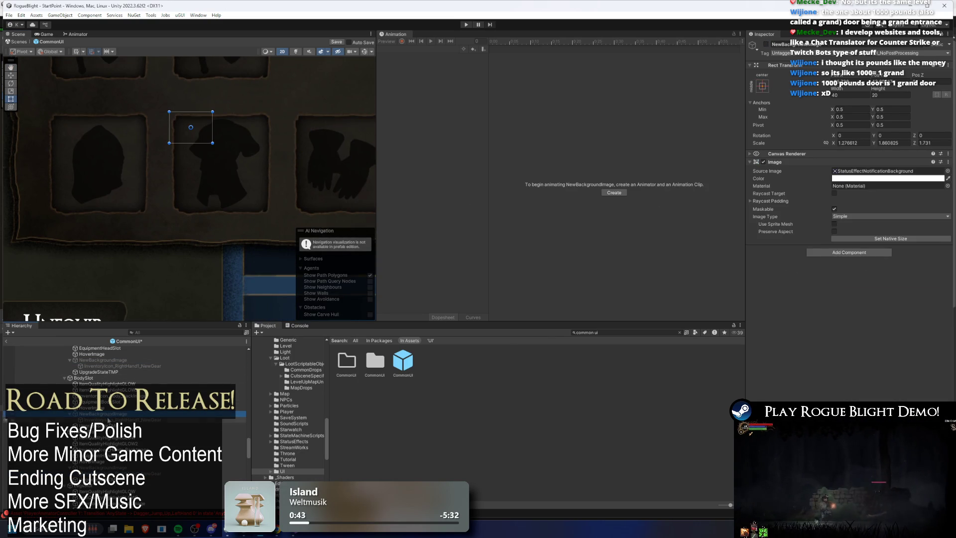
right_click(786, 65)
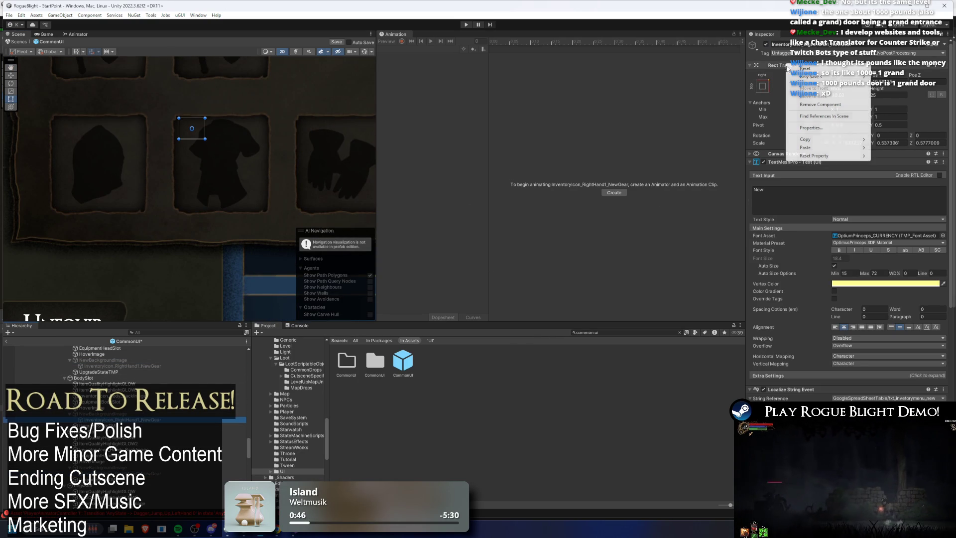
mouse_move(811, 147)
click(904, 195)
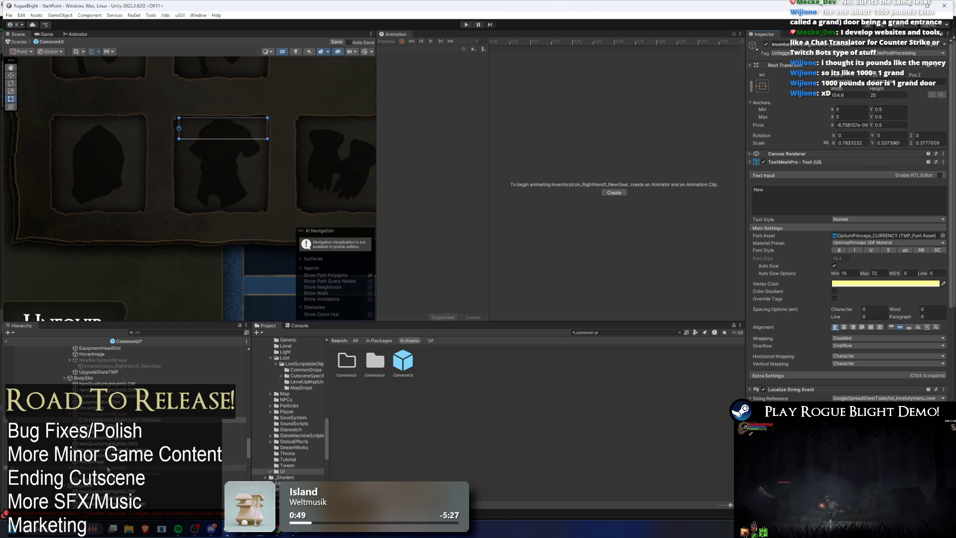
click(150, 473)
right_click(786, 65)
mouse_move(812, 149)
click(904, 196)
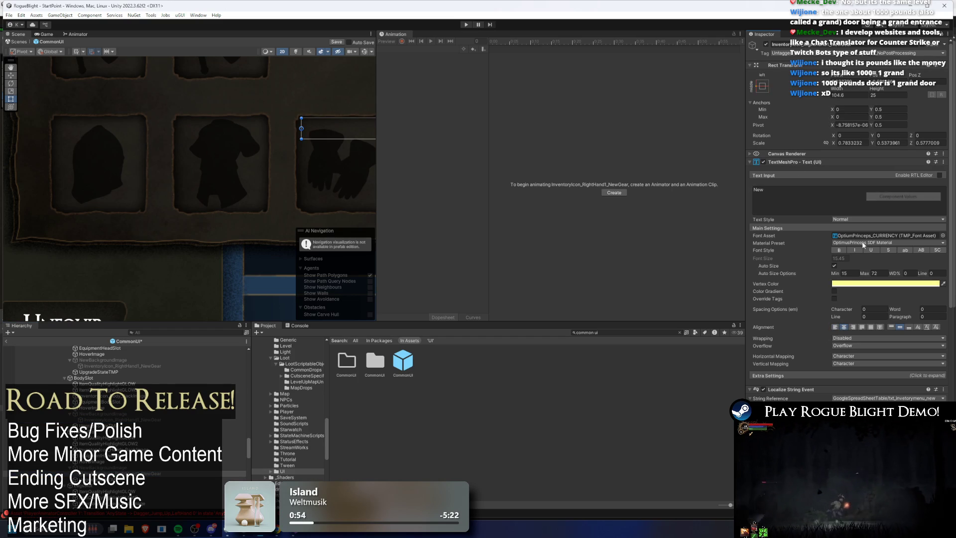
Paste the copied Rect Transform values onto the pants slot's NewGear label.
mouse_move(305, 186)
mouse_down()
mouse_move(261, 64)
mouse_move(175, 124)
mouse_move(121, 241)
mouse_up()
scroll(174, 412, down, 1)
scroll(174, 411, down, 2)
click(124, 438)
right_click(786, 66)
mouse_move(809, 148)
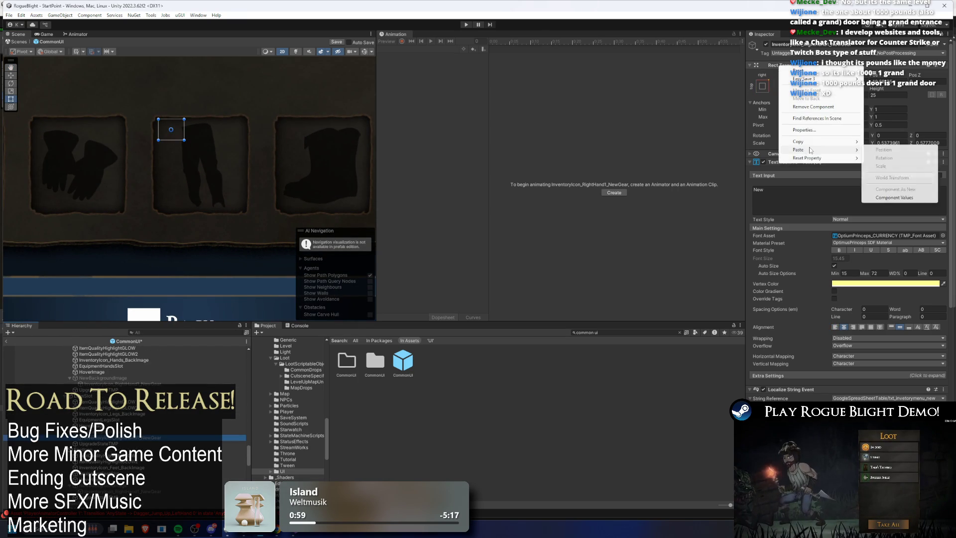
click(904, 196)
Paste the copied Rect Transform values onto the boots slot's NewGear label.
drag(340, 188, 215, 194)
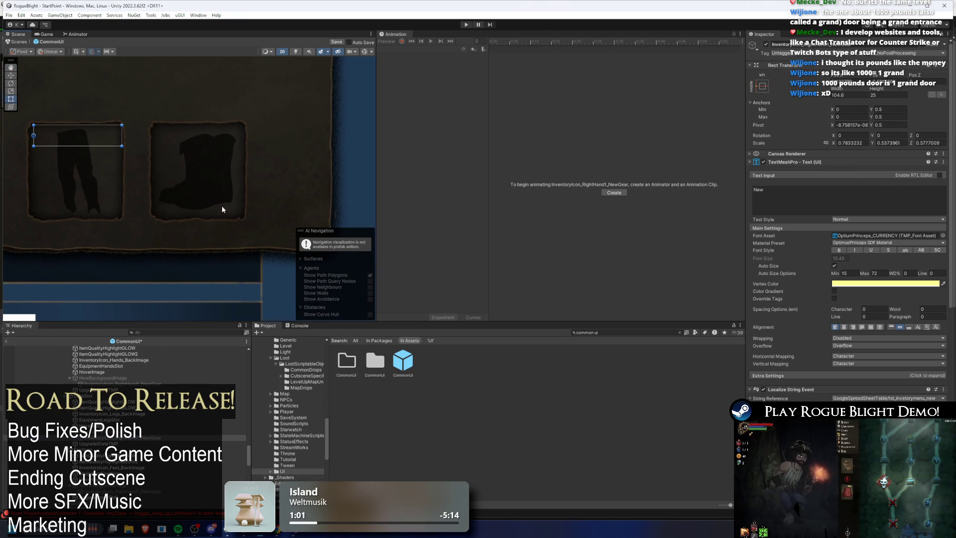
scroll(156, 455, down, 3)
right_click(784, 163)
right_click(784, 162)
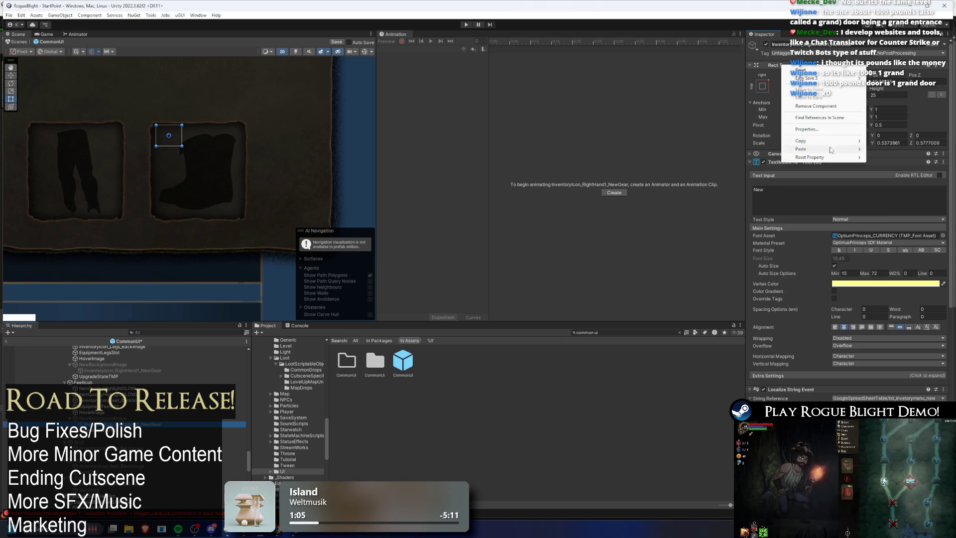
click(896, 198)
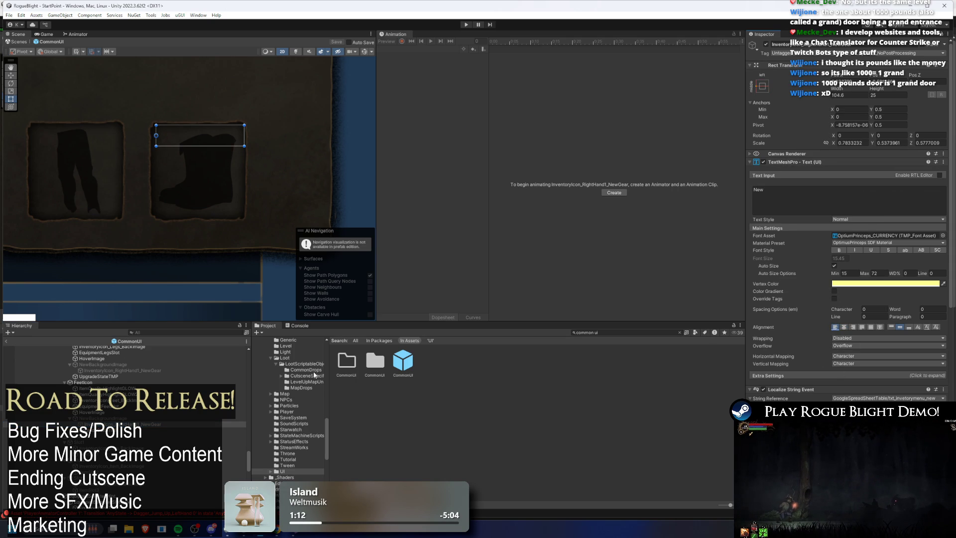
click(259, 473)
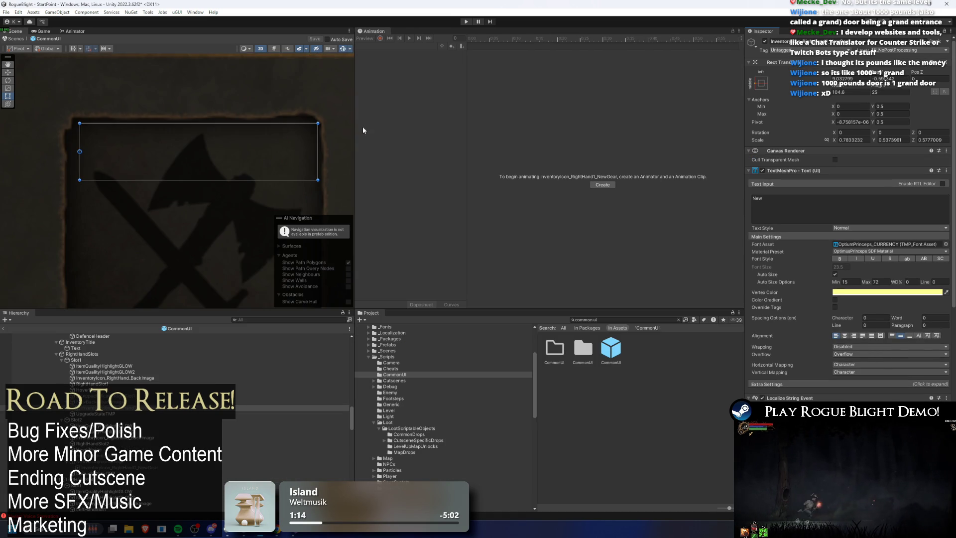
Open Assets/_Project/_Fonts/Noto and show a Noto atlas asset in a maximized File Explorer.
scroll(85, 340, down, 5)
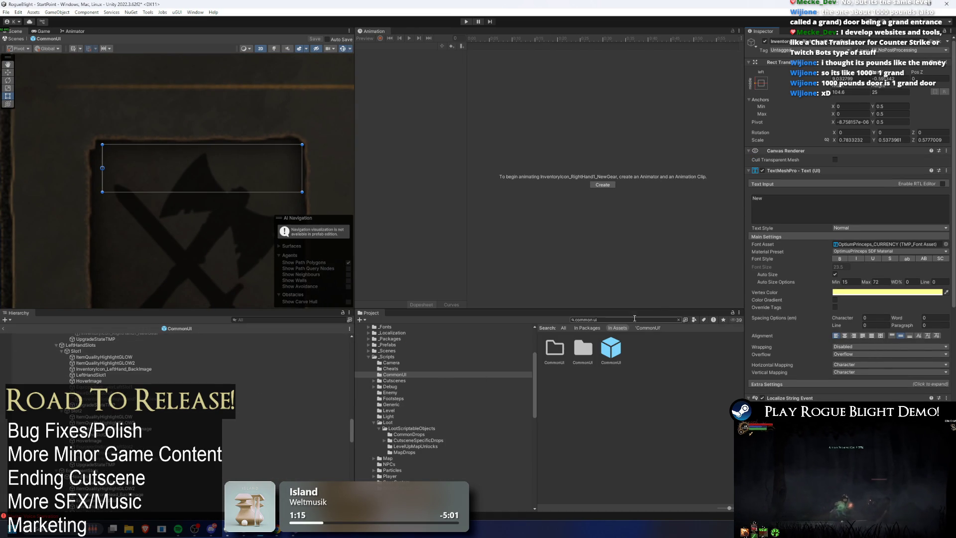
text(r n)
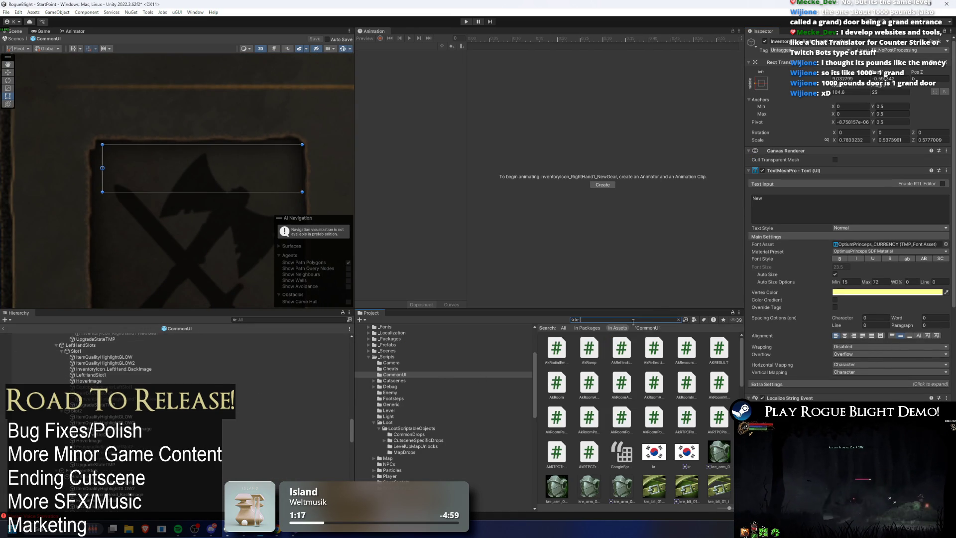
text(oto)
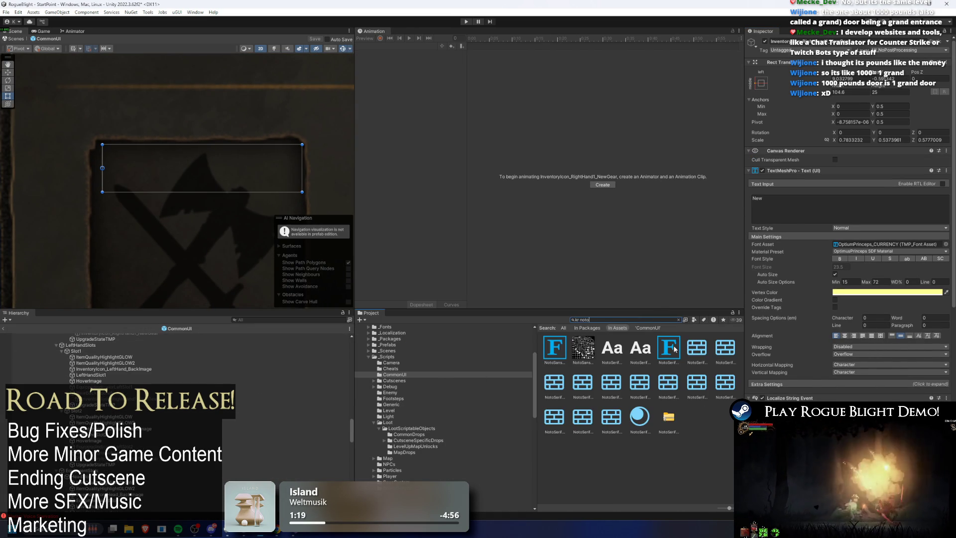
click(666, 335)
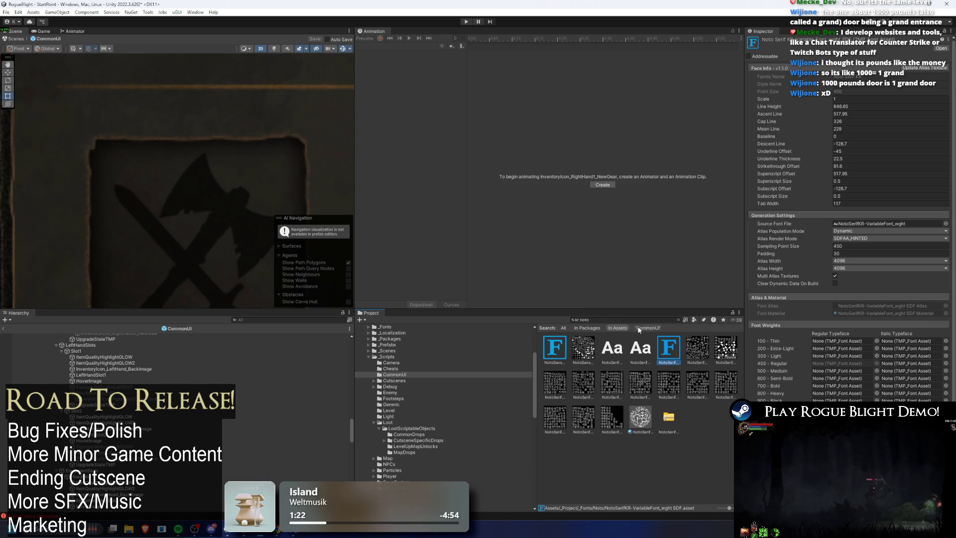
click(639, 329)
click(678, 320)
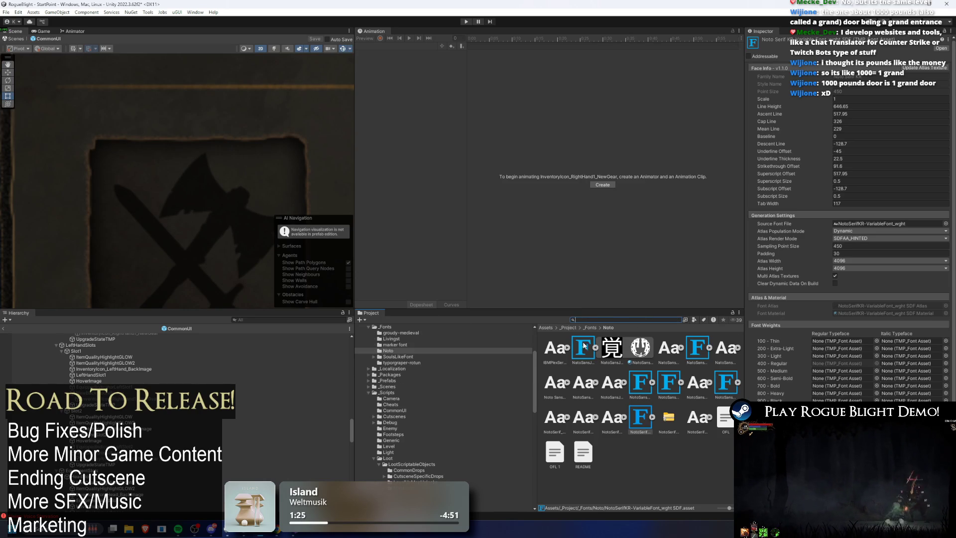
right_click(603, 348)
click(649, 104)
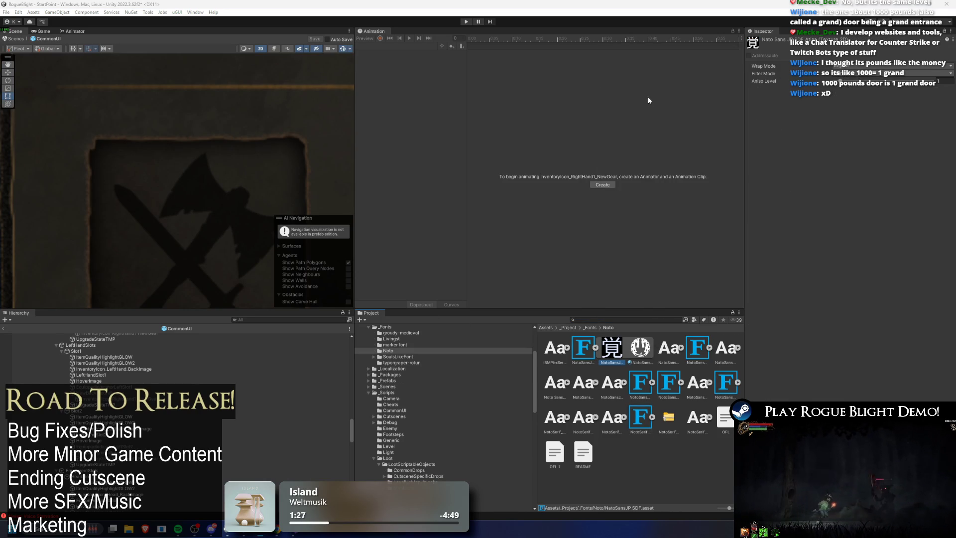
double_click(417, 130)
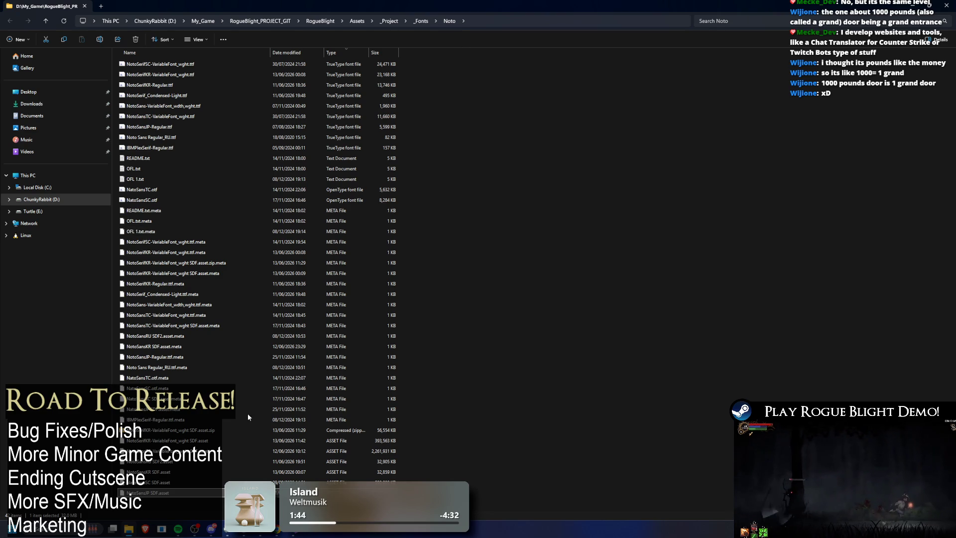
Select all 41 files in the Noto folder and compress them to a ZIP file.
click(195, 442)
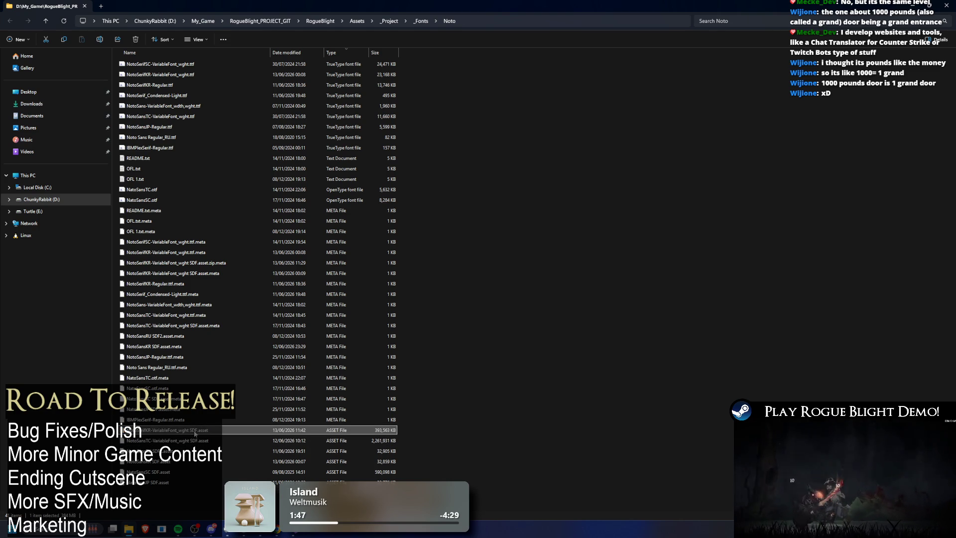
right_click(194, 433)
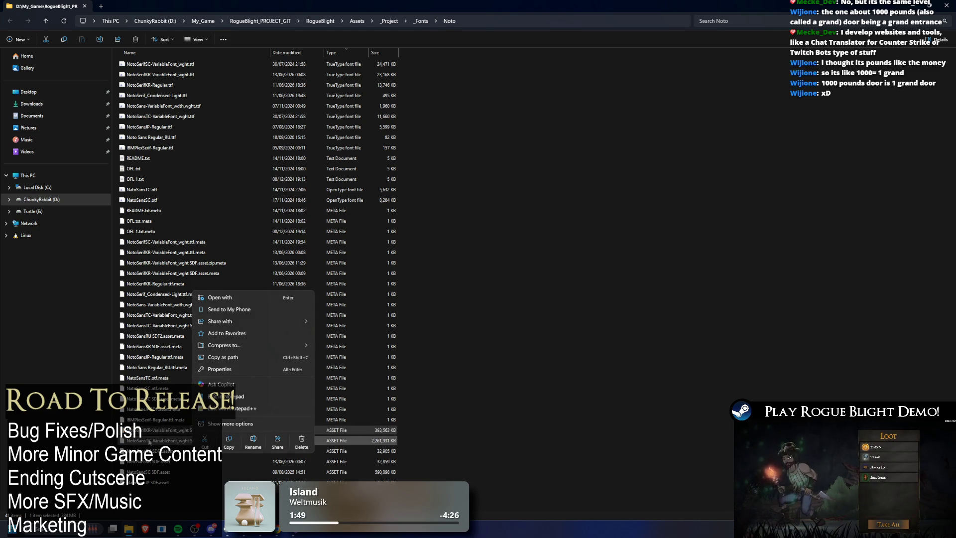
key(Escape)
key(ctrl+a)
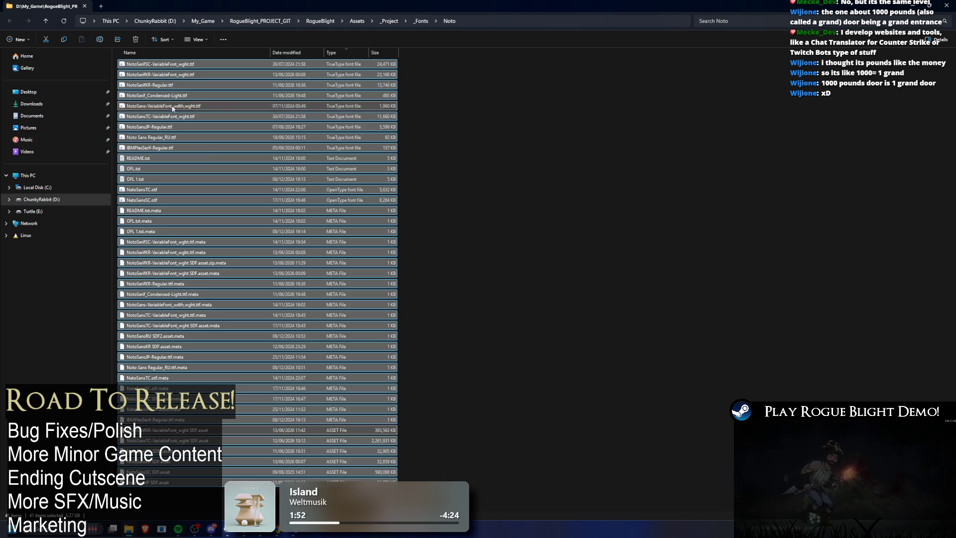
right_click(165, 93)
mouse_move(244, 162)
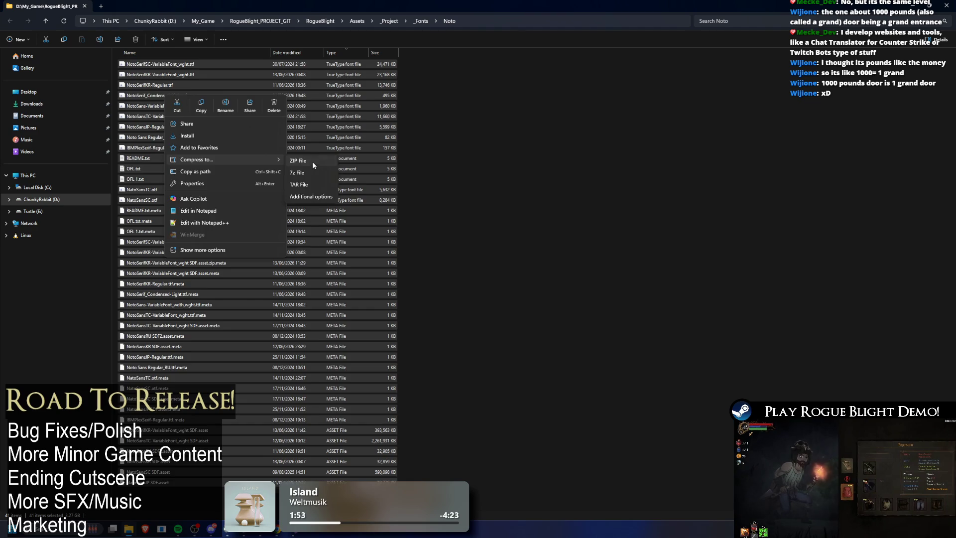
click(312, 161)
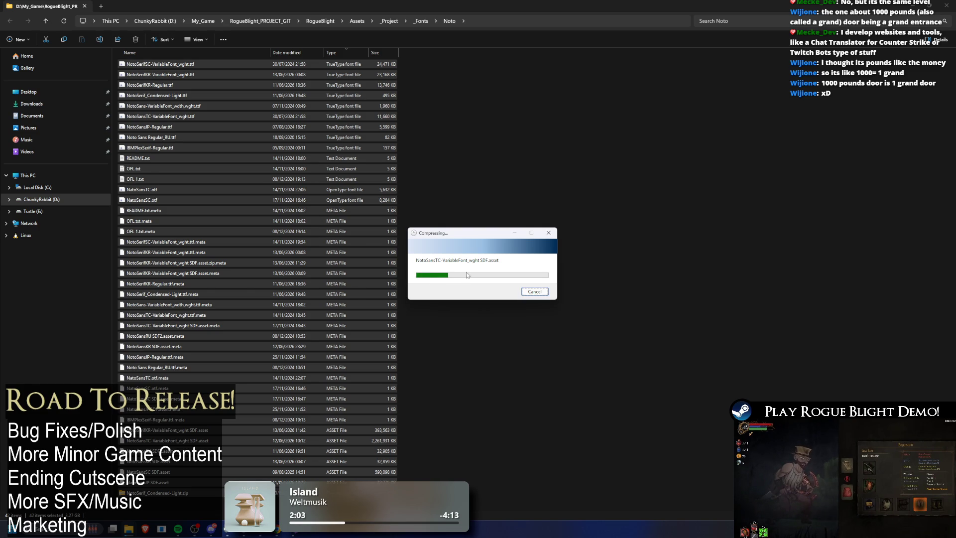
key(alt+Tab)
click(563, 249)
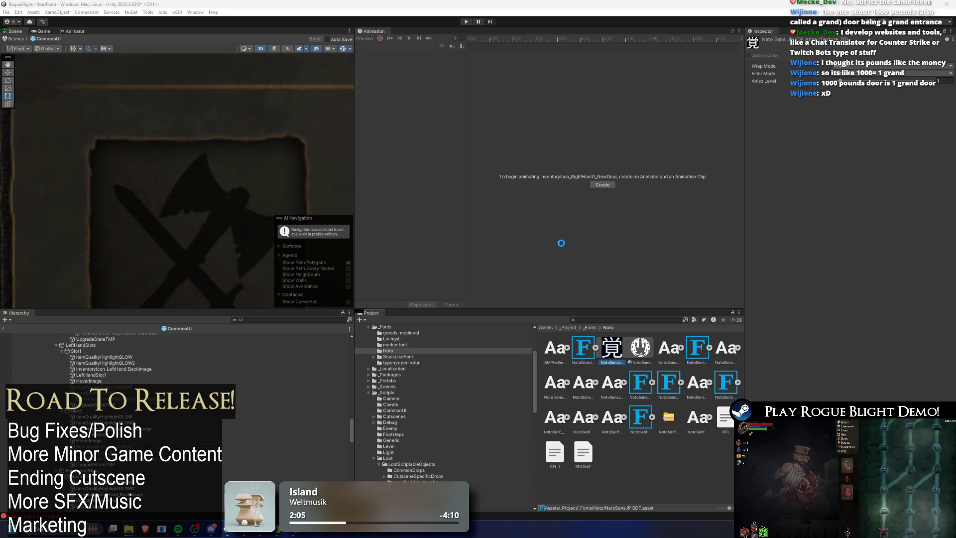
Show the Noto font assets from both Unity projects, including NotoSansSC, in File Explorer.
right_click(644, 349)
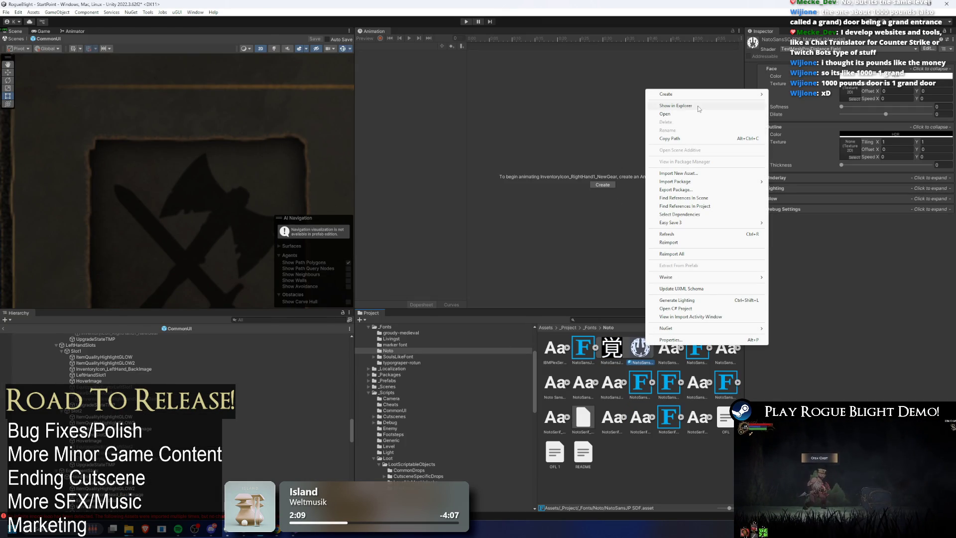
click(696, 106)
key(alt+Tab)
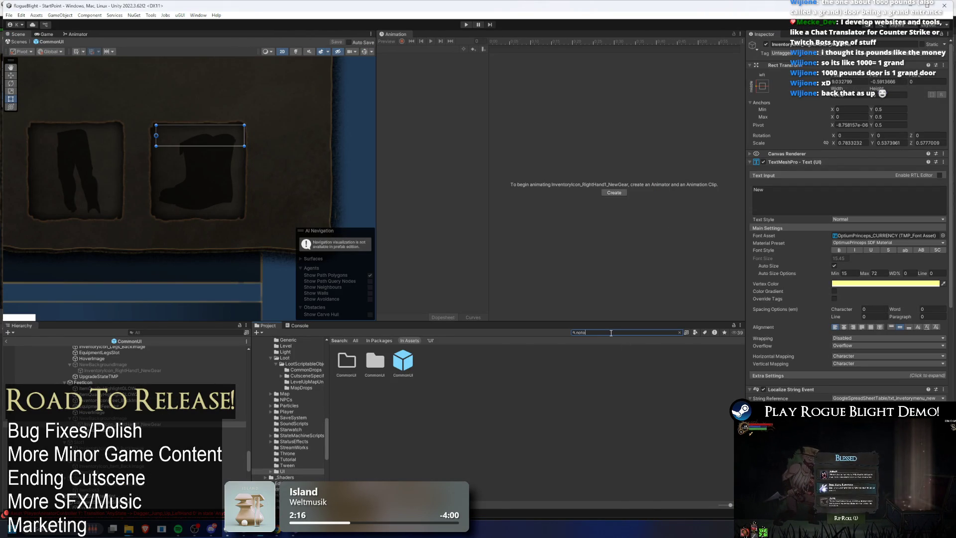
click(490, 360)
click(634, 331)
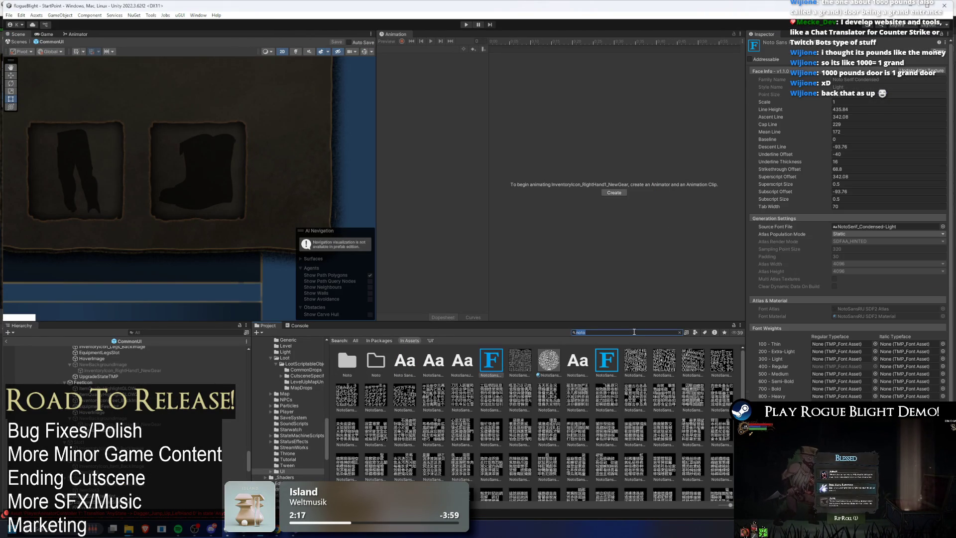
click(456, 363)
right_click(455, 363)
click(494, 120)
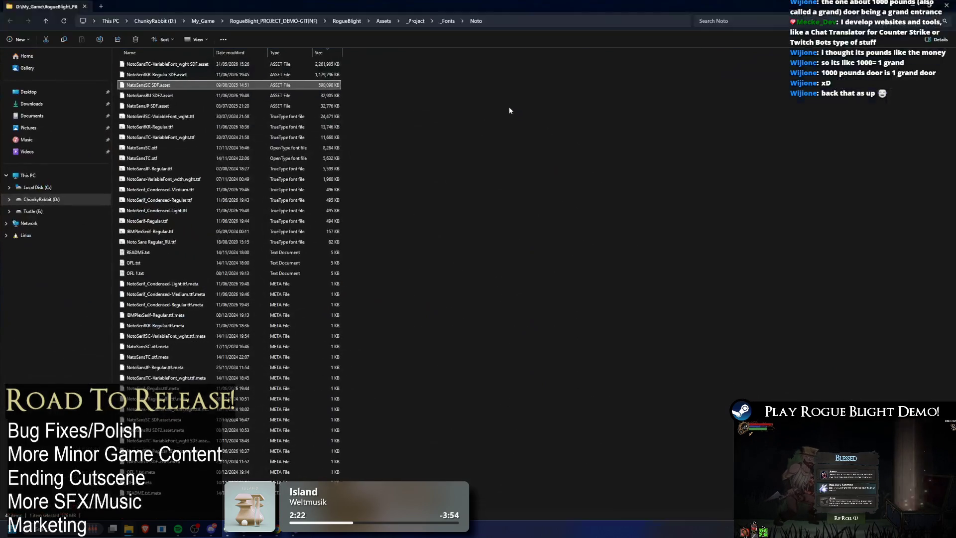
Arrange the two Noto folder windows and sort the files by size, largest first.
click(328, 64)
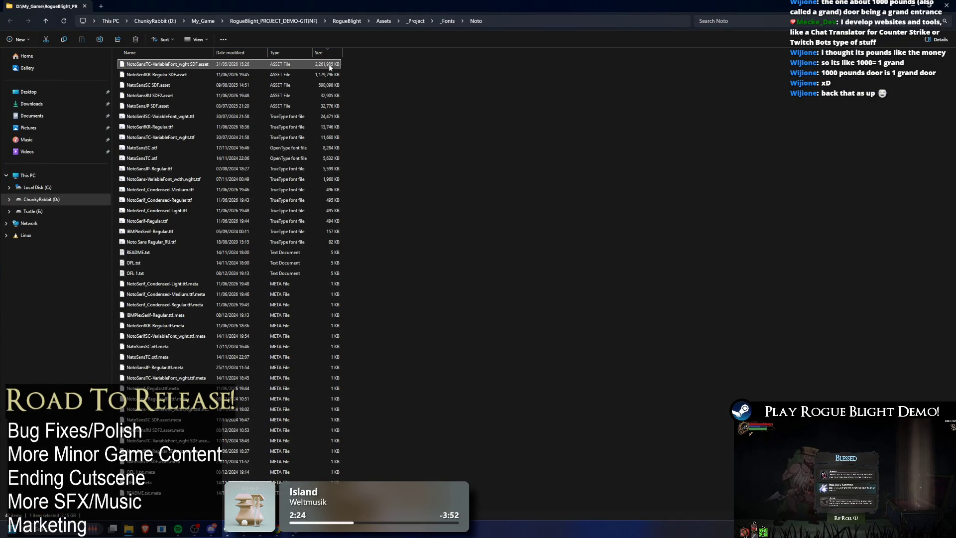
drag(605, 6, 605, 83)
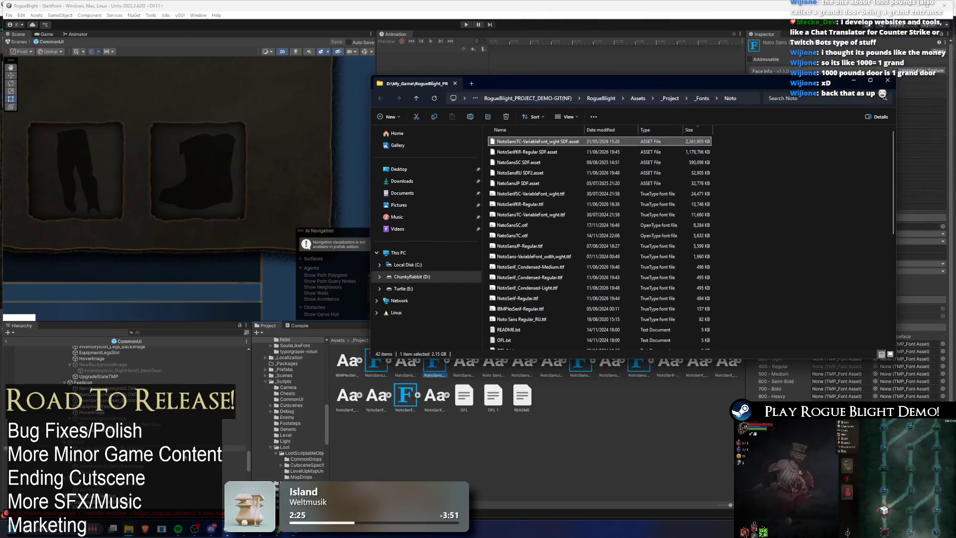
click(129, 529)
click(103, 493)
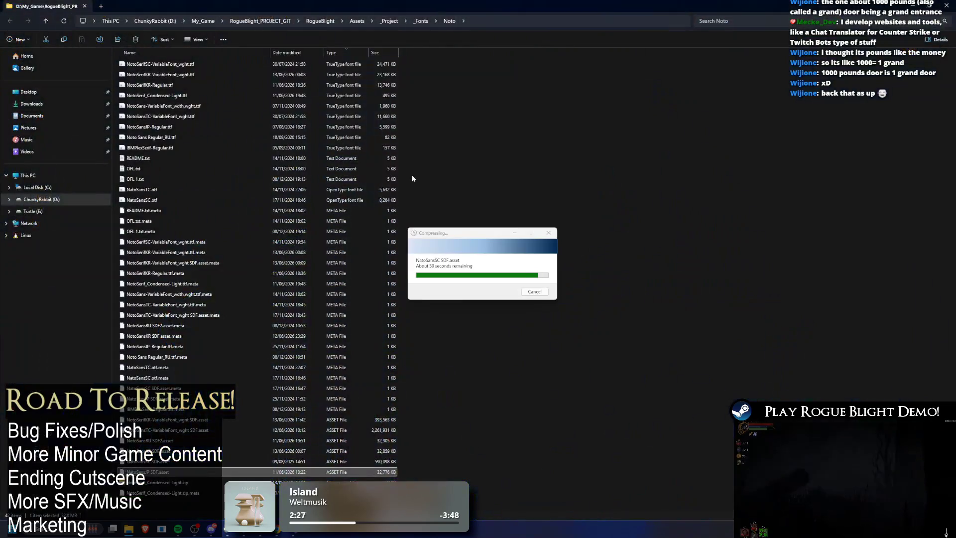
click(384, 52)
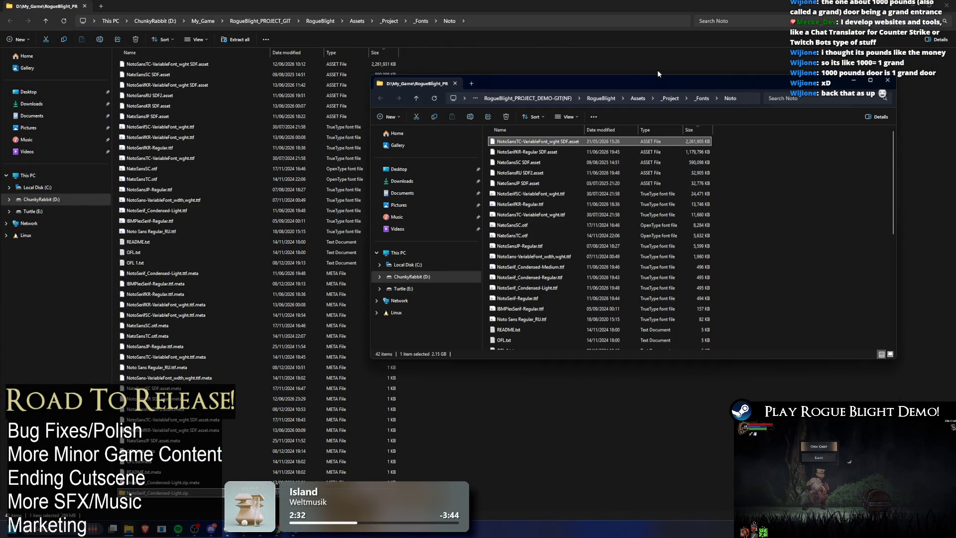
drag(666, 78, 708, 68)
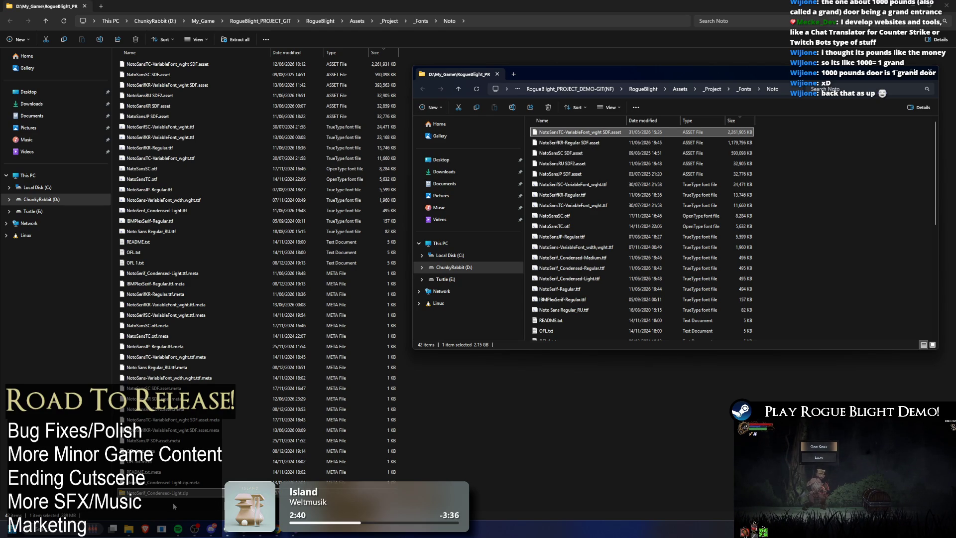
click(169, 507)
Check NotoSerif_Condensed-Light.zip's contents, then rename its meta file to FontBackup(13).
double_click(184, 493)
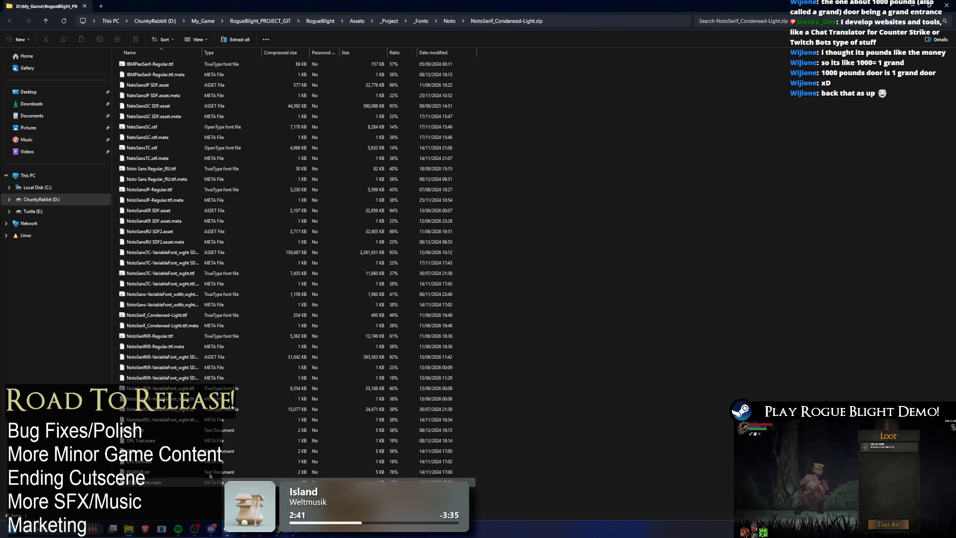
key(alt+Left)
click(213, 494)
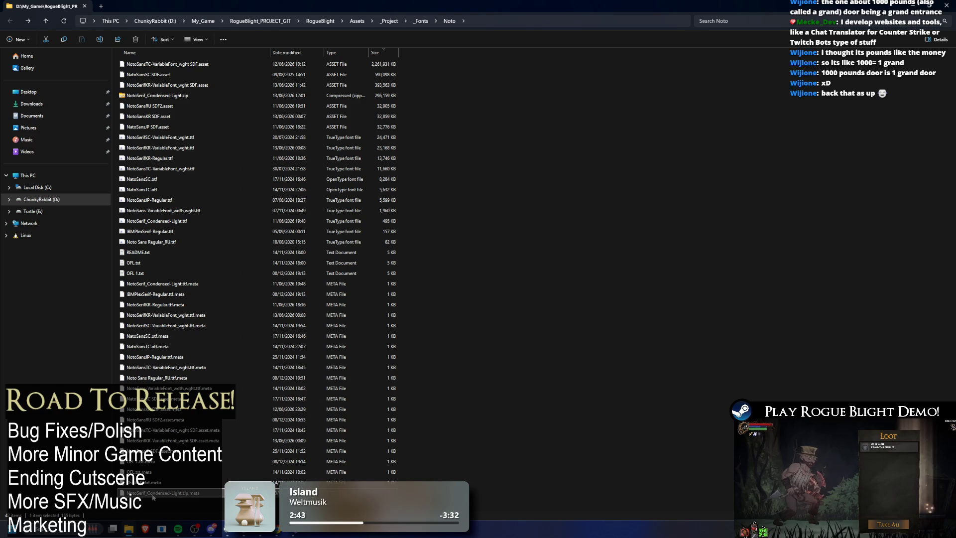
key(F2)
text(FontBa)
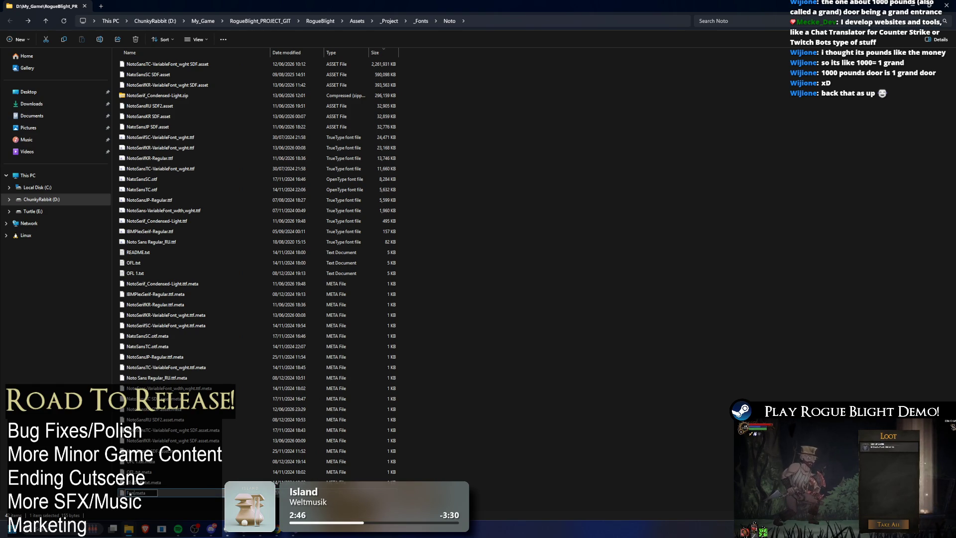
text(ckup)
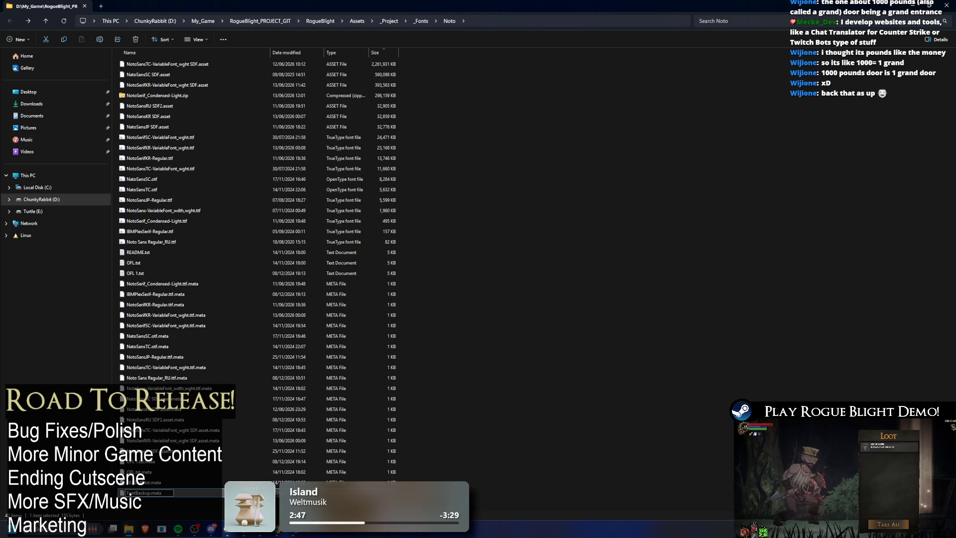
text((13))
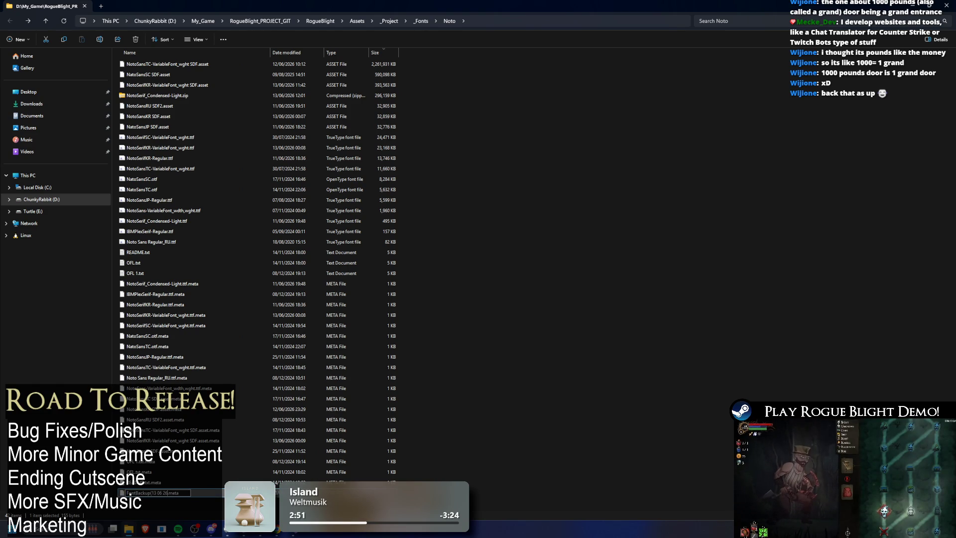
key(Return)
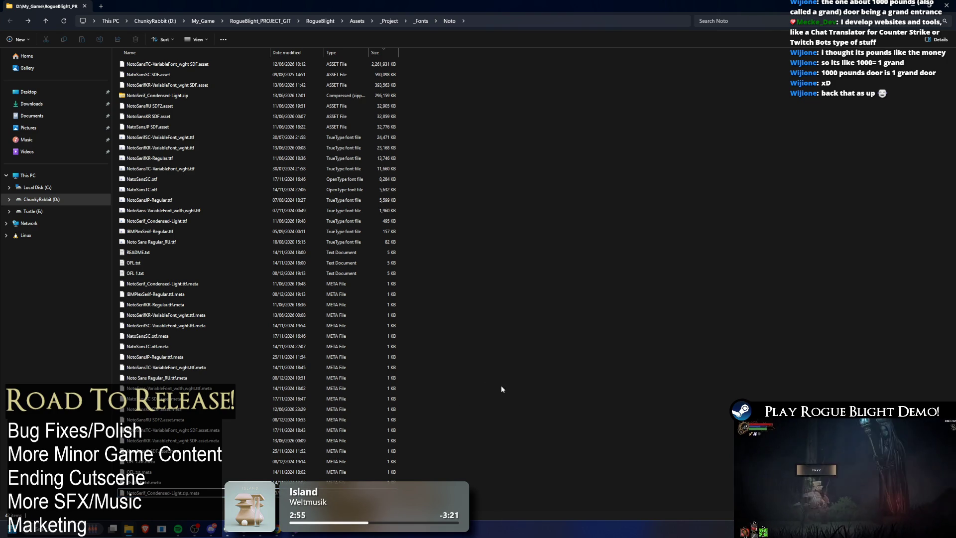
Inspect the archive's contents again sorted by compressed size, then re-sort the folder by size.
click(165, 96)
double_click(161, 96)
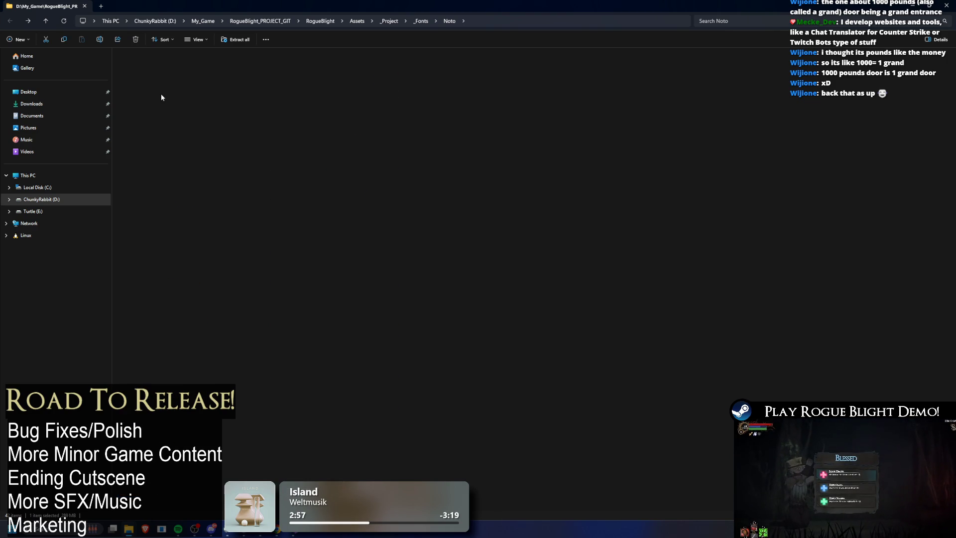
click(293, 54)
click(293, 53)
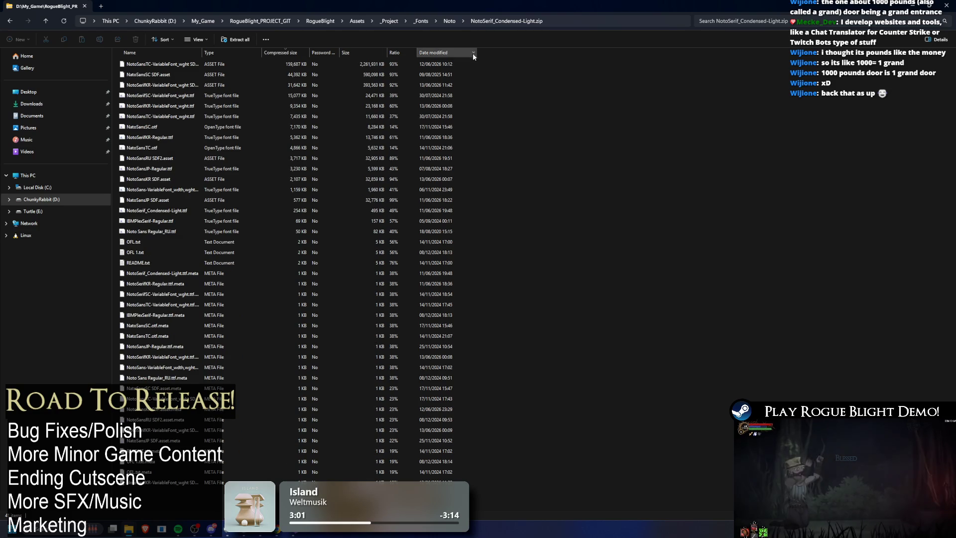
key(alt+Left)
double_click(169, 96)
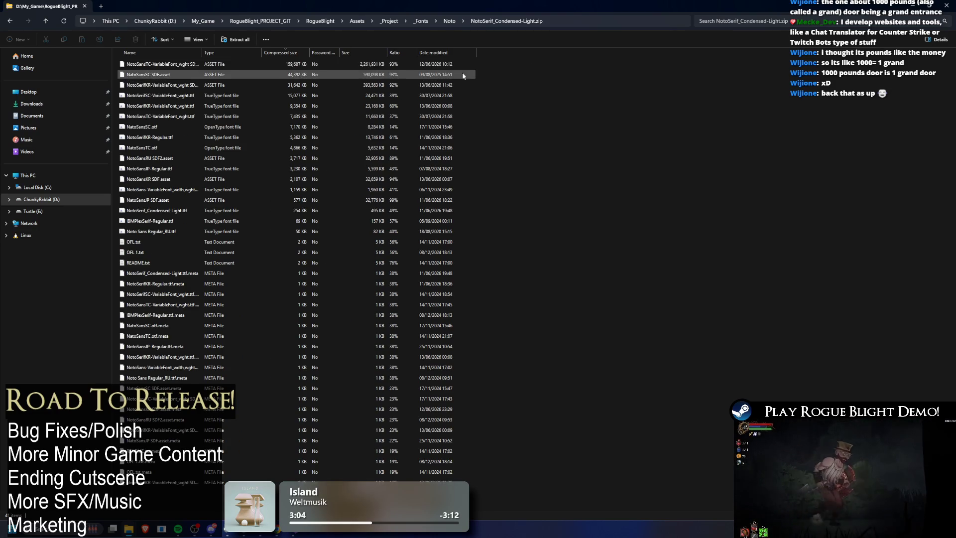
double_click(150, 96)
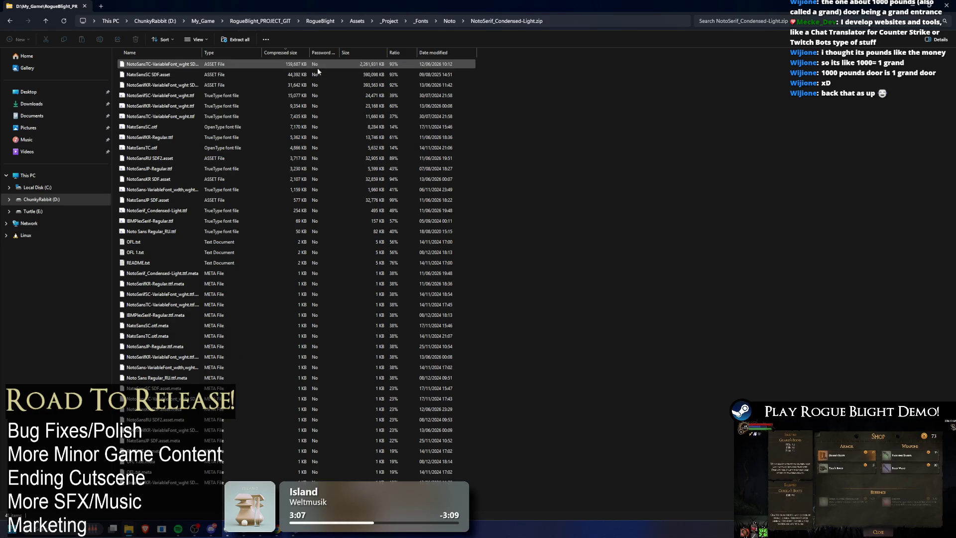
key(alt+Left)
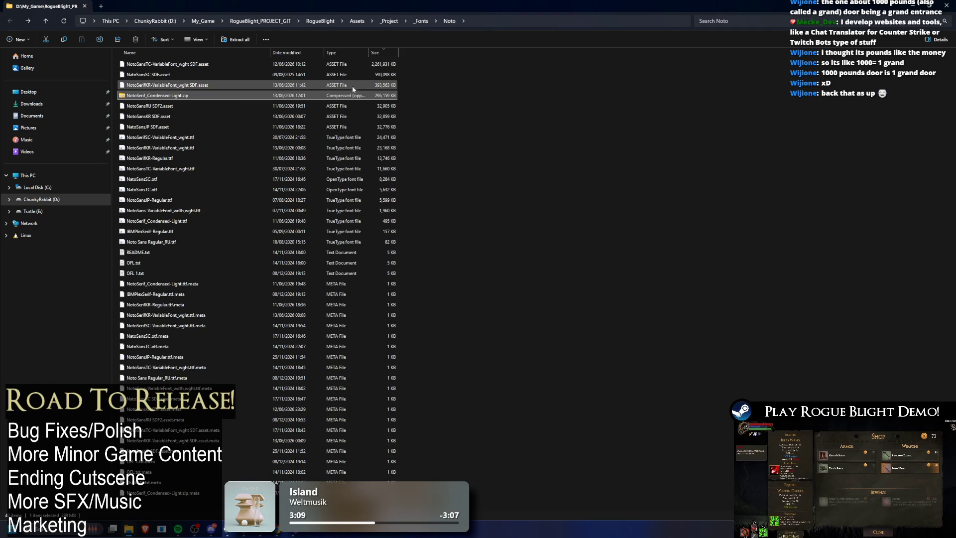
click(343, 54)
click(385, 52)
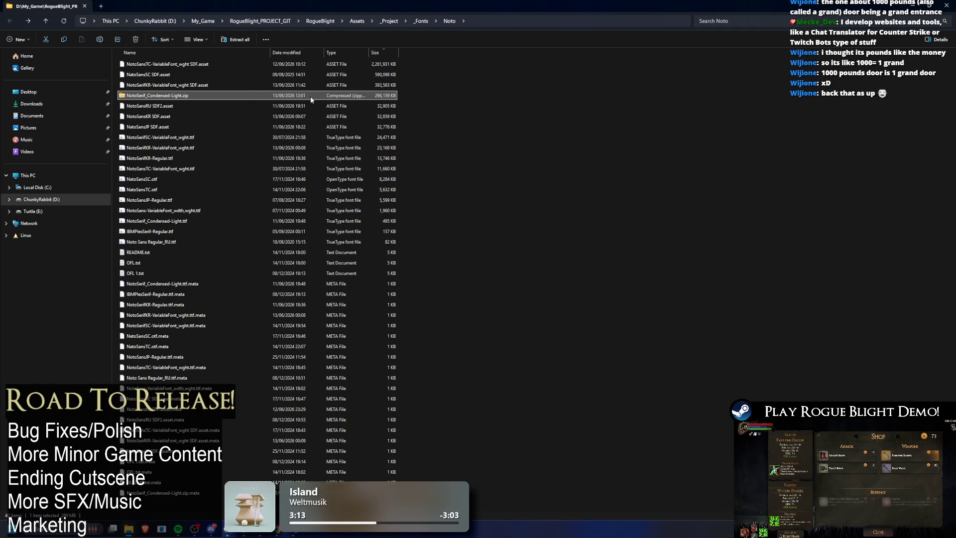
Rename the ZIP archive to FontBackup(13 06 26).zip.
click(171, 95)
text(Font)
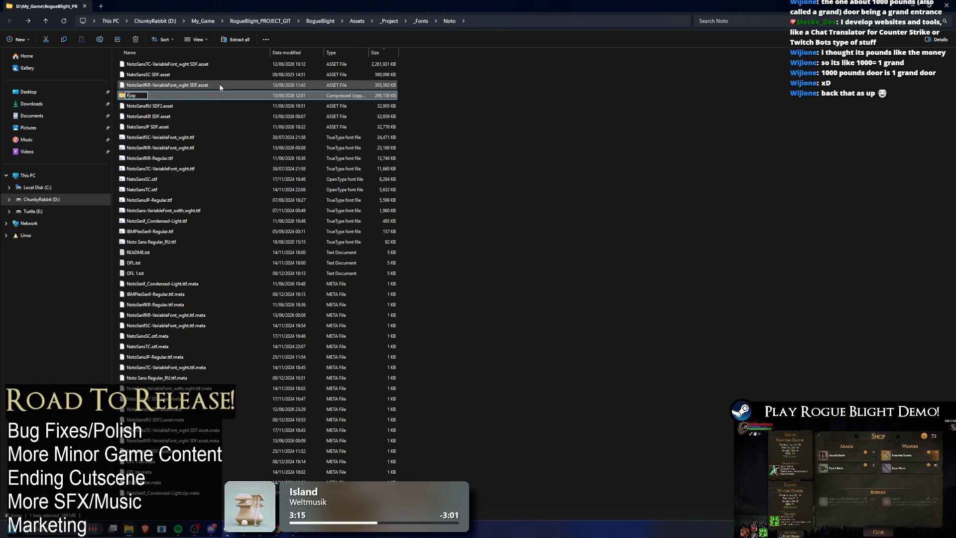
text(Backup()
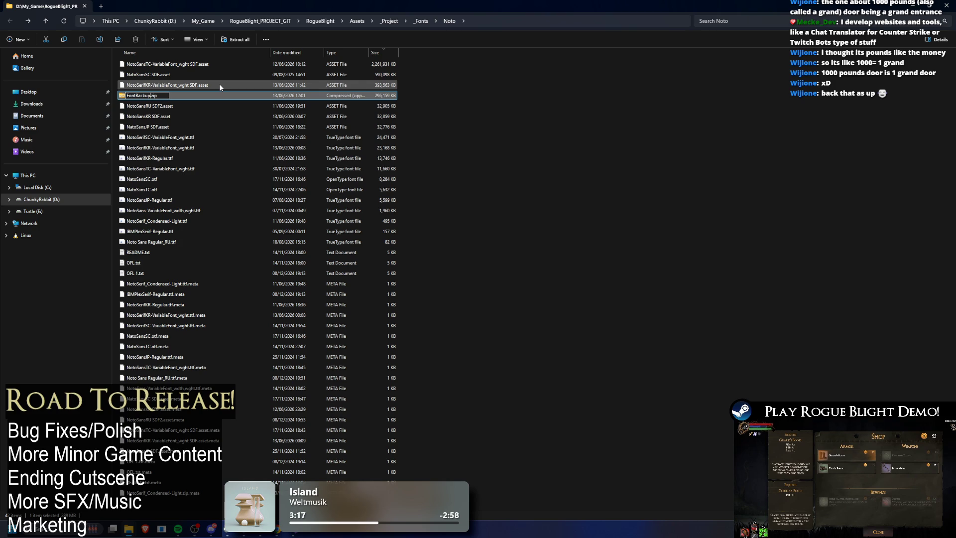
text(13 06)
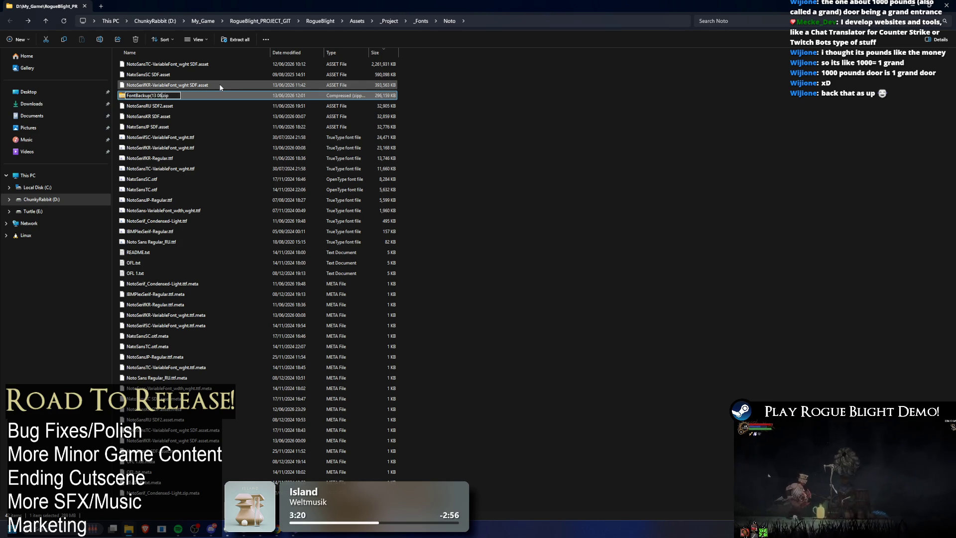
text( 26))
key(Return)
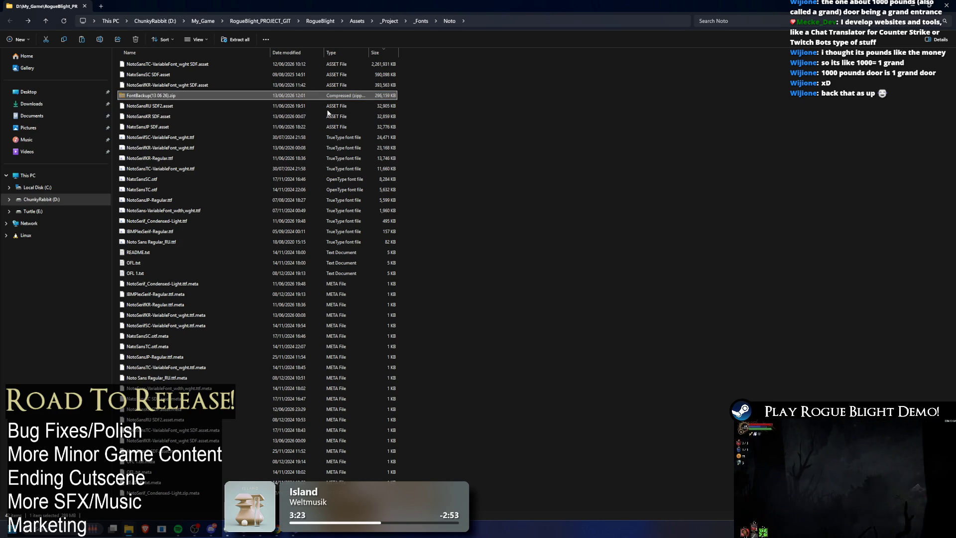
mouse_move(279, 6)
mouse_down()
mouse_move(348, 74)
mouse_move(426, 188)
mouse_move(428, 2)
mouse_up()
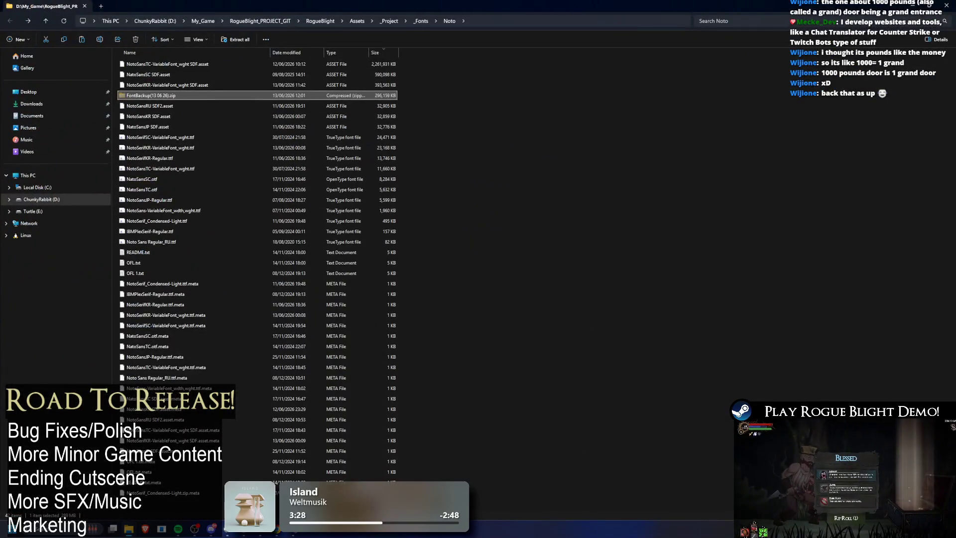
click(929, 4)
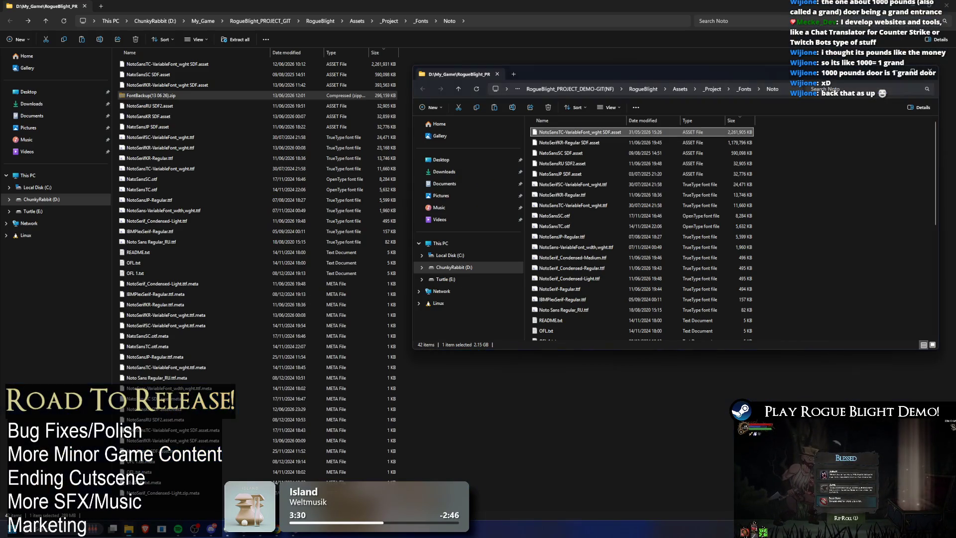
Delete the FontBackup zip from the Noto folder and check the large SDF asset sizes.
drag(623, 74, 955, 80)
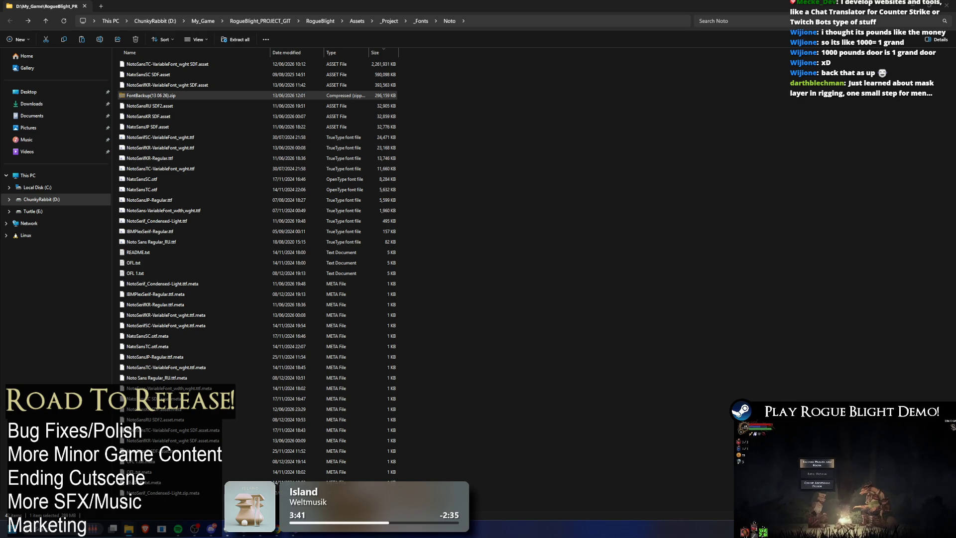
key(Delete)
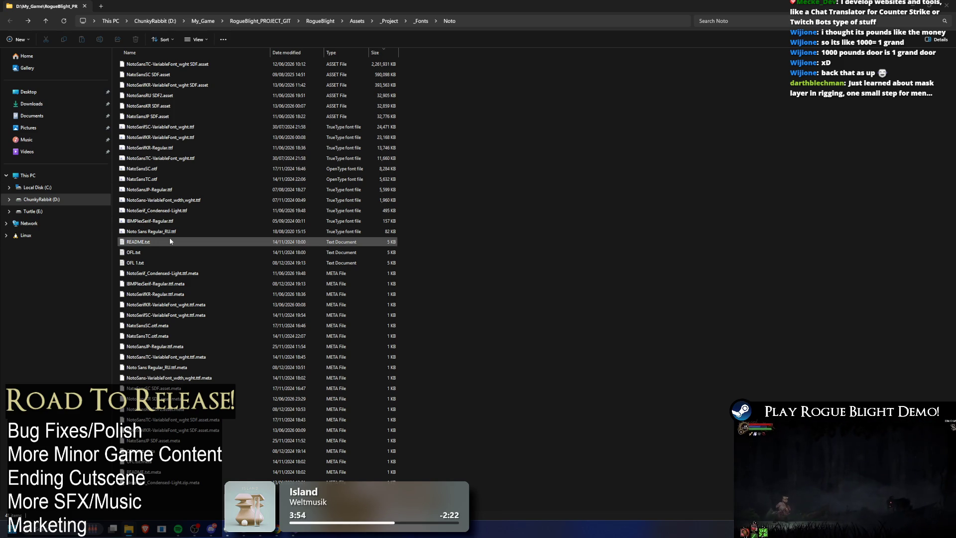
click(279, 95)
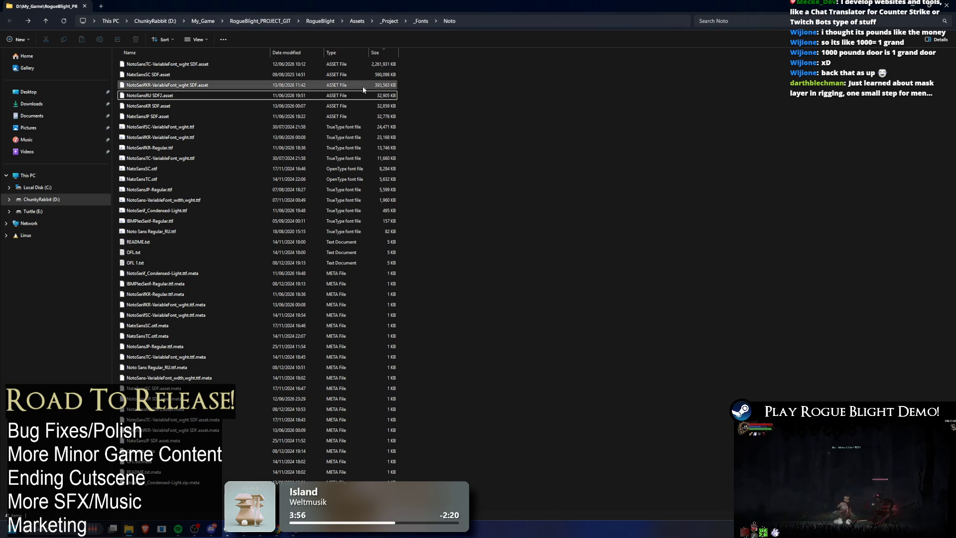
drag(299, 6, 315, 148)
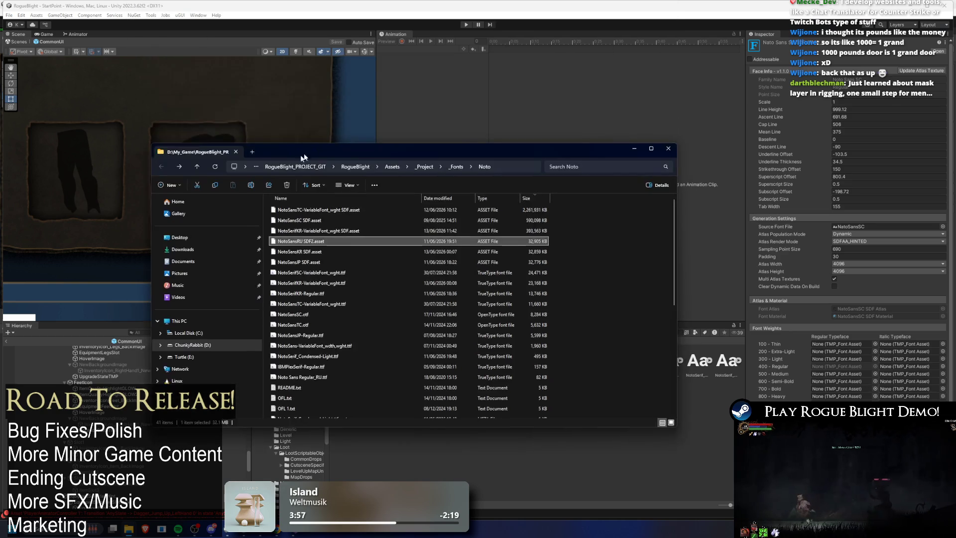
click(449, 239)
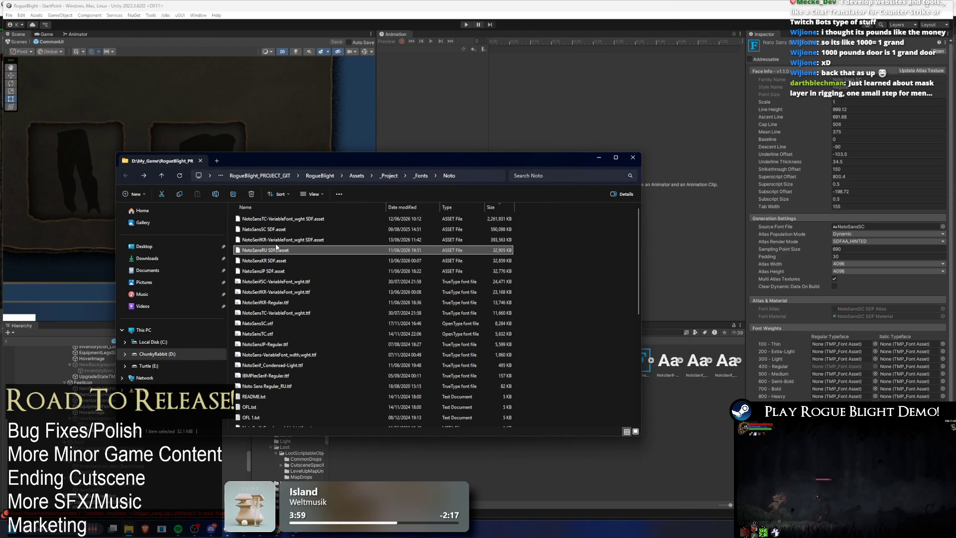
Maximize Explorer and sort the Noto files by name, then group them by type.
click(281, 209)
click(282, 209)
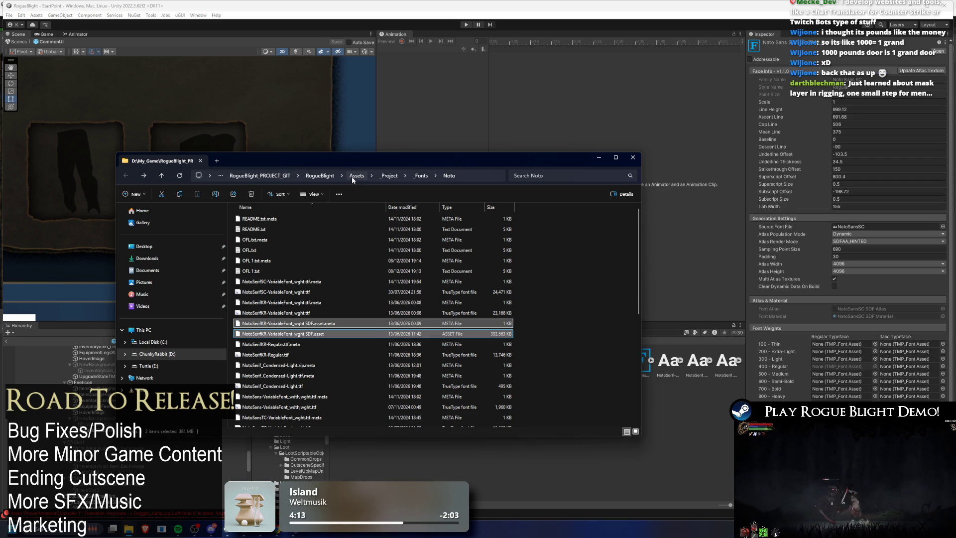
double_click(397, 160)
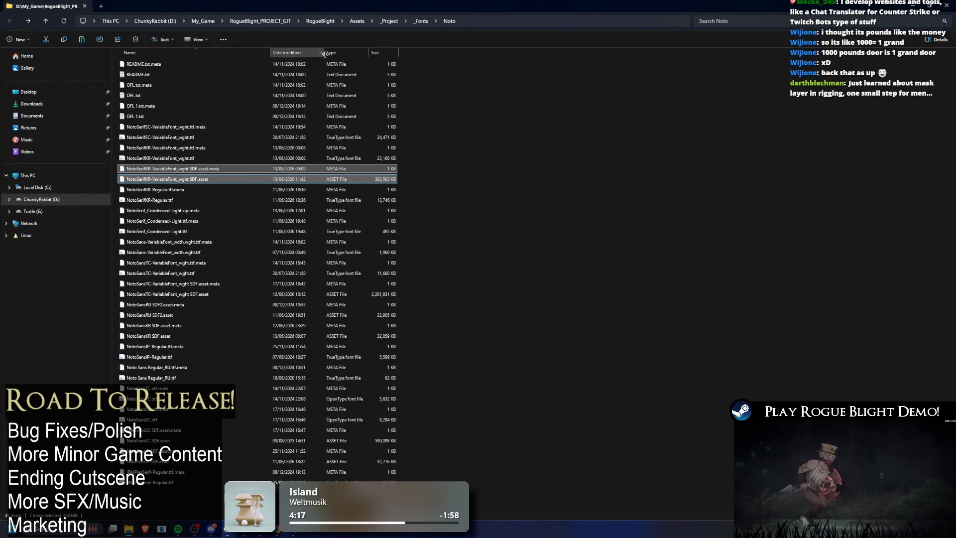
click(180, 52)
click(188, 53)
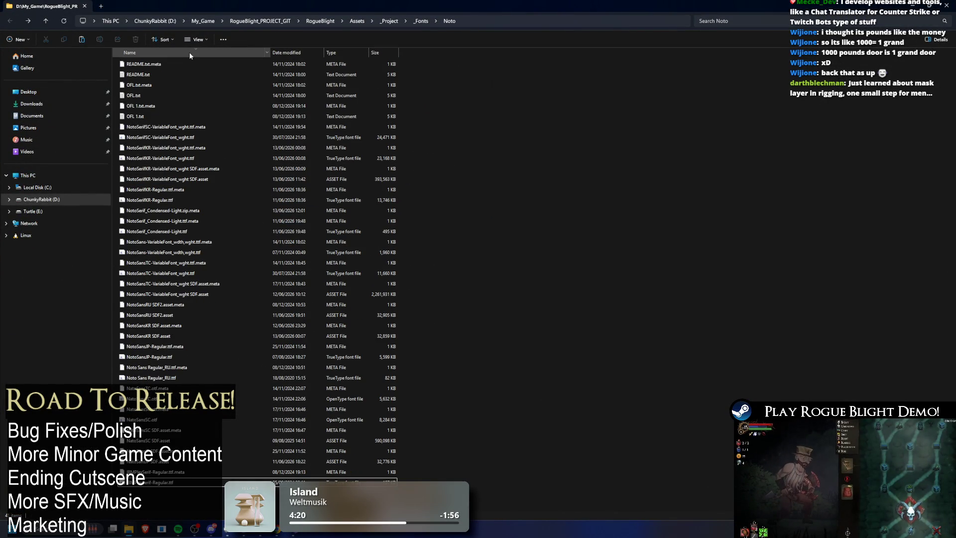
click(352, 53)
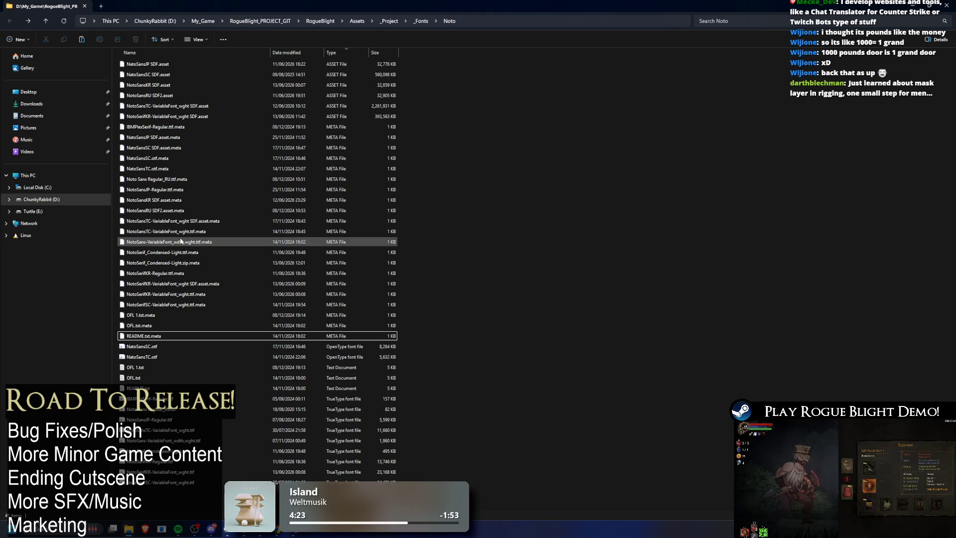
Select the NotoSerifKR meta files, then re-sort the list by name in reverse.
click(198, 294)
ctrl+click(199, 283)
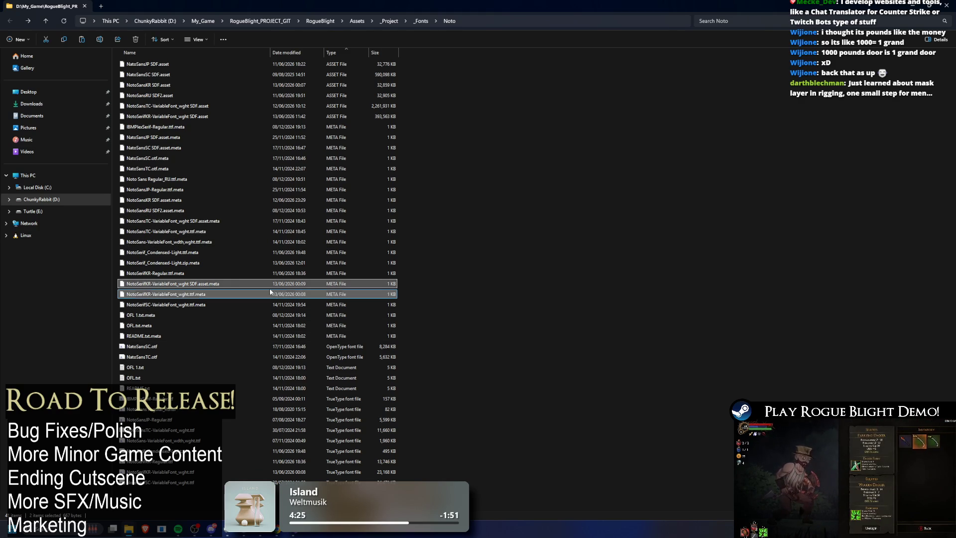
click(176, 63)
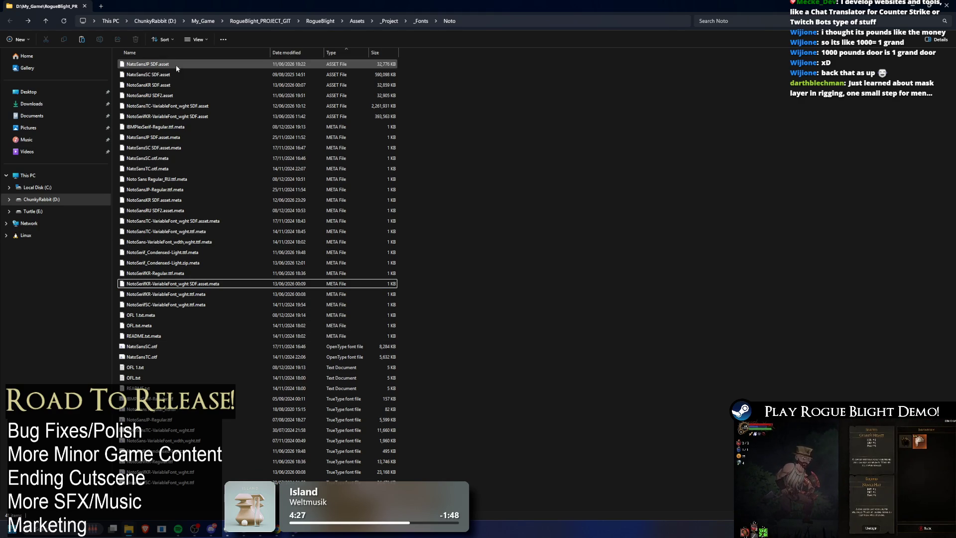
click(183, 53)
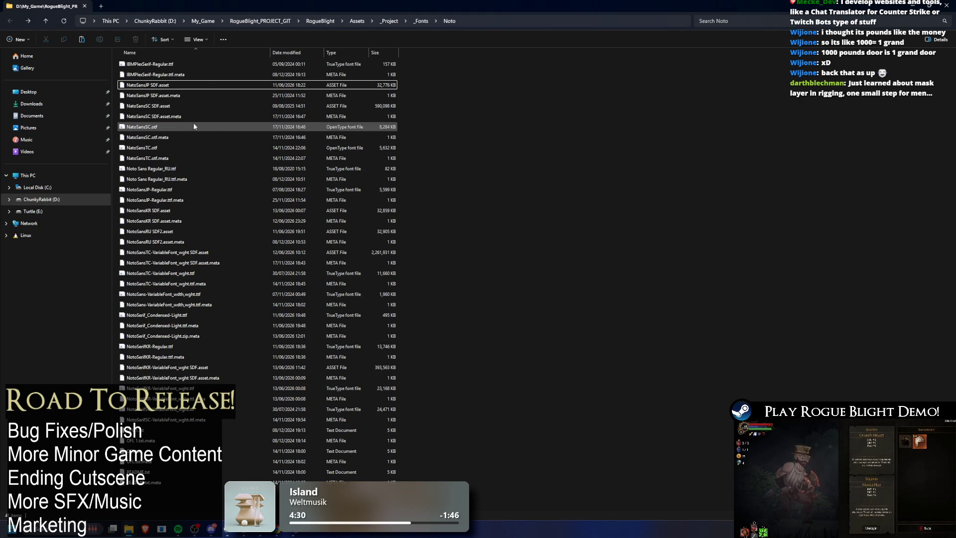
click(187, 56)
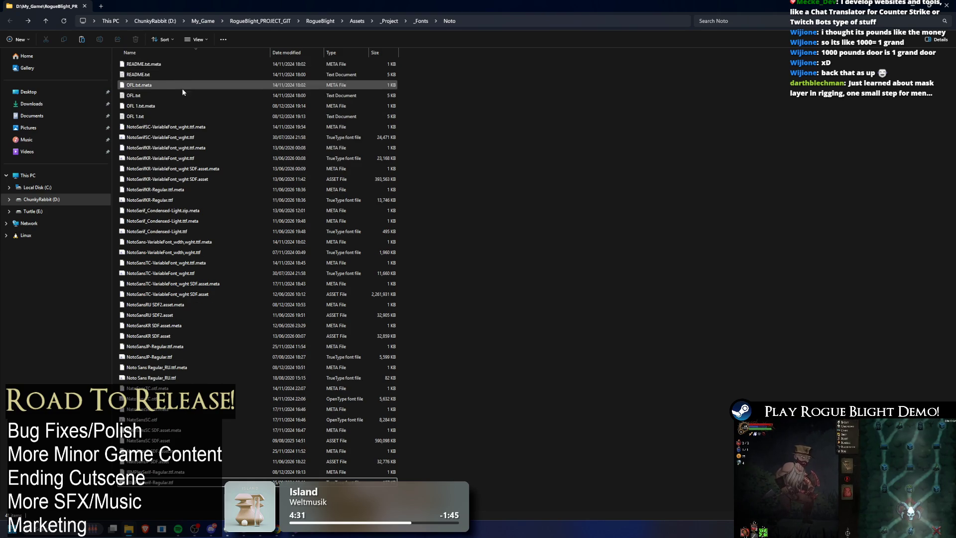
Select the NotoSerifKR Regular and variable .ttf files alongside their .meta files.
click(179, 190)
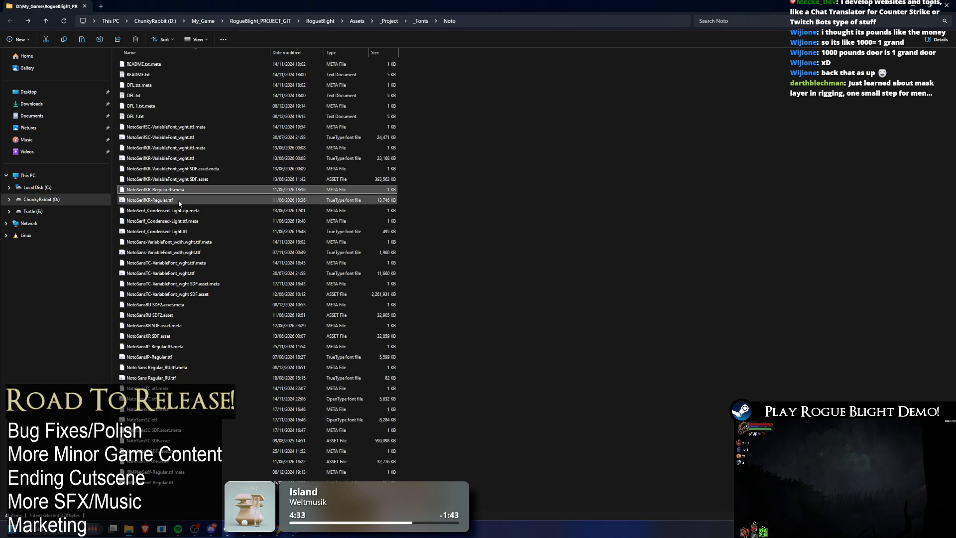
shift+click(178, 199)
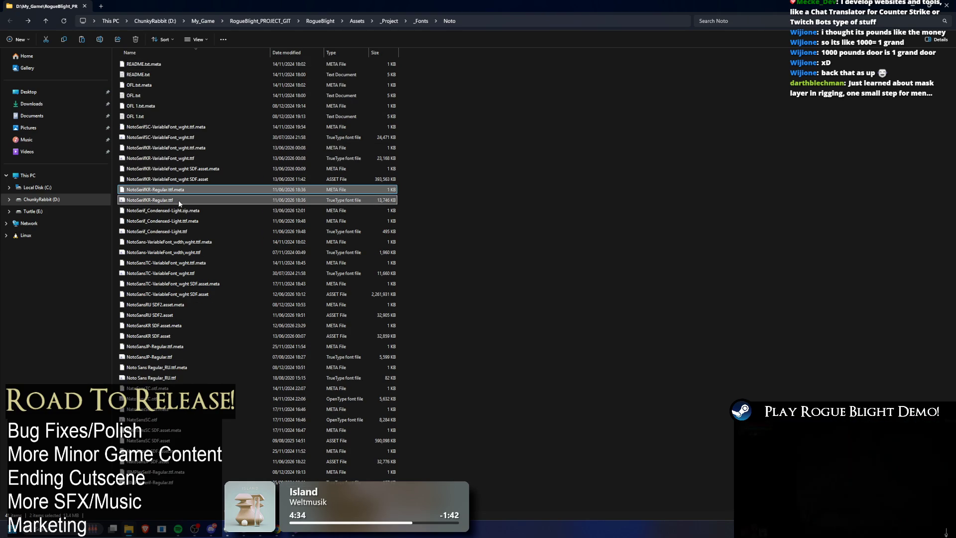
click(179, 147)
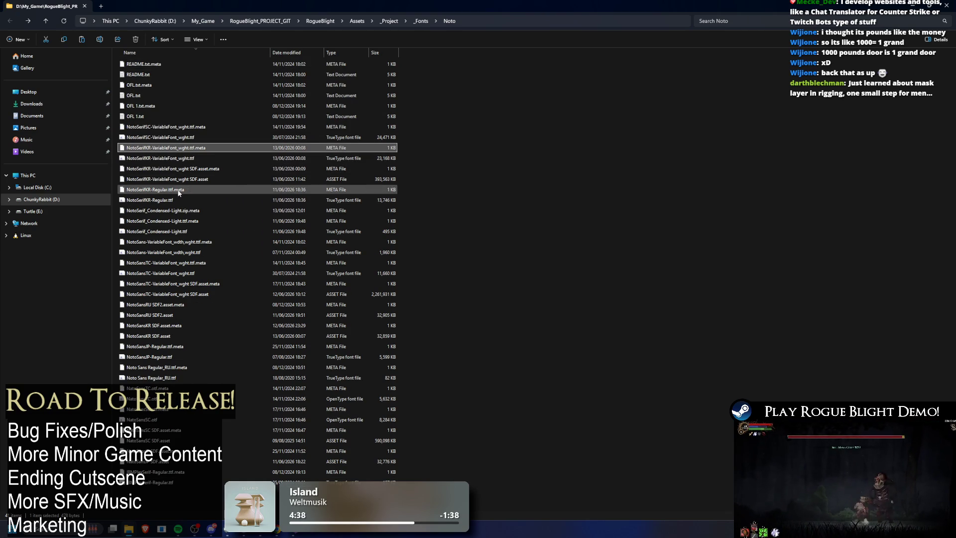
shift+click(169, 159)
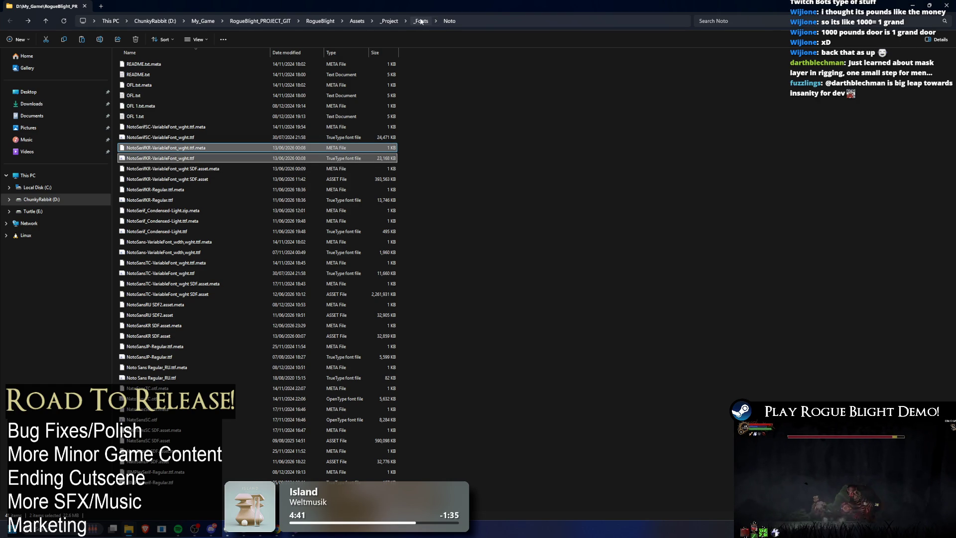
Sort by size largest first, select the 384 MB NotoSerifKR SDF asset, restore the window.
click(389, 55)
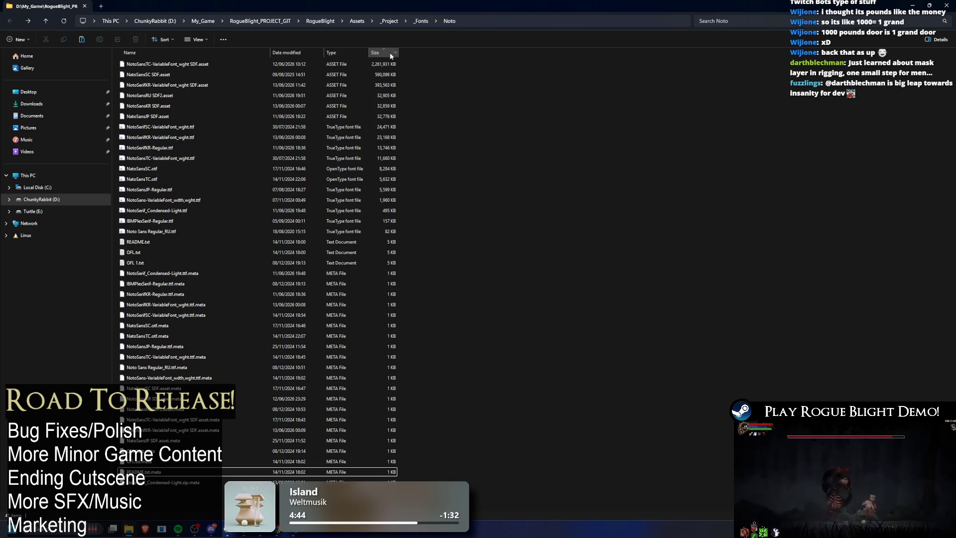
click(183, 87)
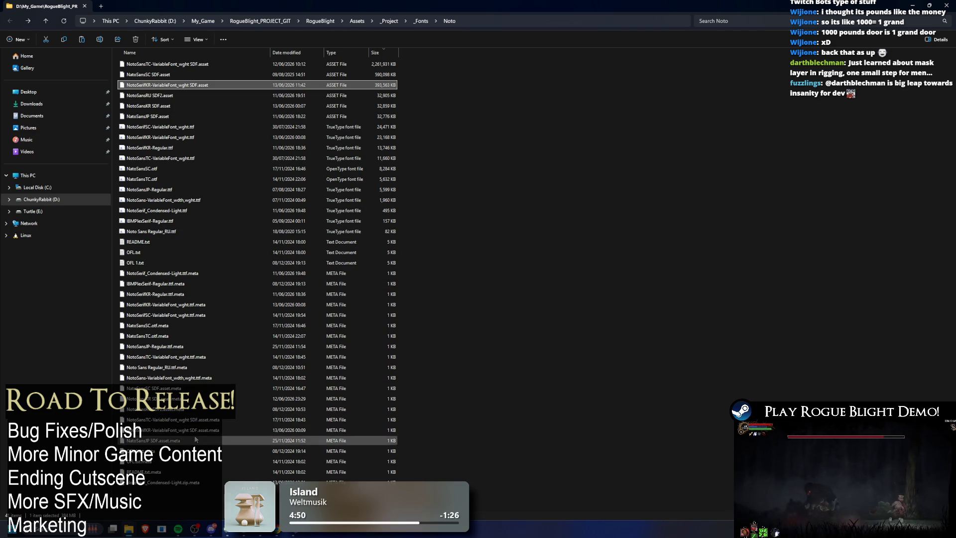
mouse_move(901, 7)
mouse_down()
mouse_move(620, 64)
mouse_move(496, 130)
mouse_up()
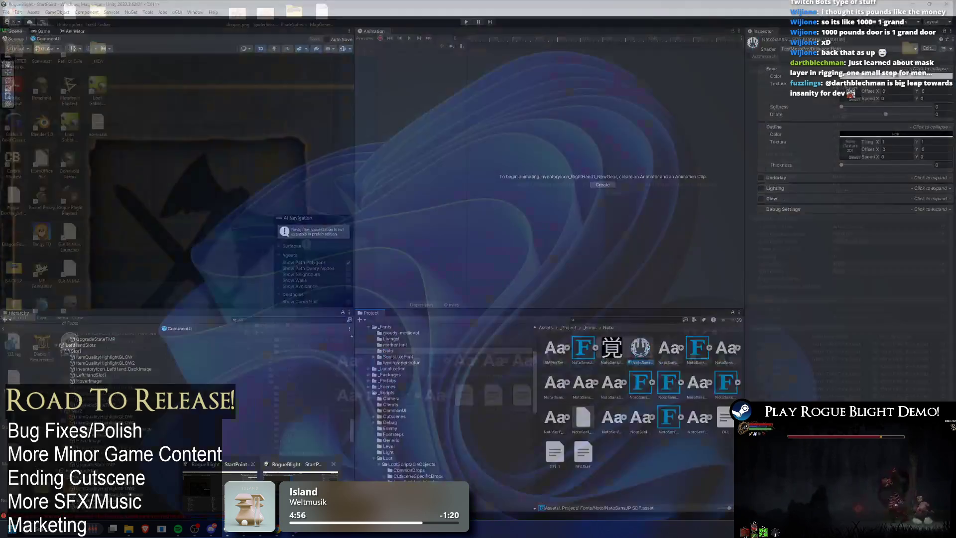
Return to Unity and open the StartPoint scene from the Assets root.
click(219, 471)
scroll(295, 357, up, 10)
click(273, 369)
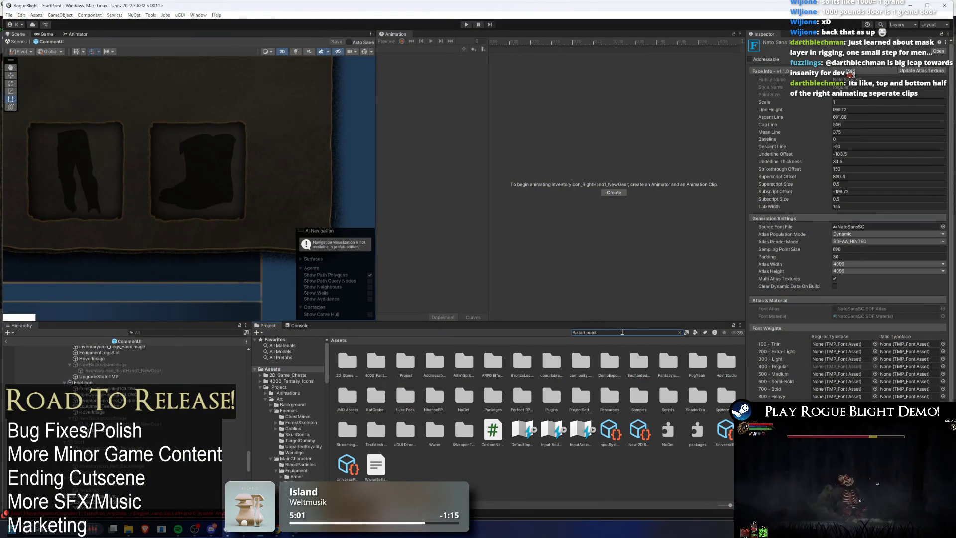
click(375, 359)
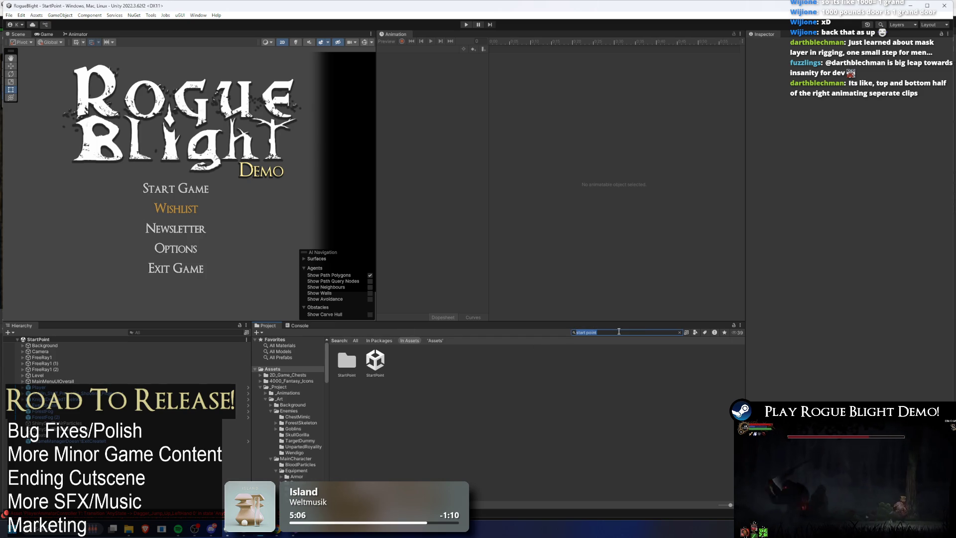
Clear the project search, reveal NotoSansRU SDF2 in Explorer, then minimize Explorer.
text(sa)
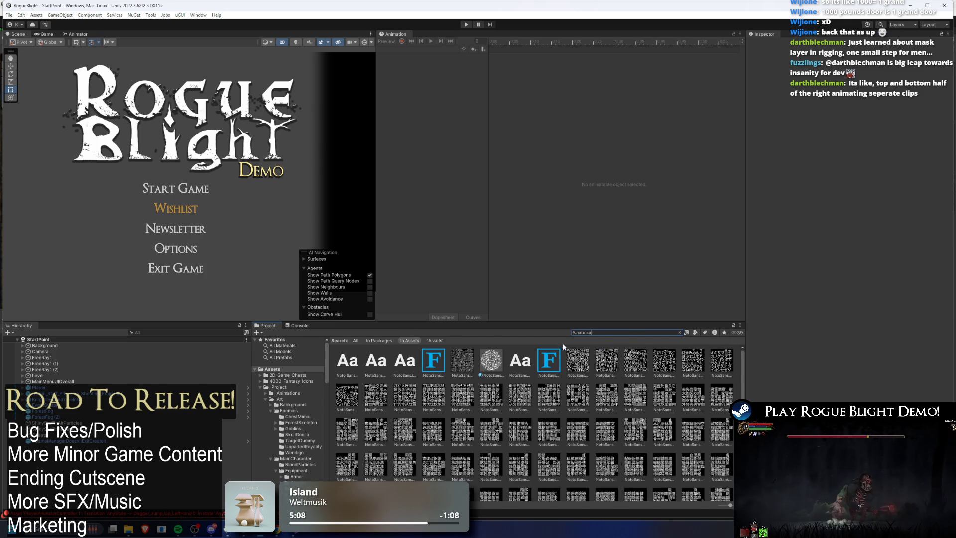
click(576, 332)
key(ctrl+a)
key(BackSpace)
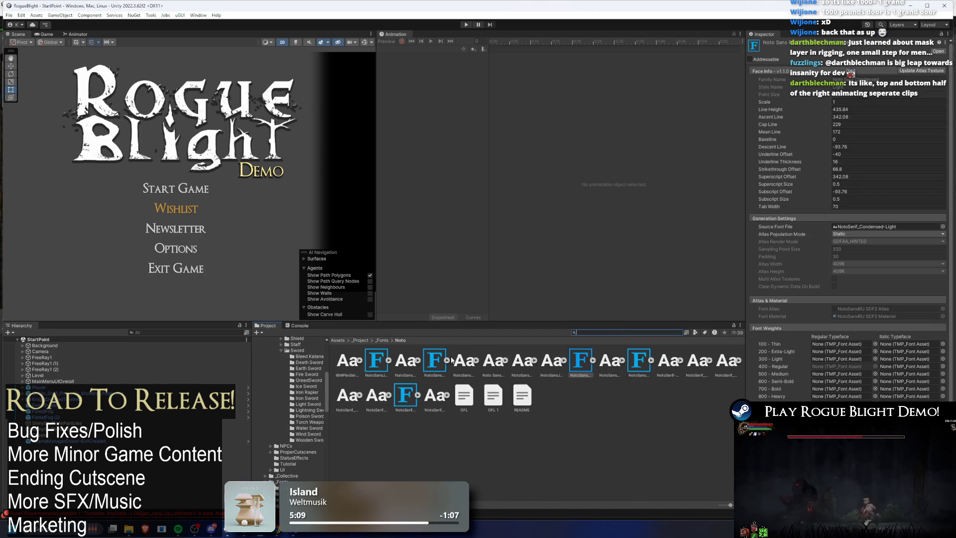
right_click(580, 360)
click(647, 118)
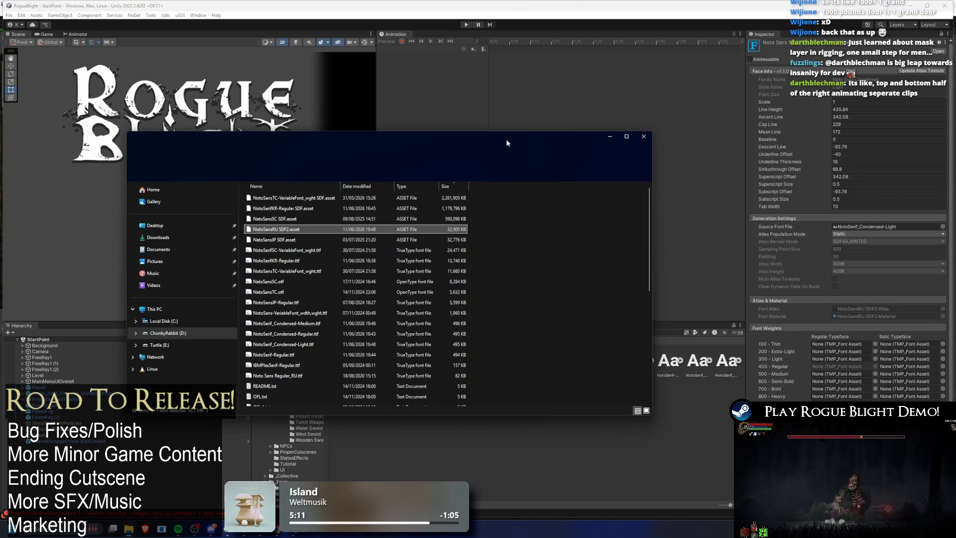
double_click(515, 133)
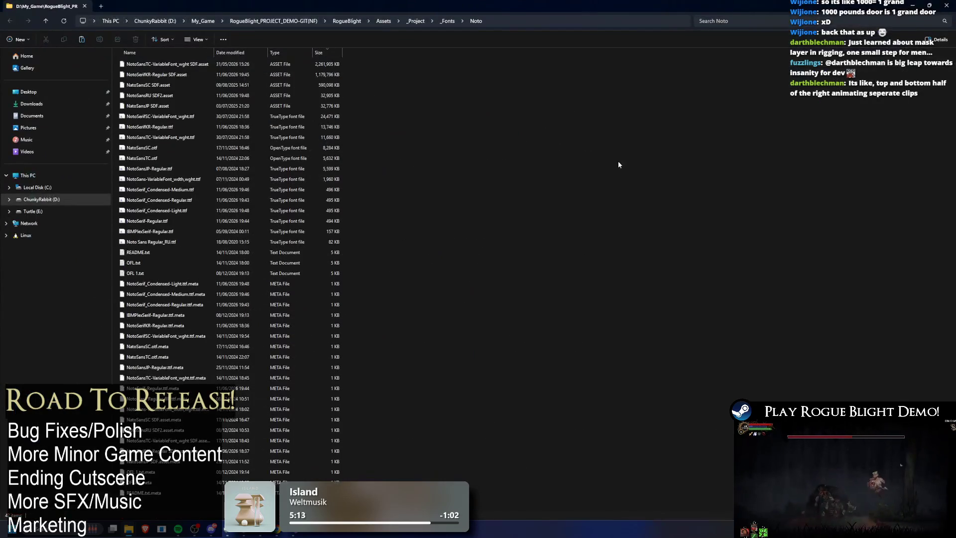
click(911, 5)
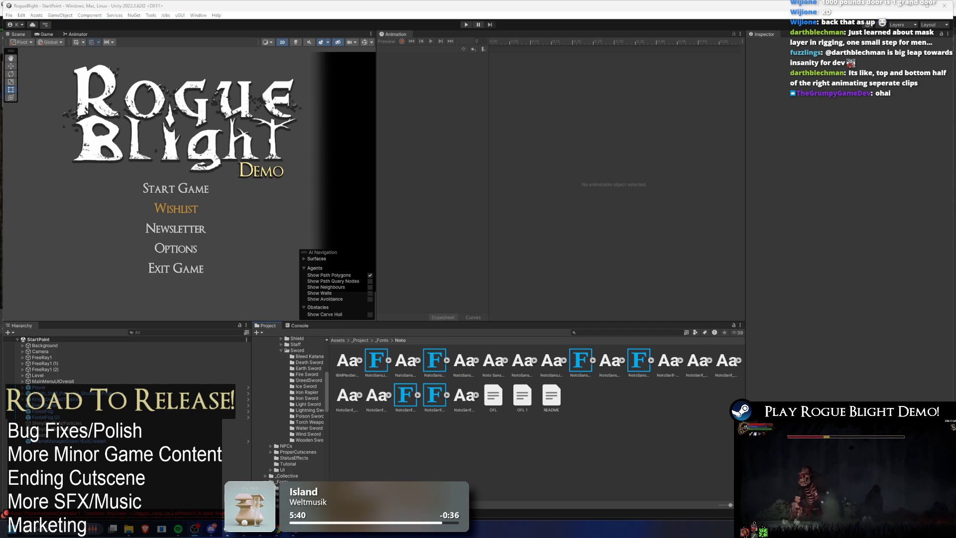
mouse_move(176, 531)
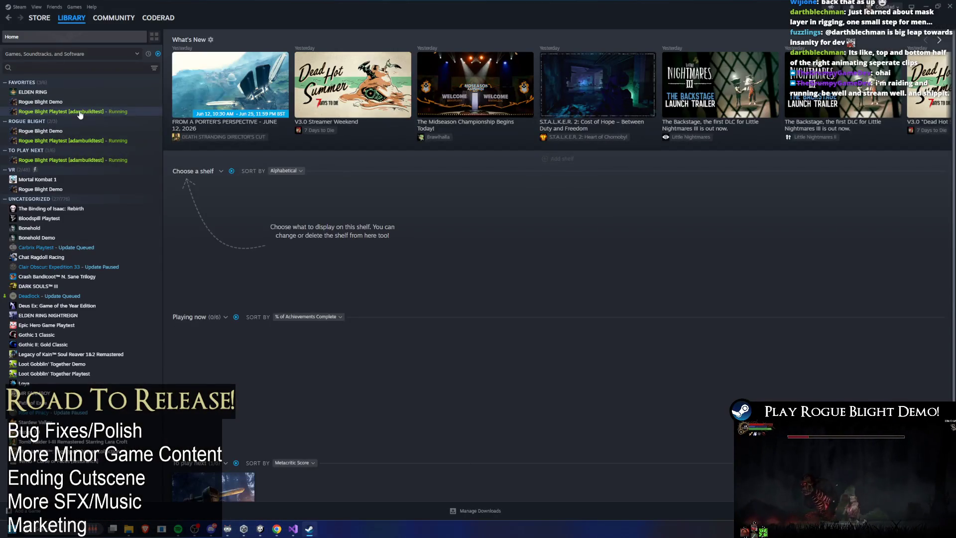
Go from Rogue Blight's Library page to its store page and play the release trailer full screen.
click(75, 111)
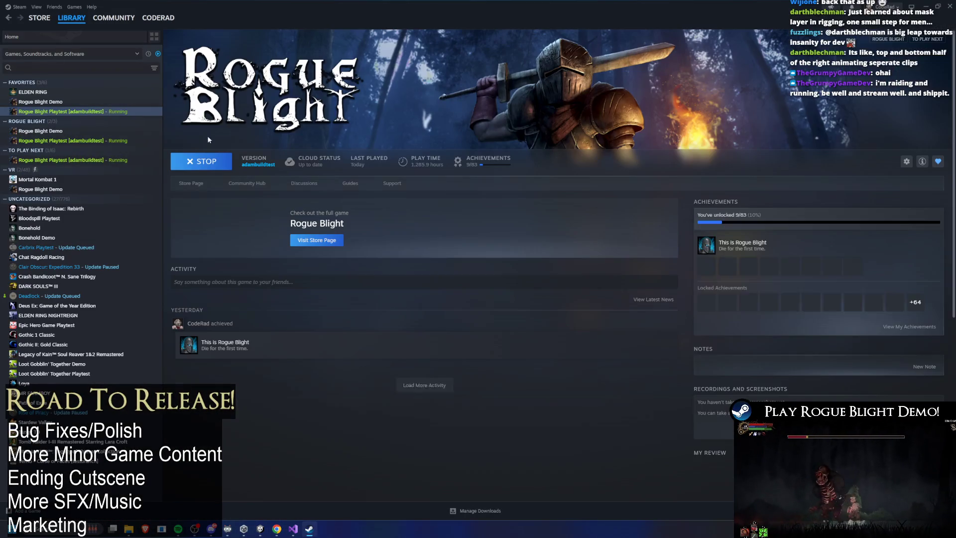
click(189, 180)
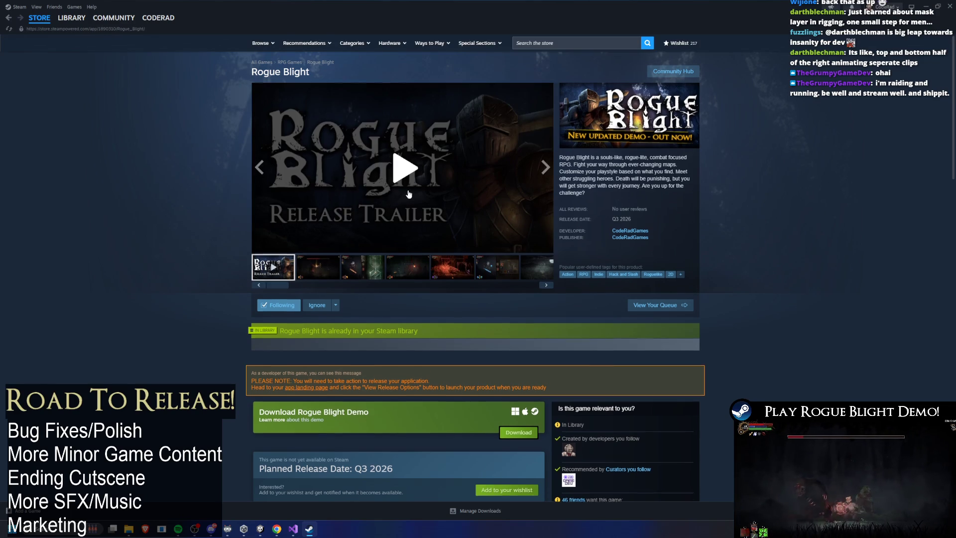
click(409, 194)
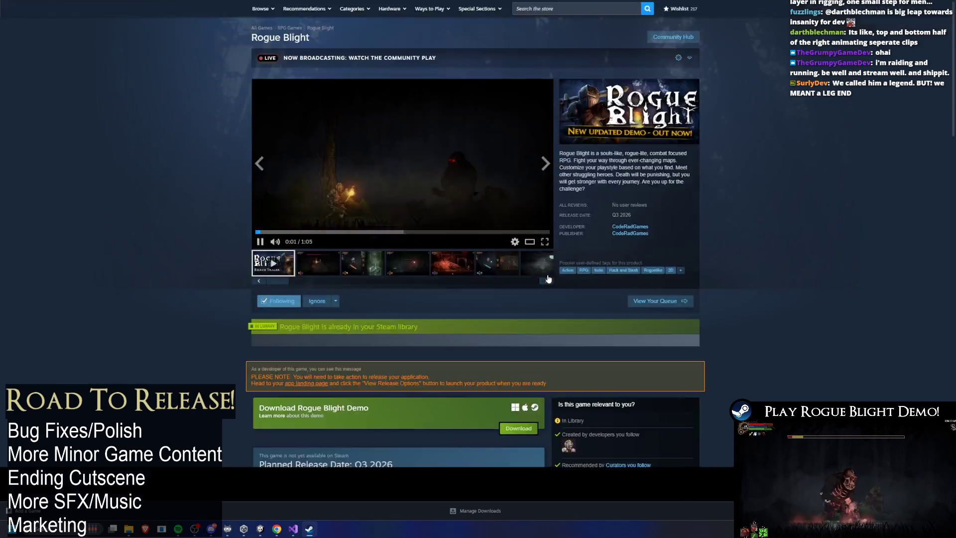
click(543, 244)
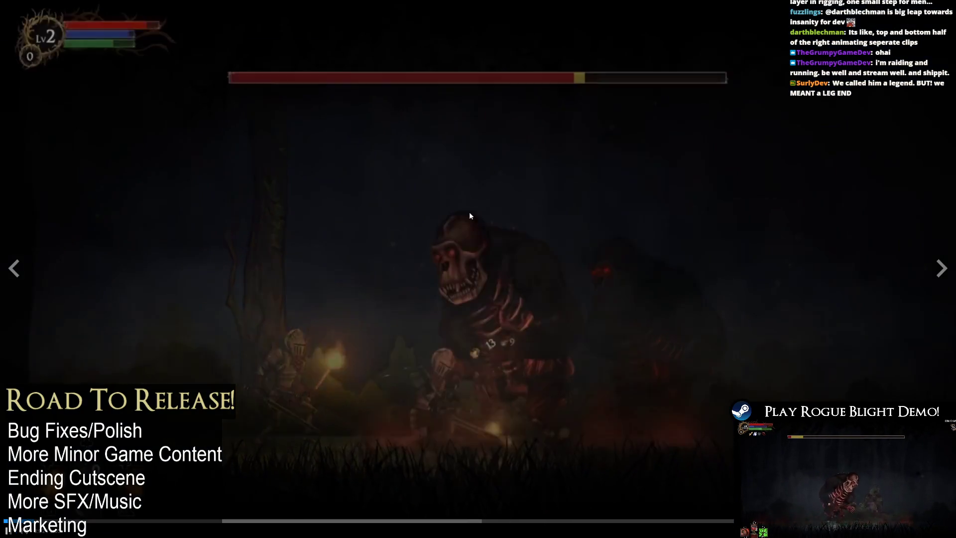
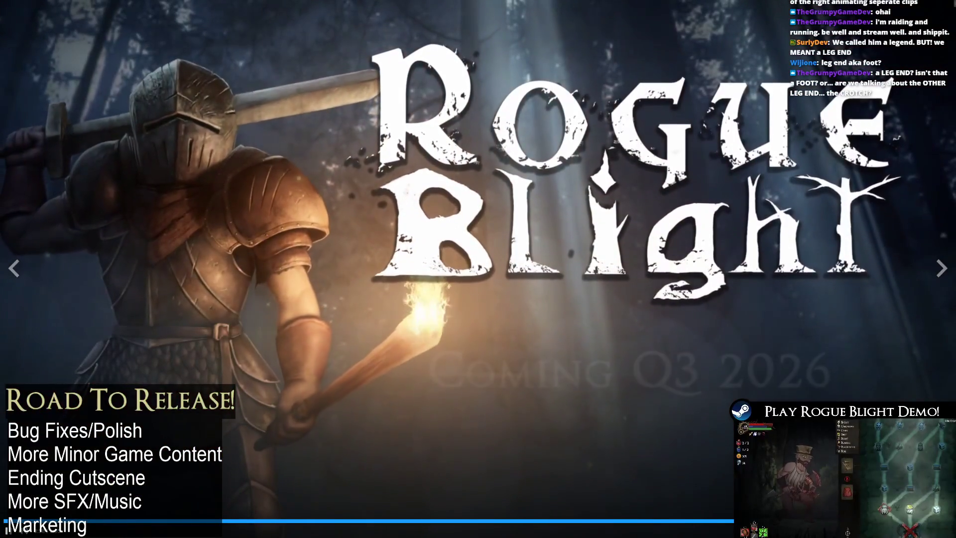
Exit the Rogue Blight trailer and store page, then close Steam to return to Unity.
key(Escape)
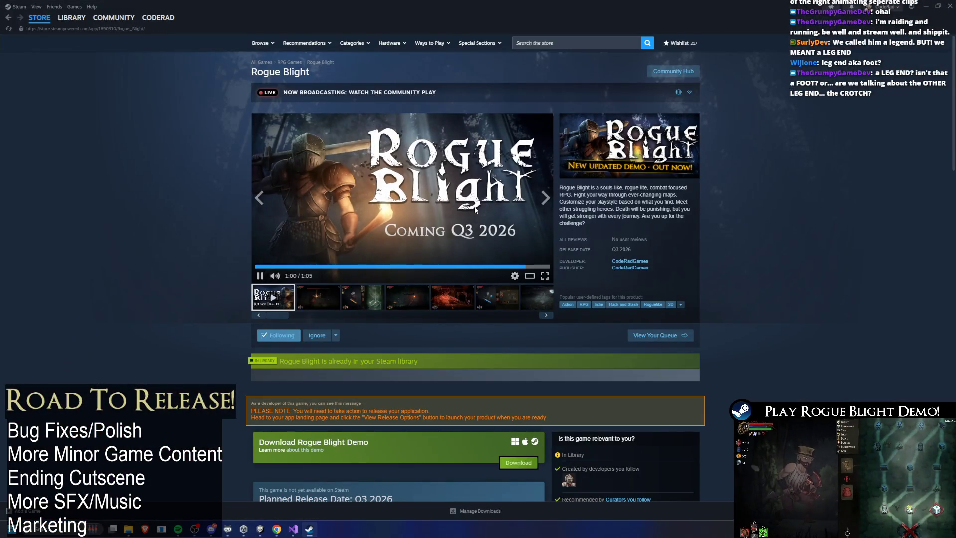
click(690, 93)
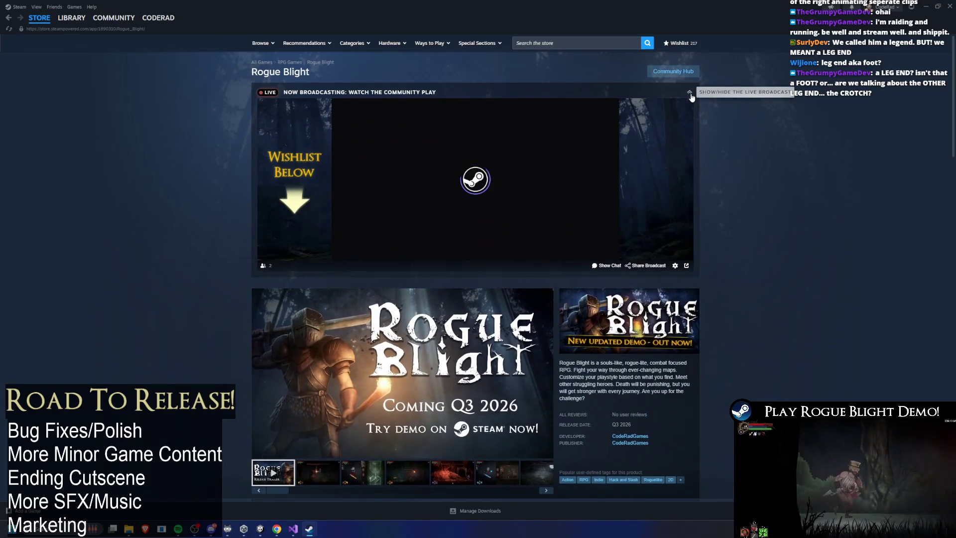
click(690, 92)
click(71, 18)
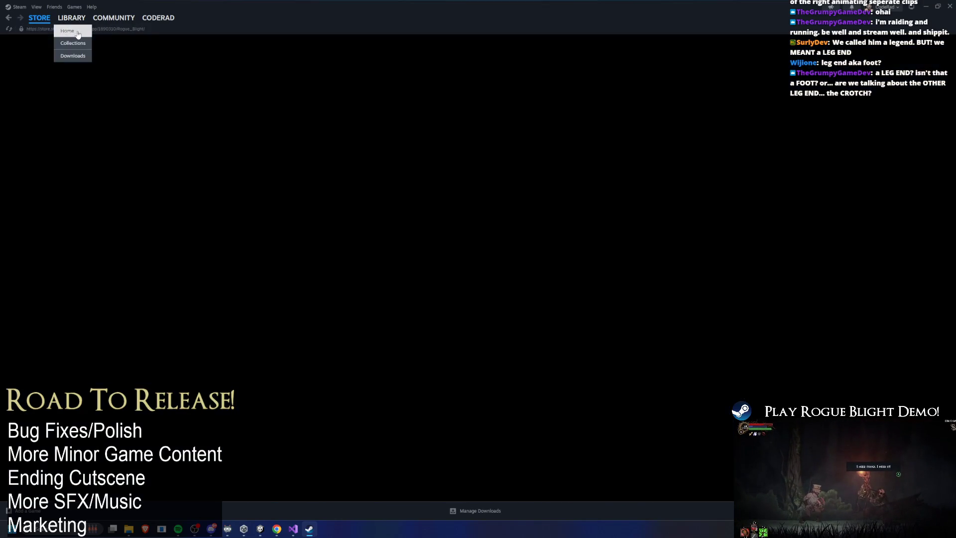
click(948, 6)
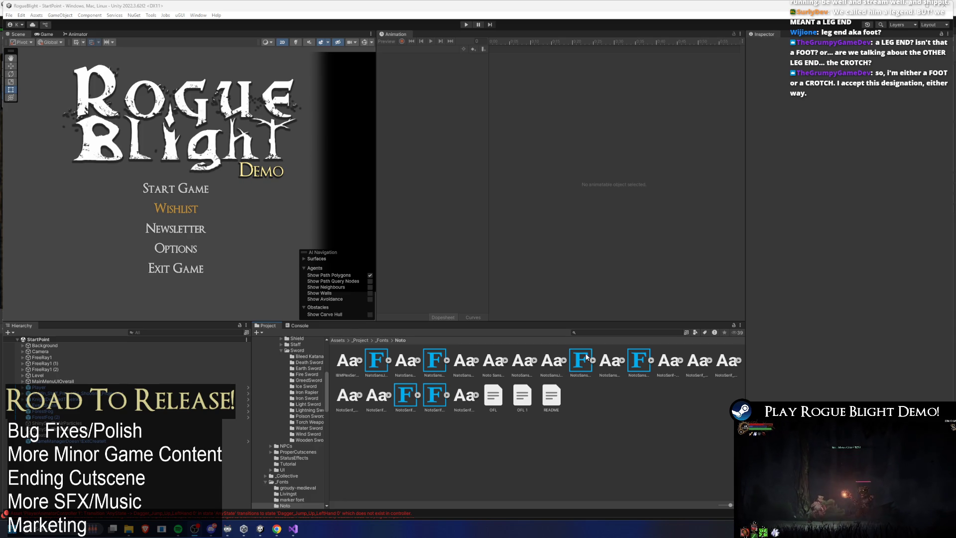
Browse to _Project > _Fonts > SoulsLikeFont and inspect the OptimusPrinceps PERISHED font asset.
click(381, 342)
click(461, 367)
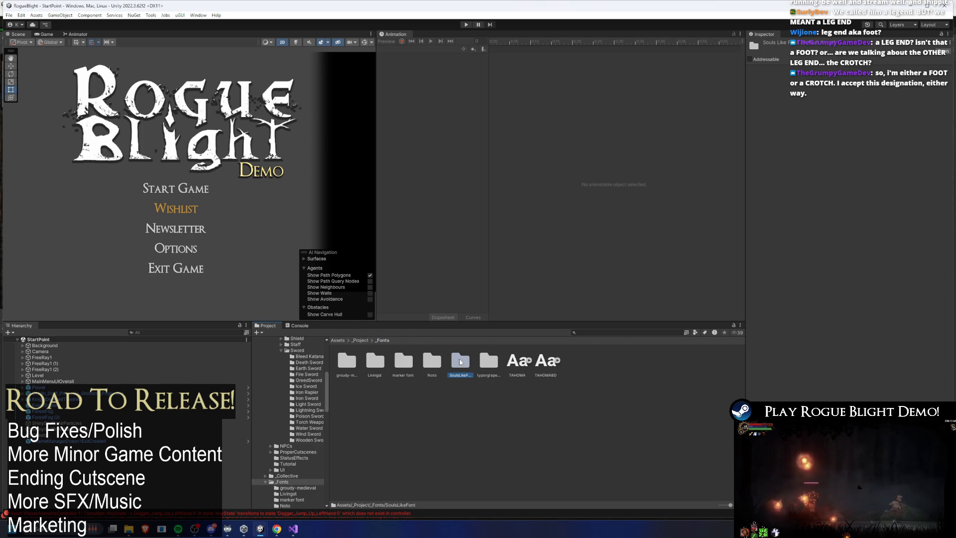
double_click(462, 362)
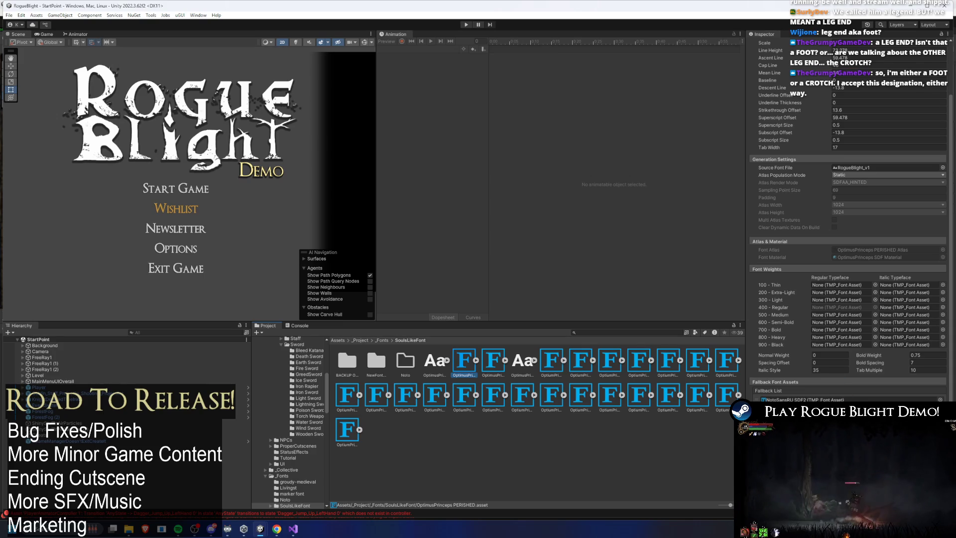
click(797, 399)
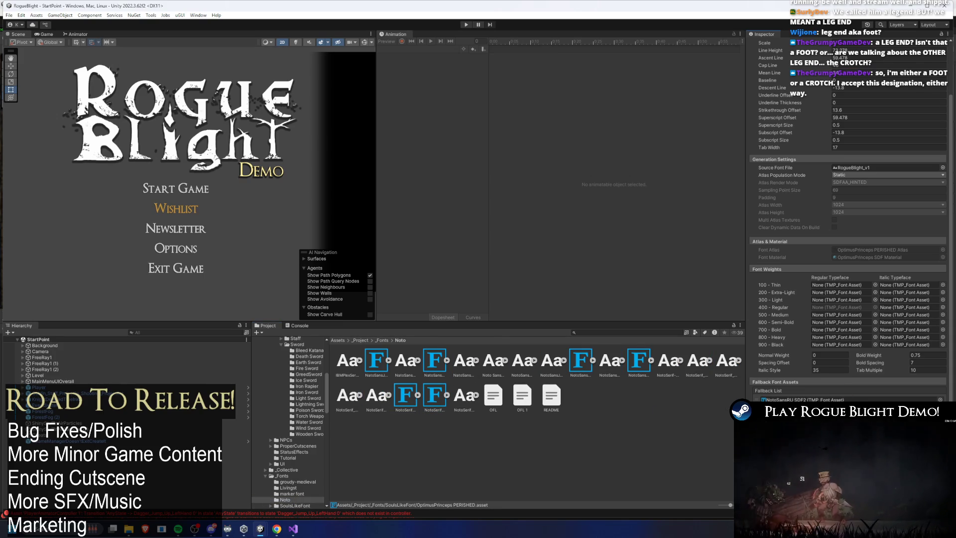
click(360, 340)
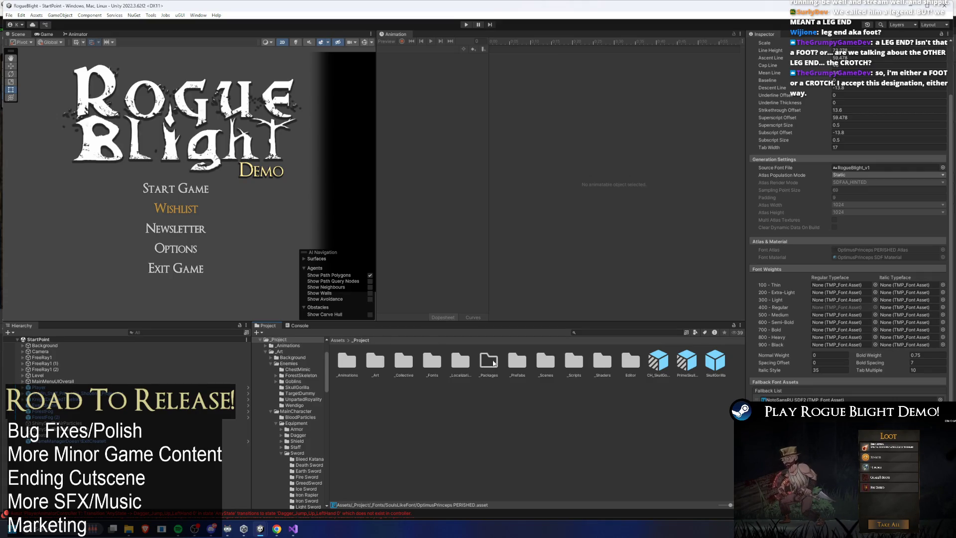
double_click(427, 360)
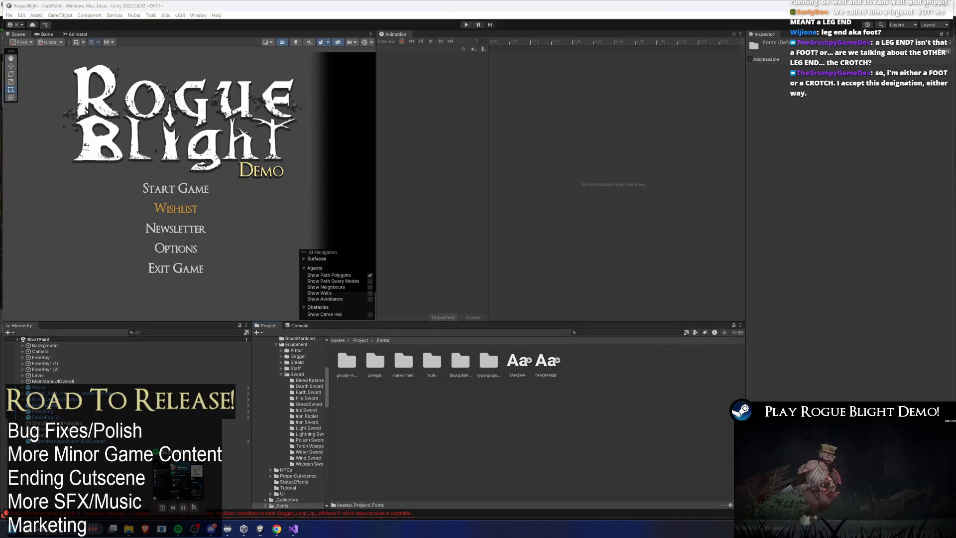
click(541, 407)
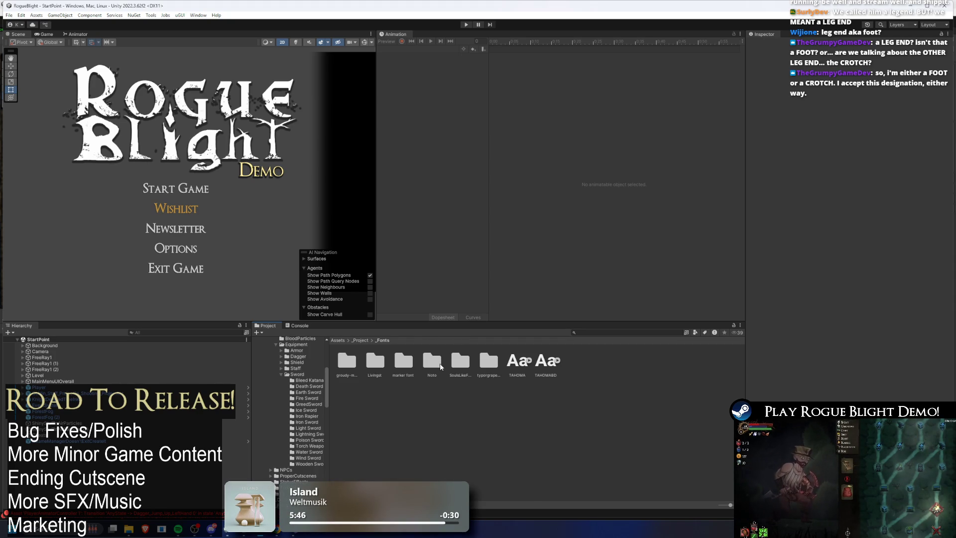
double_click(460, 361)
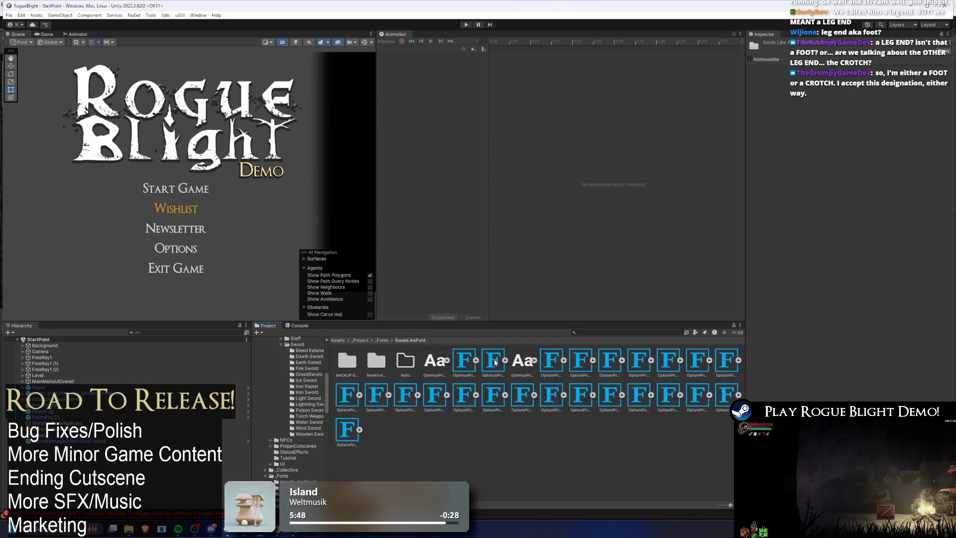
click(477, 360)
scroll(835, 77, down, 3)
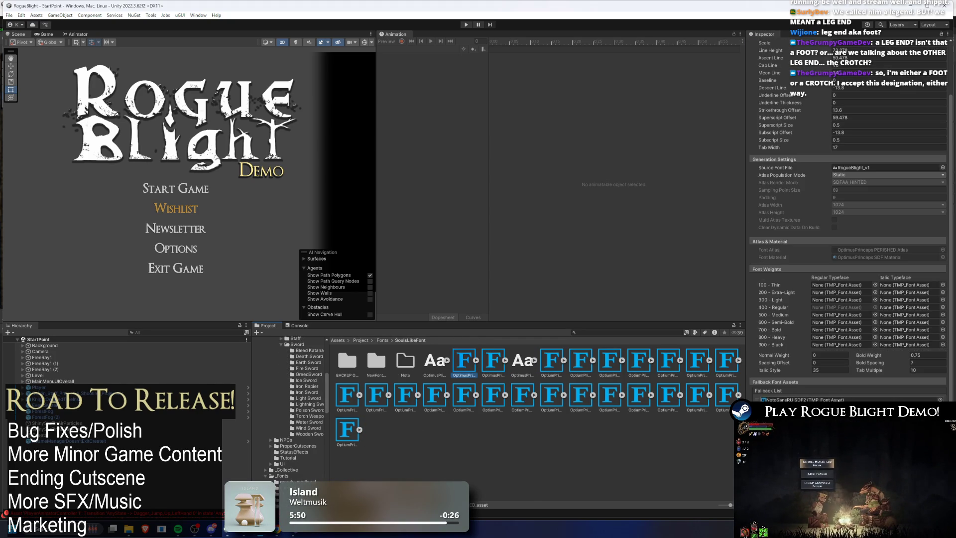
Review the atlas of the next font assets, through CHOICE, CHOICE_HEADERS, CURSED_HEADERS and DAMAGEPOPUP.
key(Right)
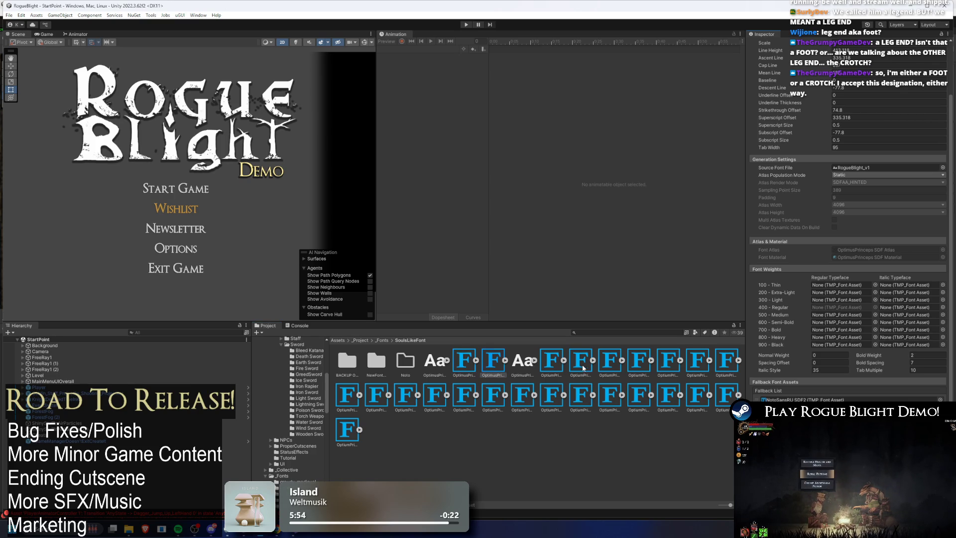
click(563, 359)
click(563, 359)
click(544, 365)
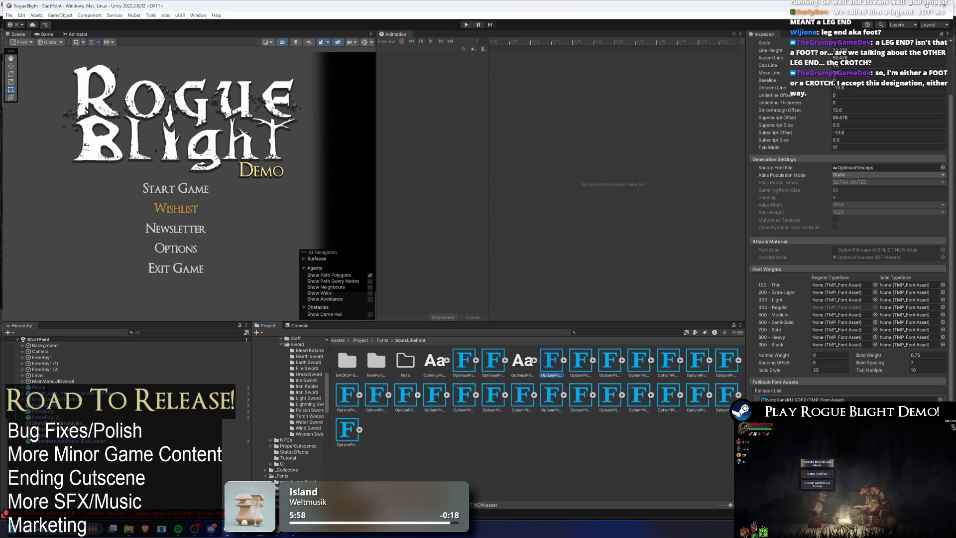
click(596, 366)
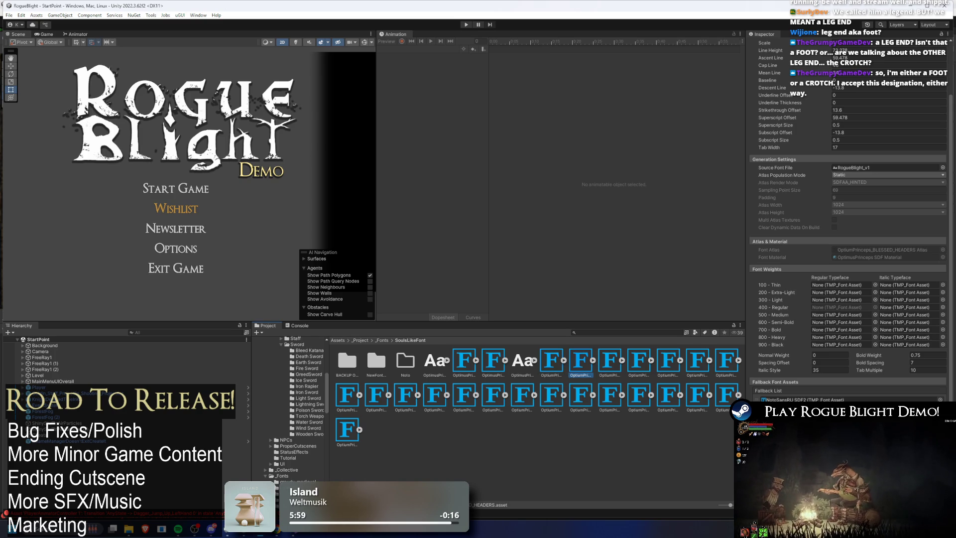
key(Right)
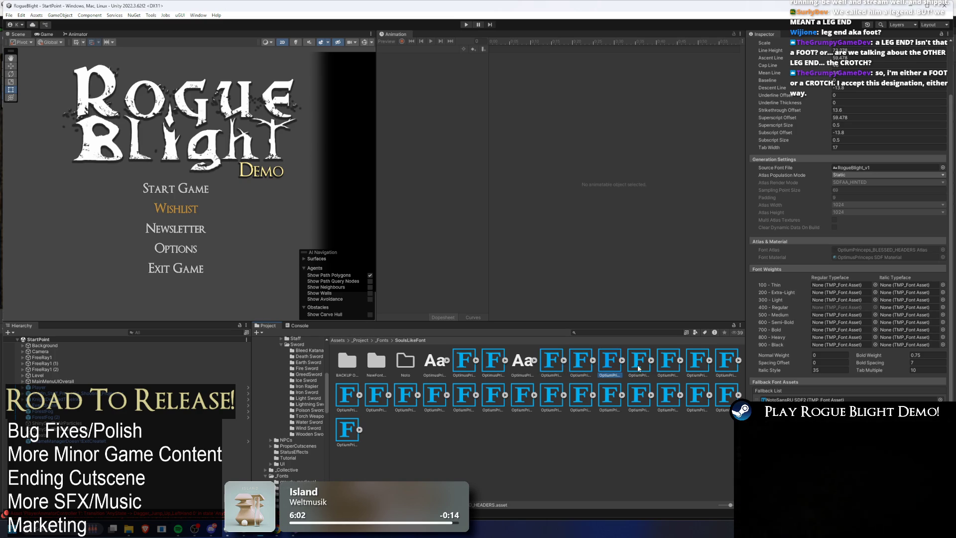
key(Right)
key(Right)
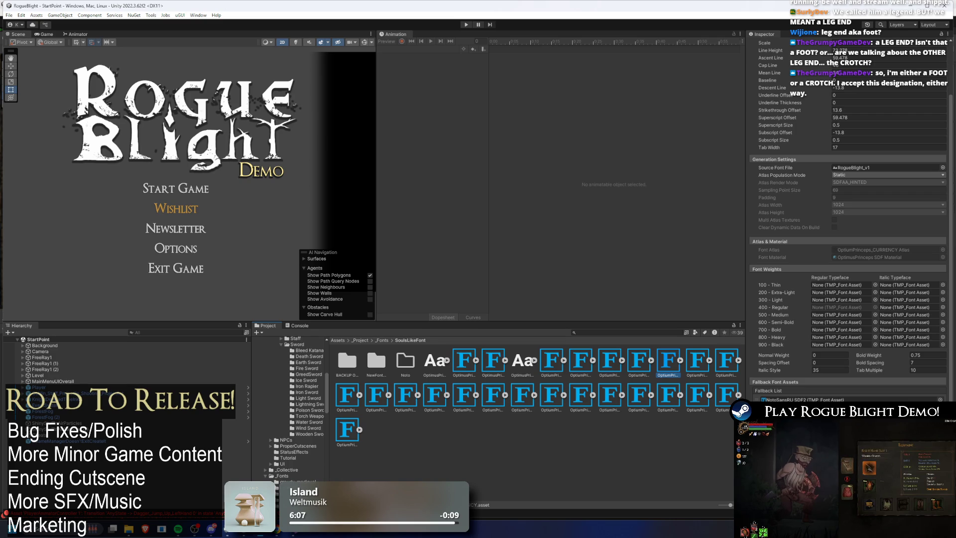
key(Right)
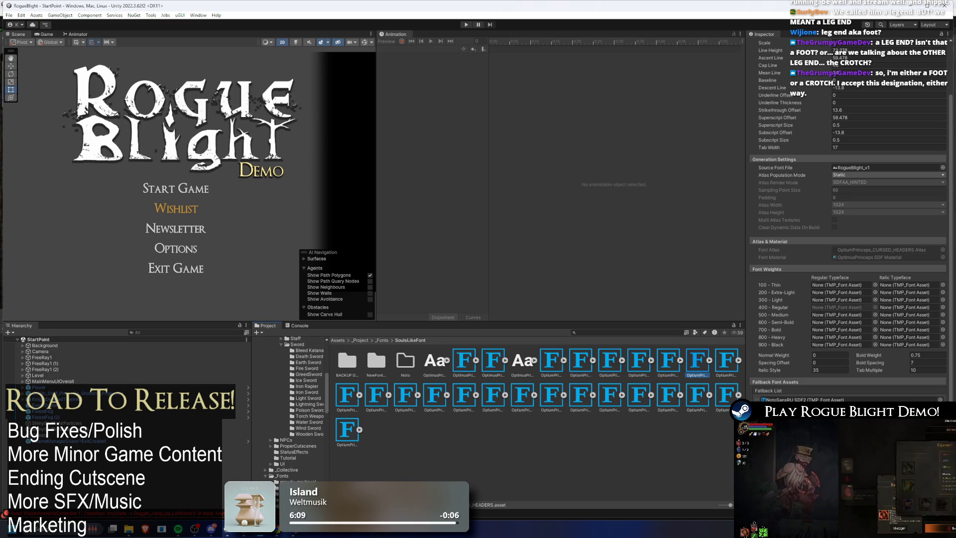
key(Right)
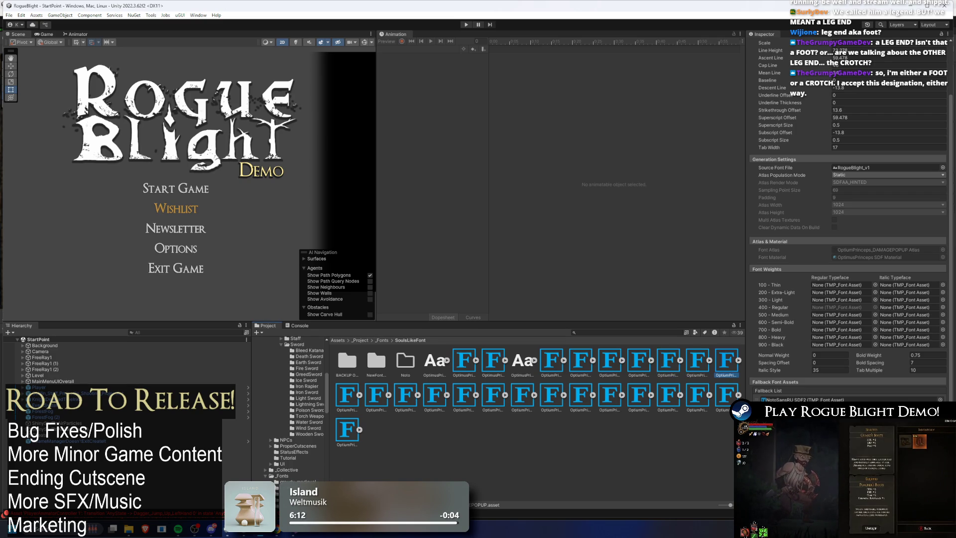
Review the INVENTORY_HEADERS, LOOT_HEADERS, MAINMENU, MAINMENU(DEMO), MAP_HEADERS, NAME_OPTIONS and POTIONS font assets.
click(349, 399)
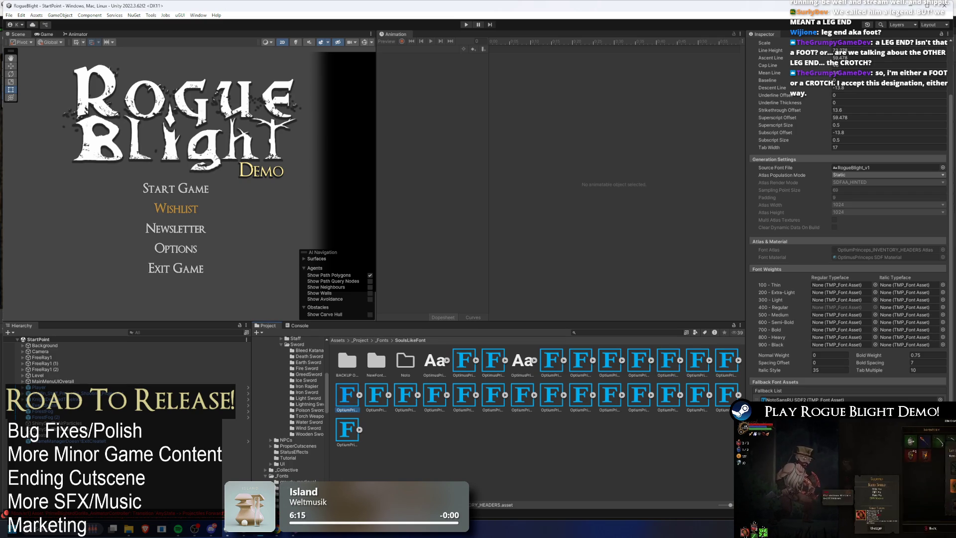
key(Right)
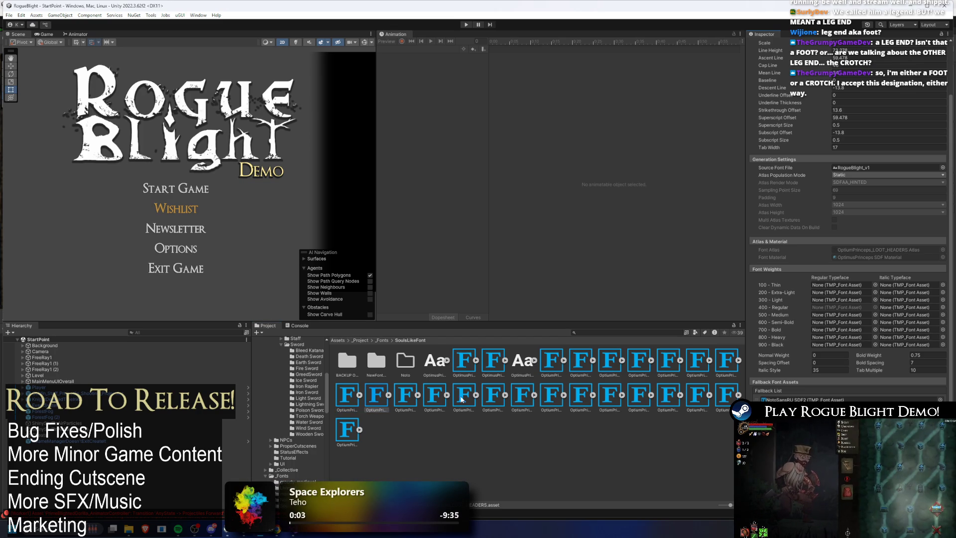
key(Right)
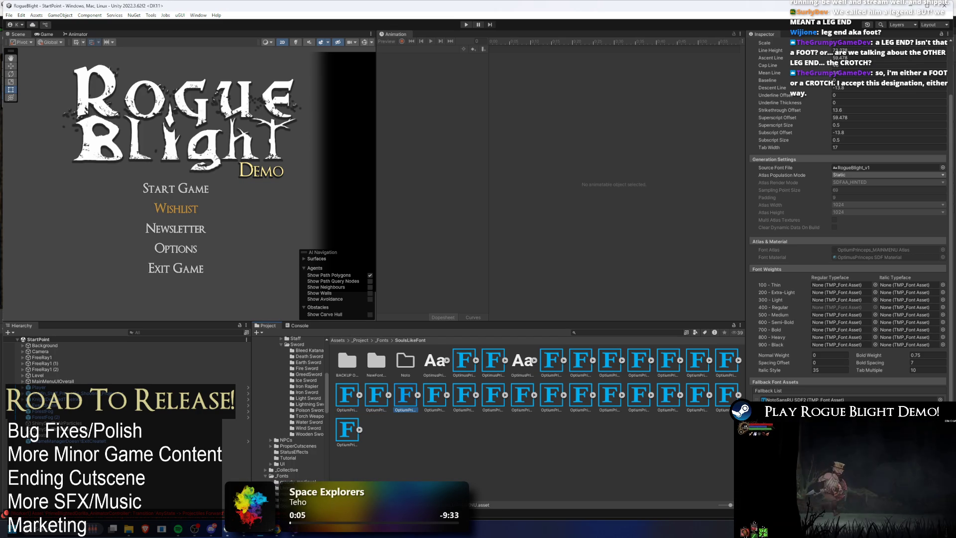
click(441, 394)
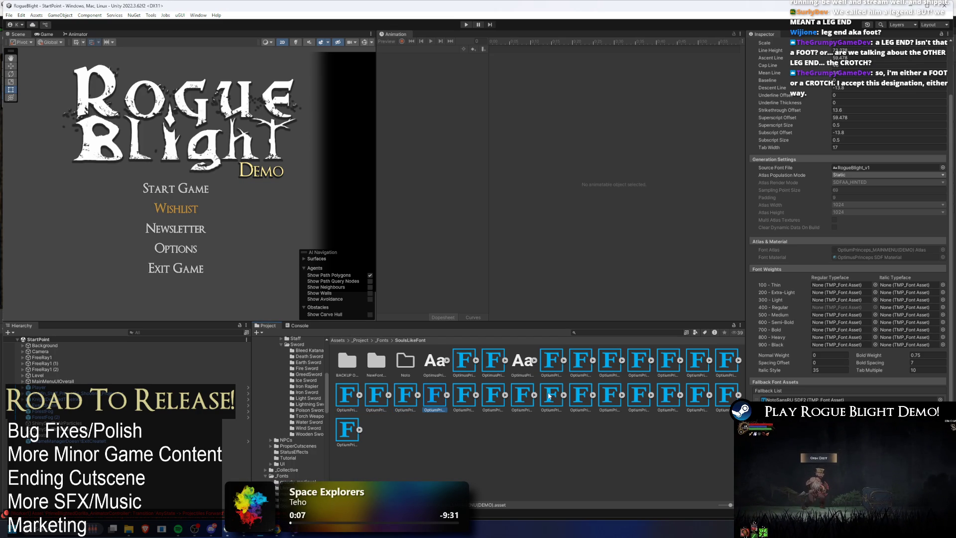
click(468, 397)
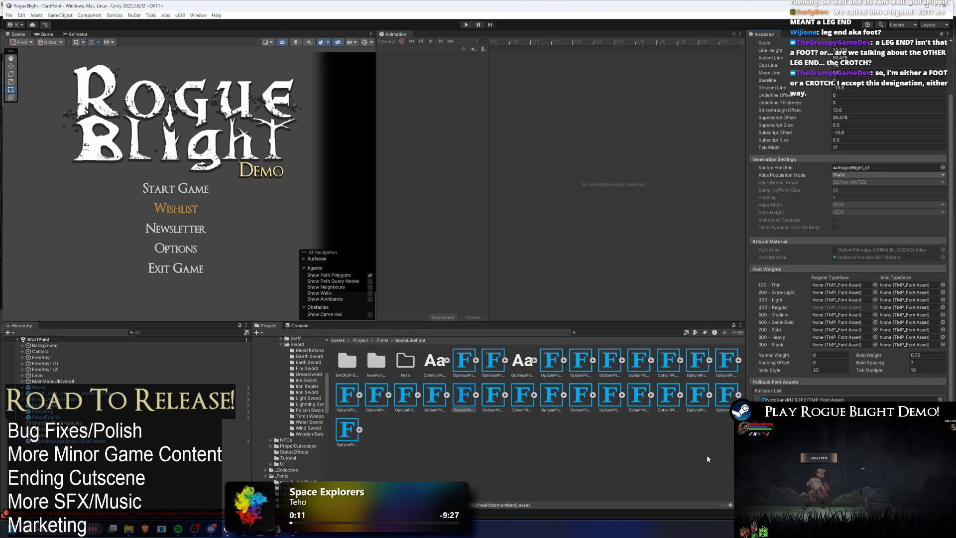
click(498, 393)
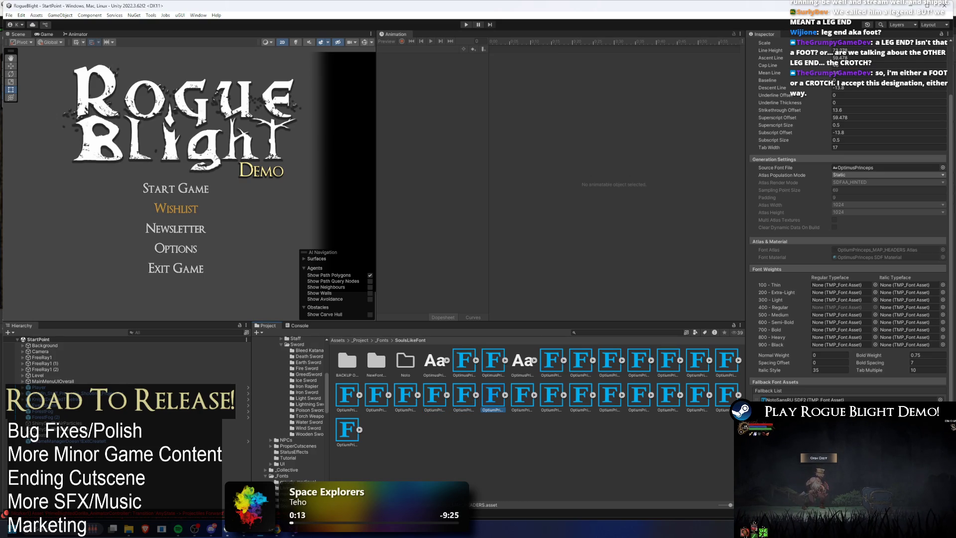
click(523, 396)
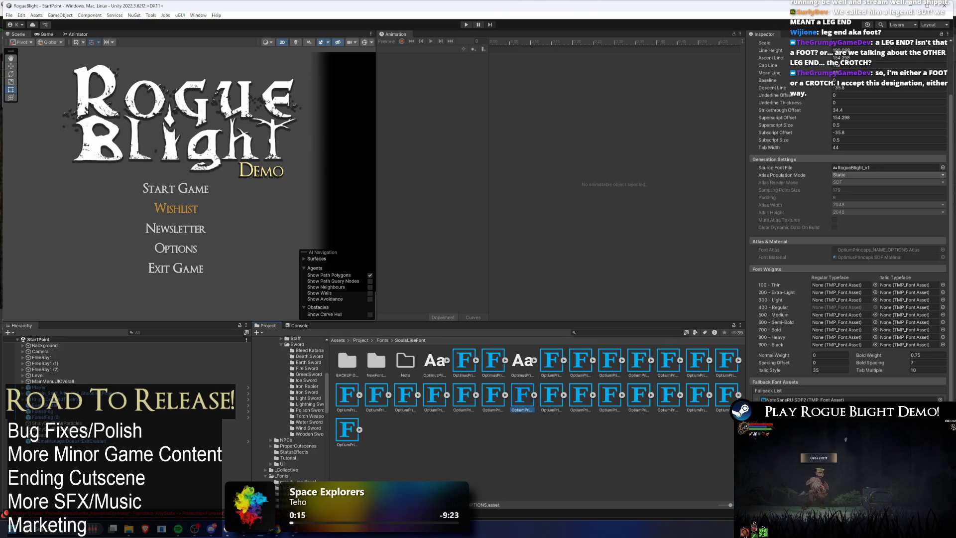
click(552, 396)
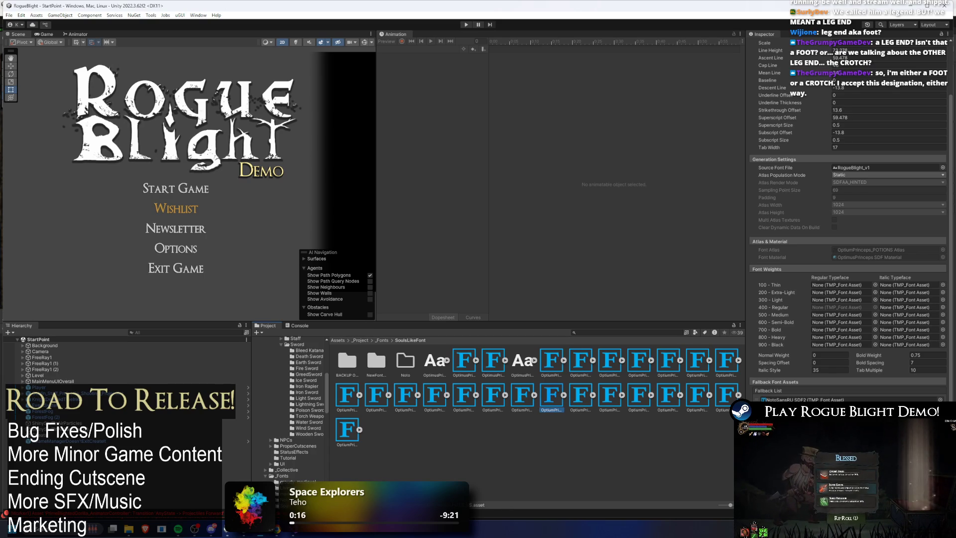
Review REWARDBTN, SHOP_BUTTONS, SHOP_HEADER, SHOP_MINI_HEADERS, STATUSEFFECTTX and the last font assets.
click(581, 395)
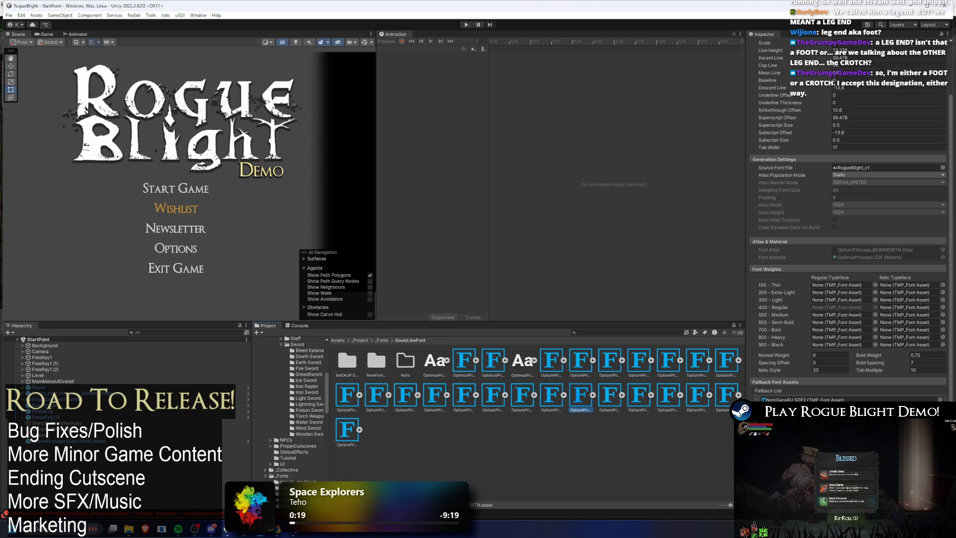
click(610, 396)
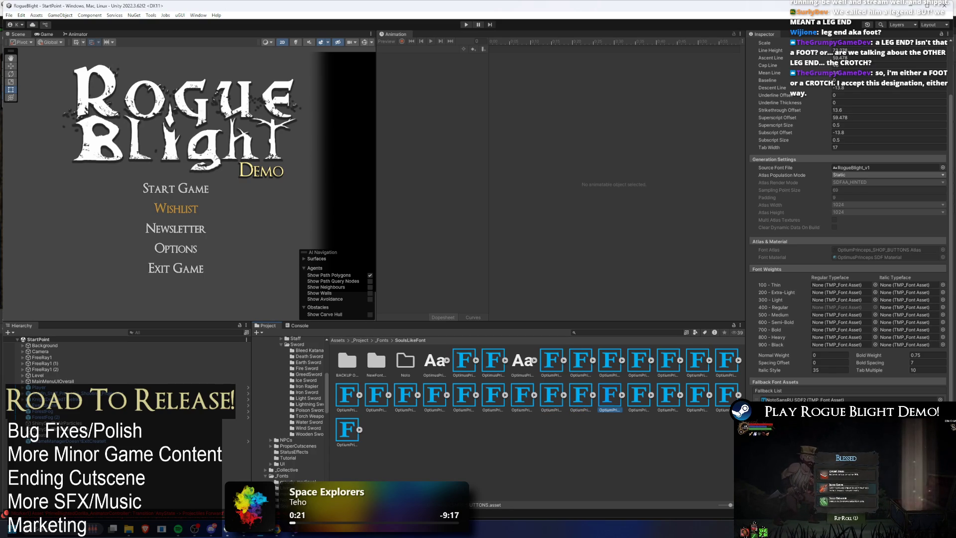
click(639, 395)
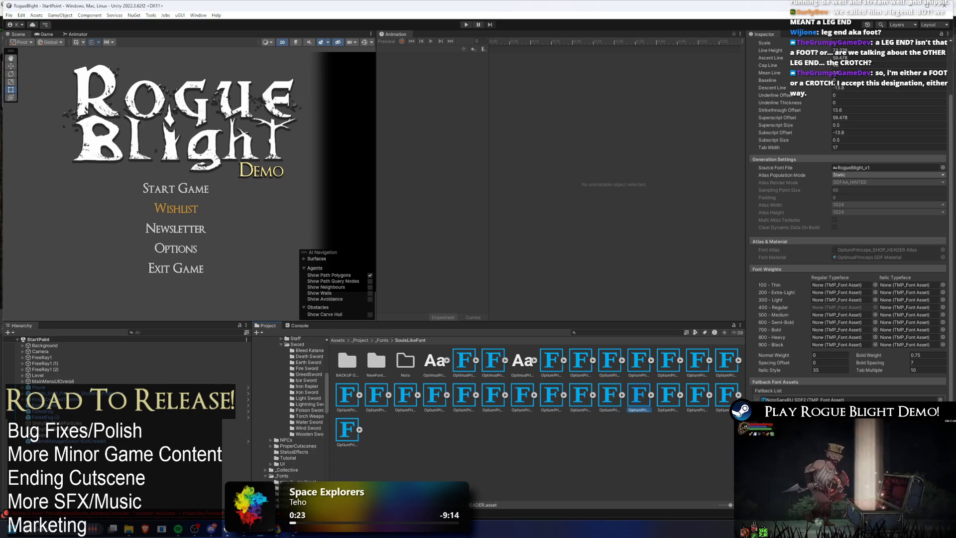
click(668, 409)
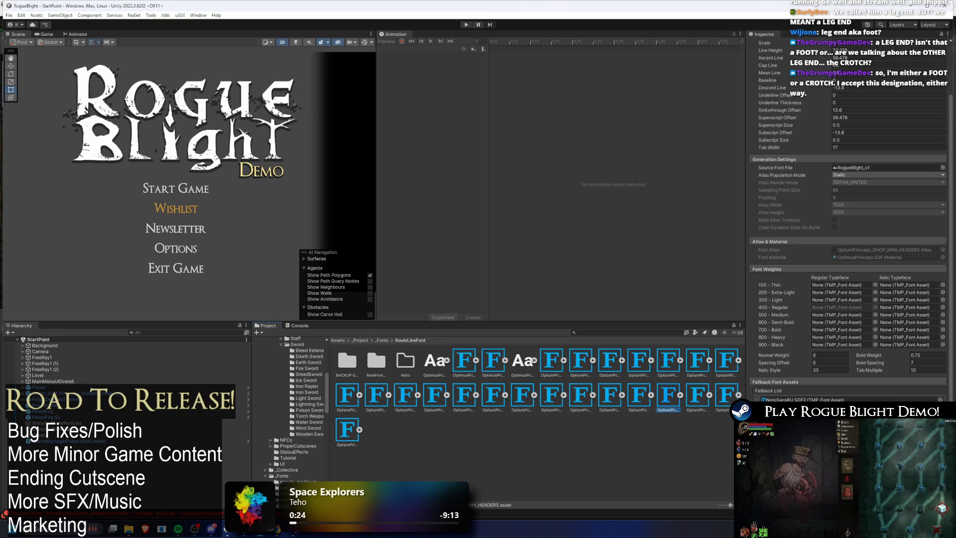
click(697, 396)
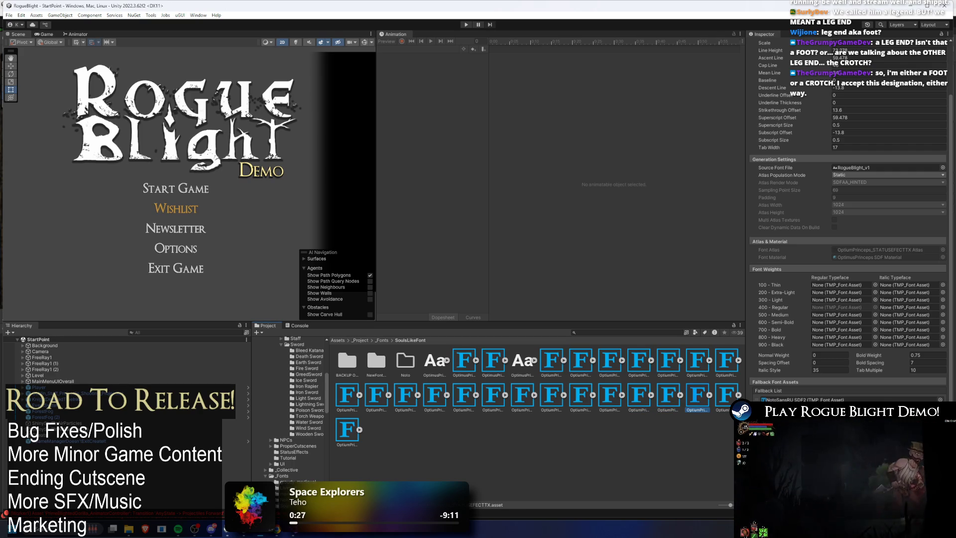
click(725, 398)
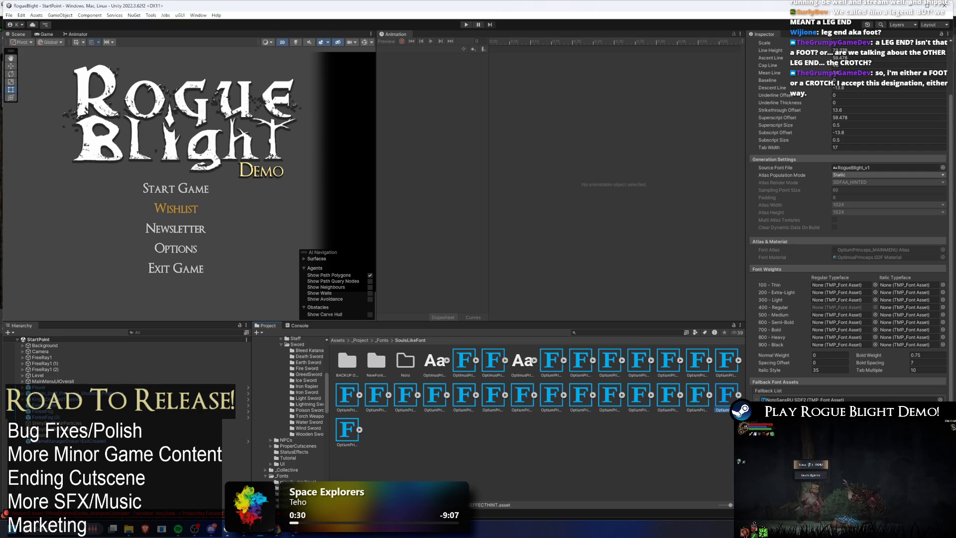
click(351, 440)
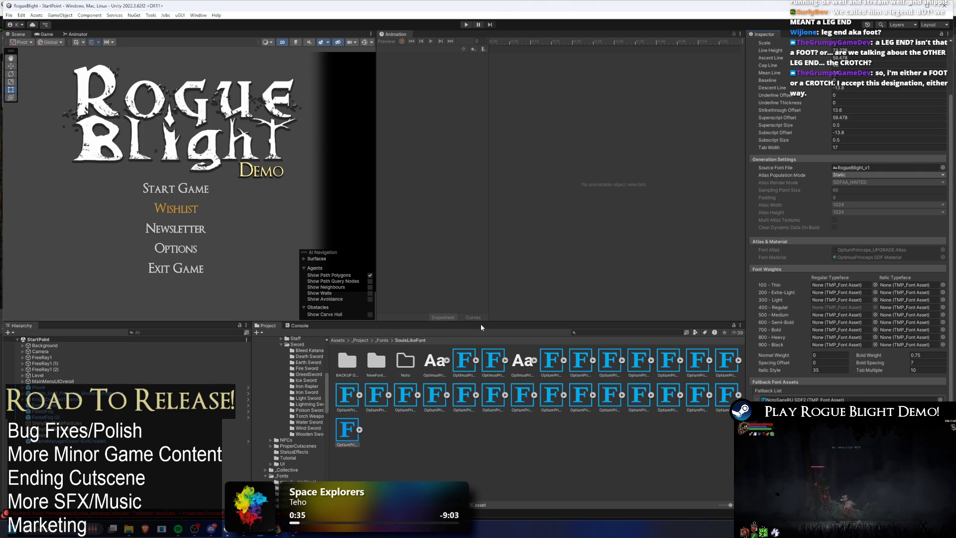
click(610, 332)
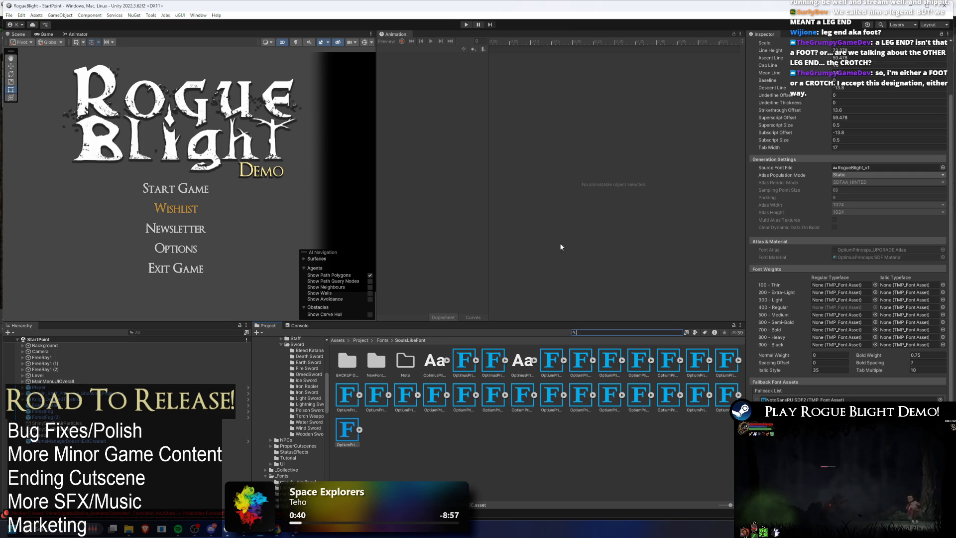
click(526, 79)
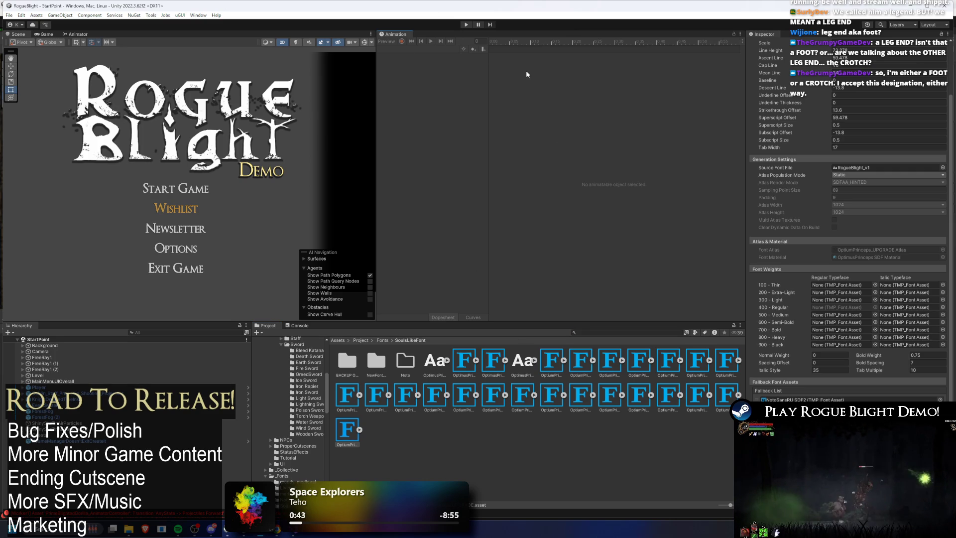
Play-test the main menu to spot untranslated Ukrainian entries, then stop play mode.
click(467, 24)
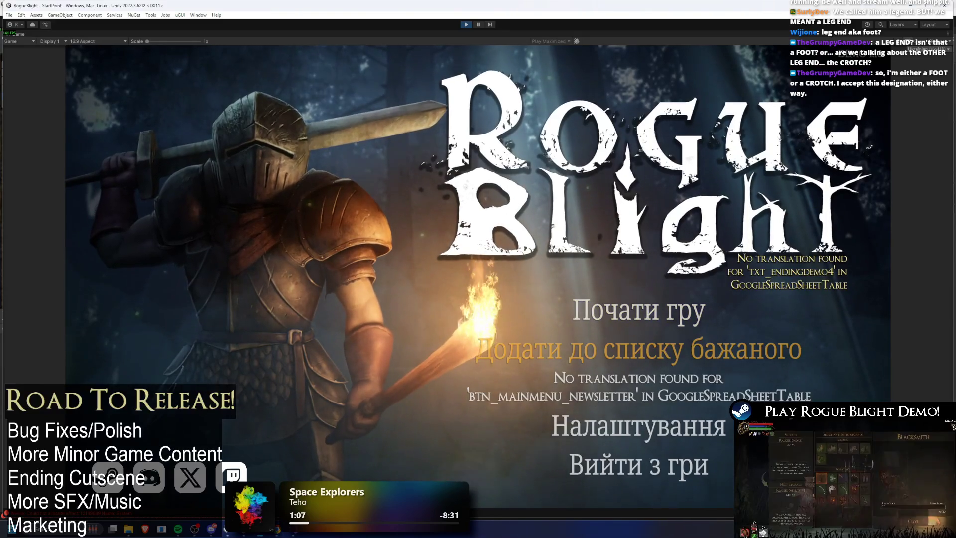
click(465, 24)
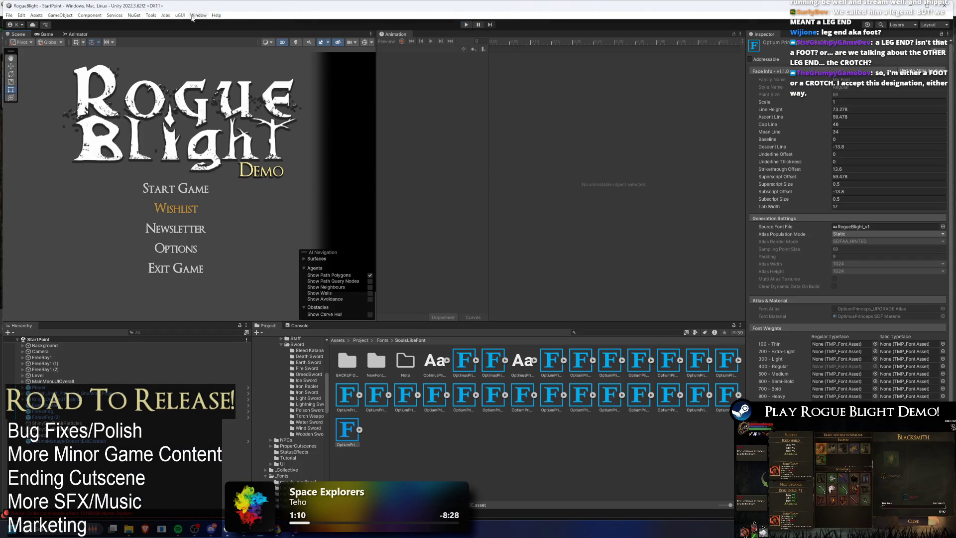
click(192, 17)
Open Localization Tables, expand the GoogleSpreadSheetTable collection's details, then close the window.
mouse_move(279, 65)
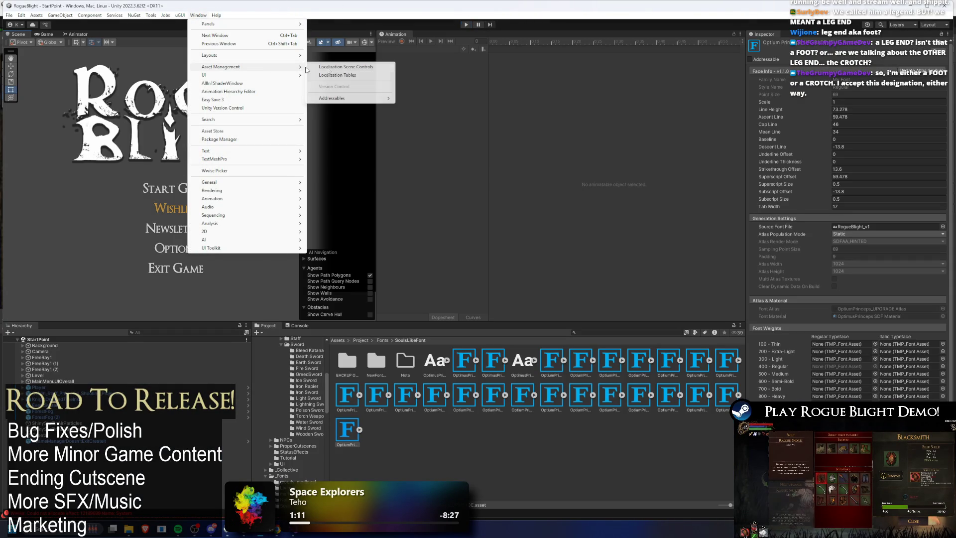
click(340, 79)
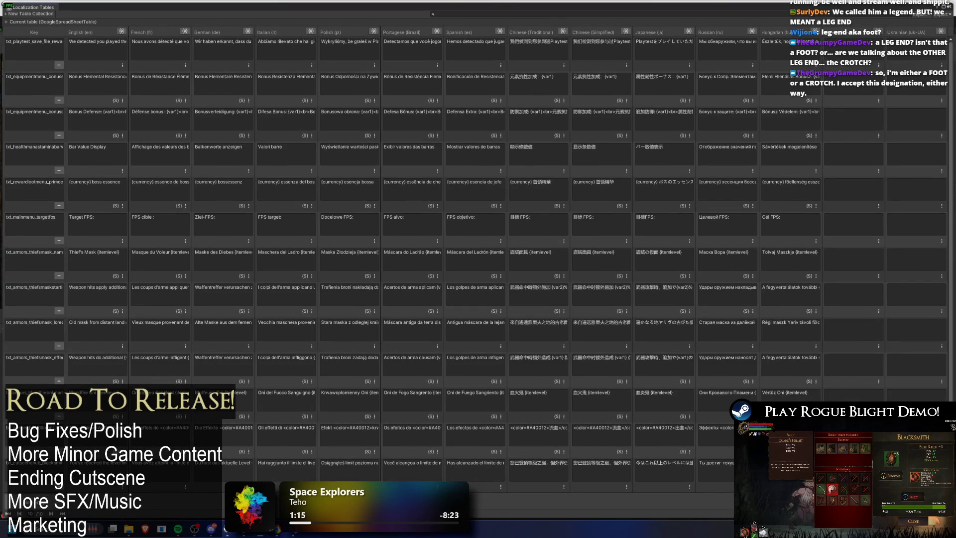
right_click(44, 9)
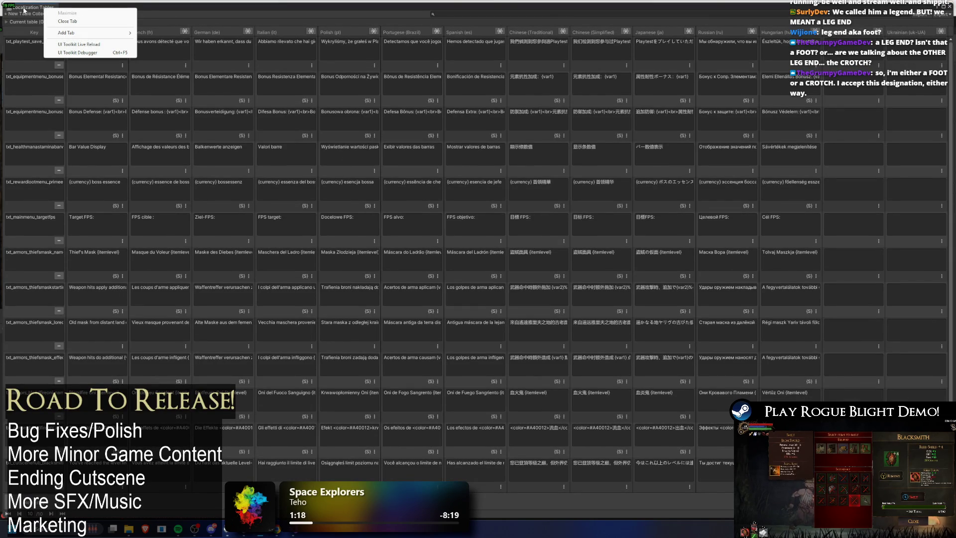
click(42, 7)
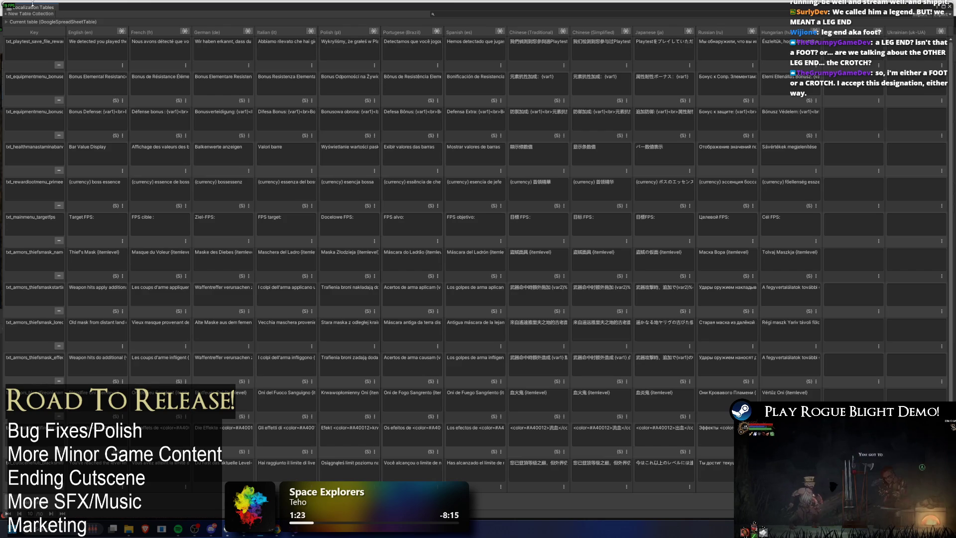
click(26, 22)
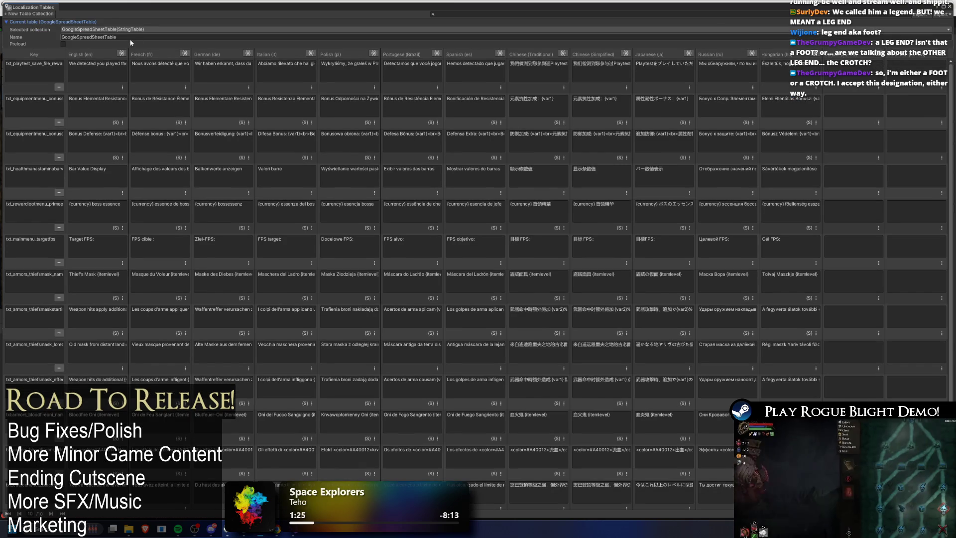
click(27, 12)
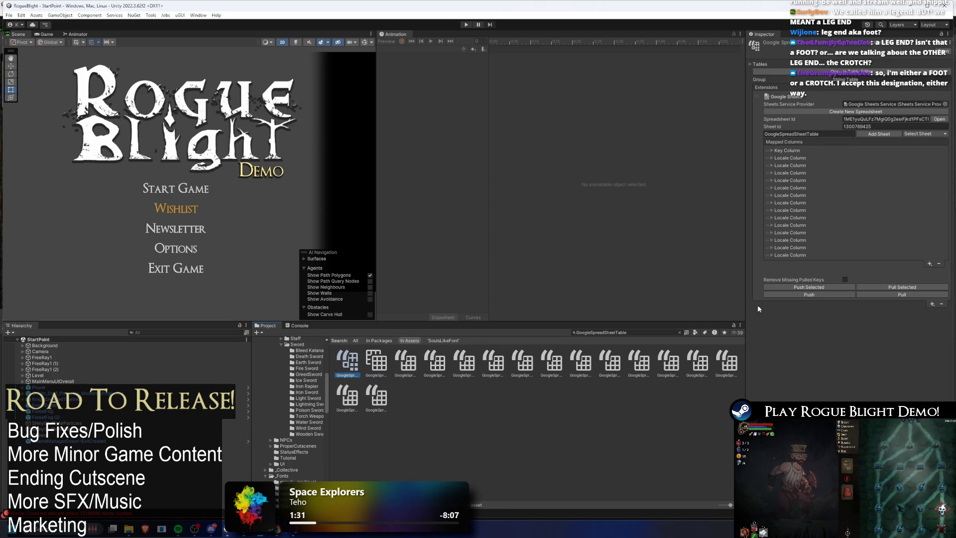
Step through the Shared Data and German locale table assets in the Inspector.
key(Right)
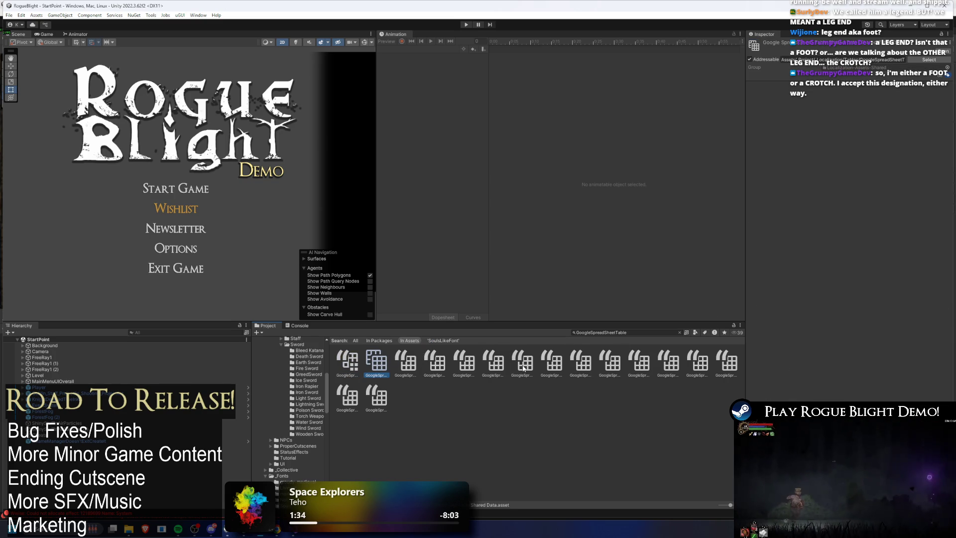
key(Right)
key(Left)
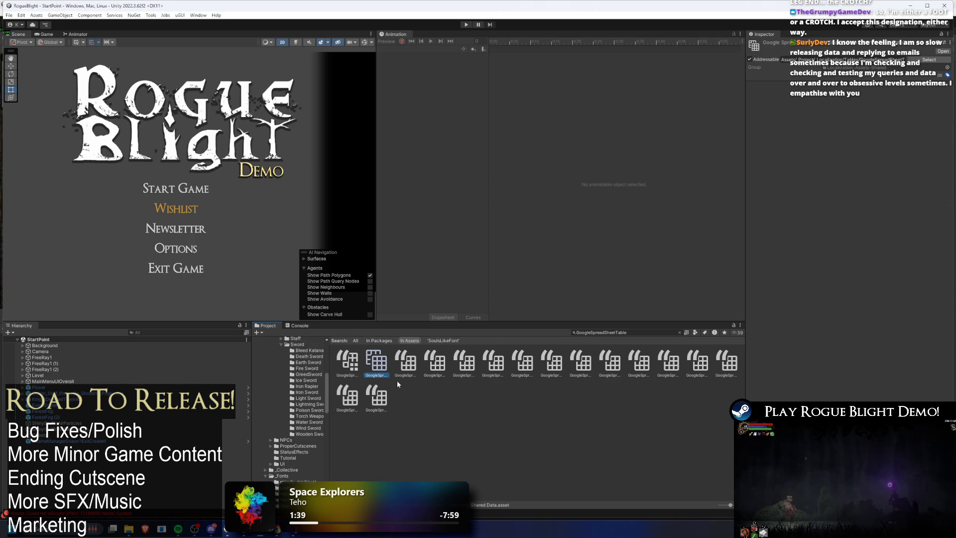
In the other Unity project, search the whole project for GoogleSpreadSheetTable.
drag(522, 6, 522, 125)
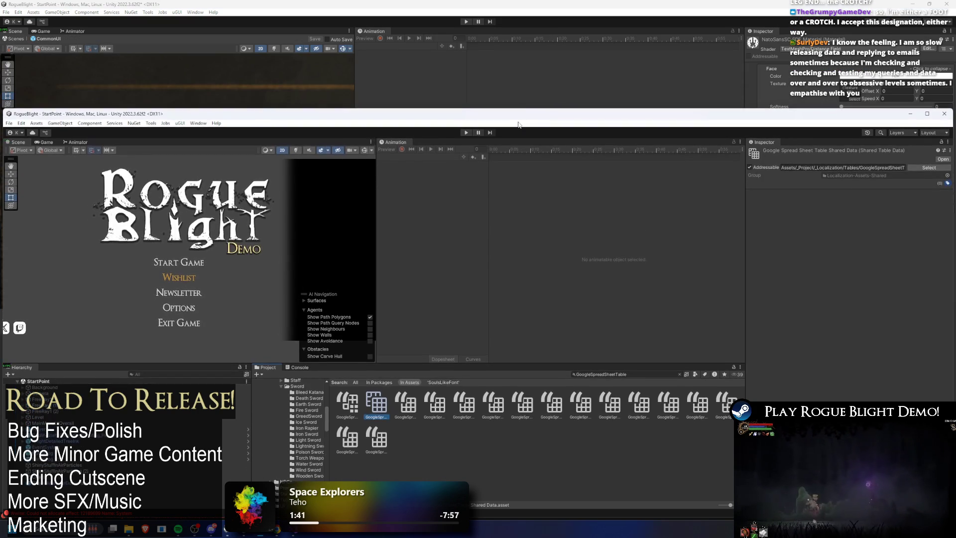
click(533, 85)
click(623, 320)
text(GoogleSpreadSheetTable)
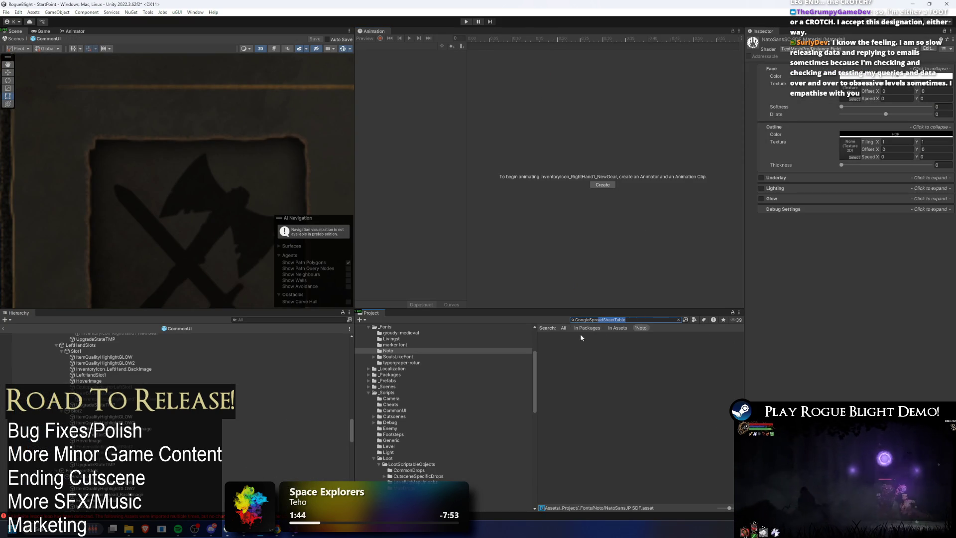
click(586, 329)
click(563, 328)
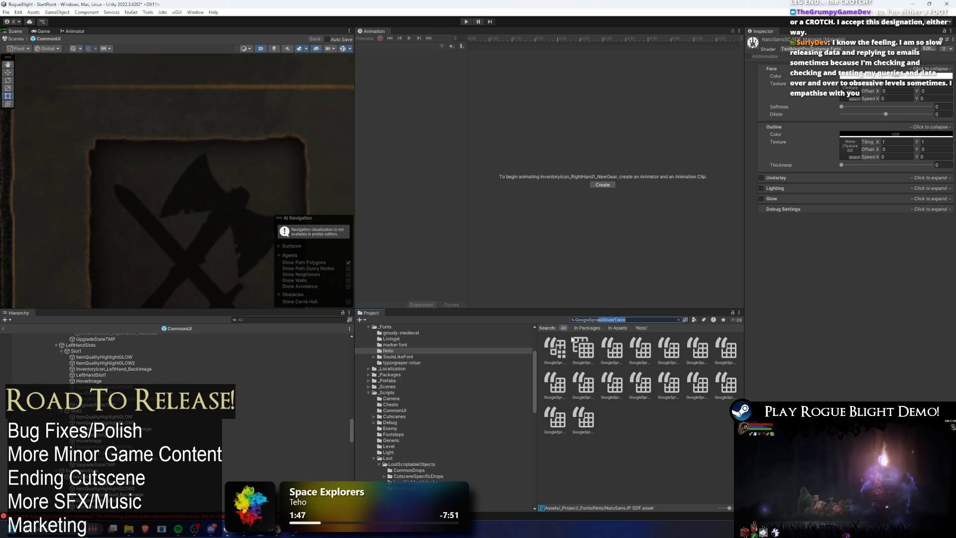
click(554, 348)
Reveal the Google Sheets Service asset's Tables folder in File Explorer and select all its files.
click(678, 320)
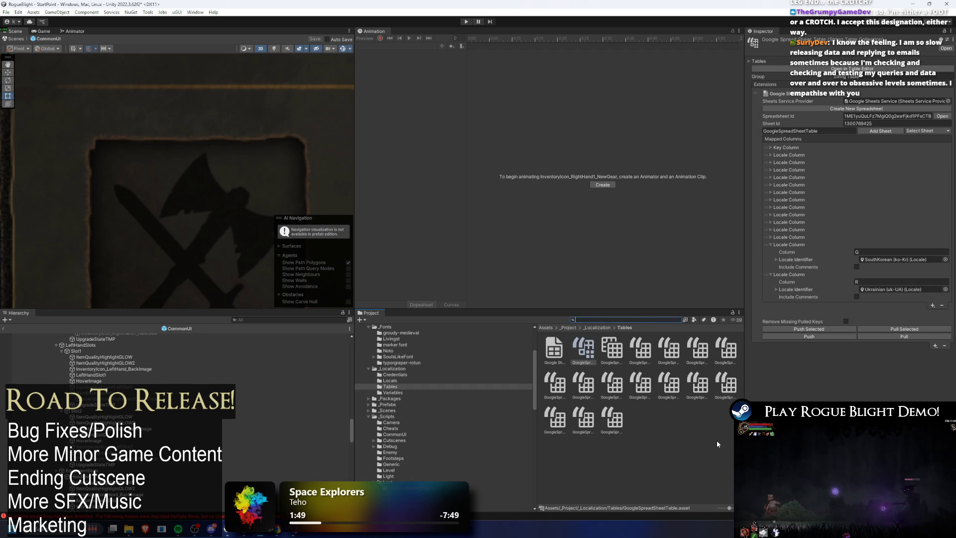
click(555, 348)
right_click(560, 350)
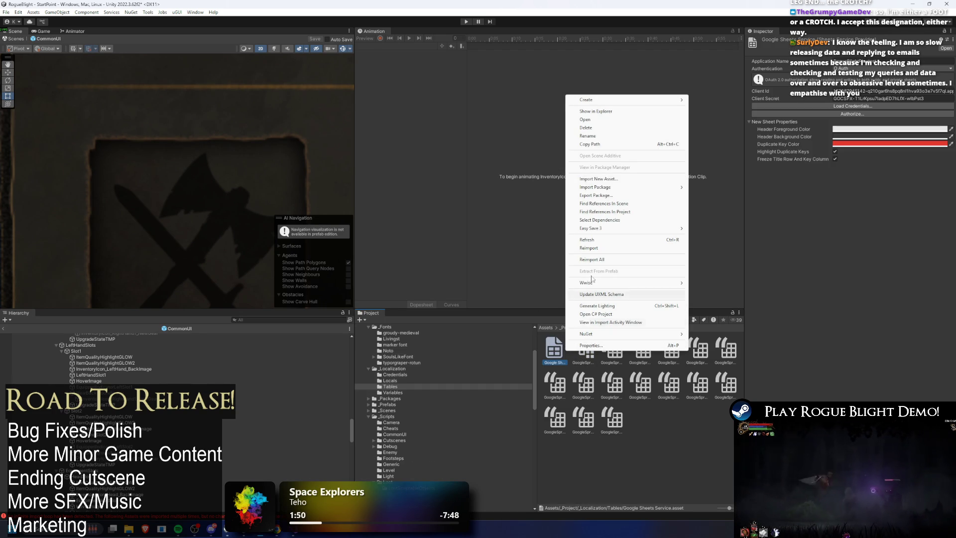
click(609, 111)
key(ctrl+a)
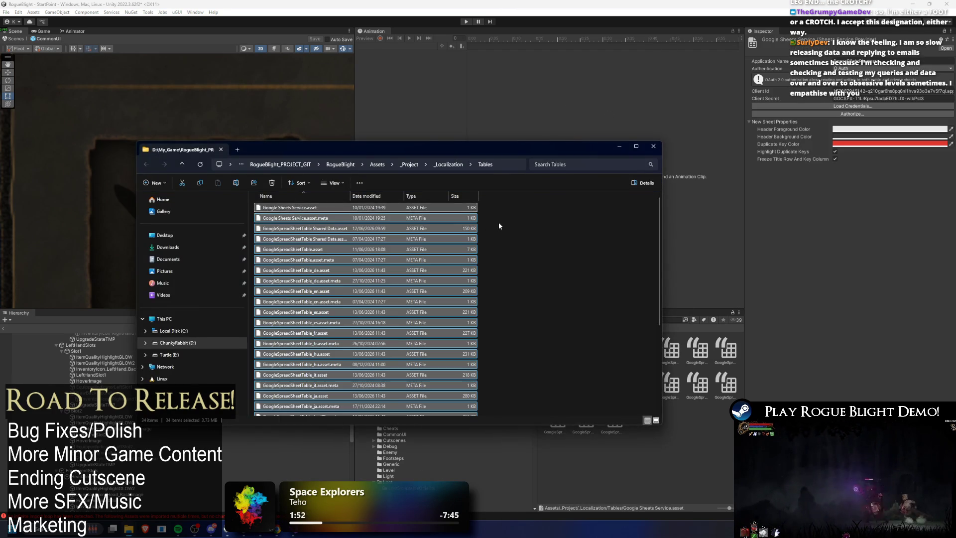
Bring the demo project's editor forward, maximized, and reveal its Assets folder in File Explorer.
key(alt+Tab)
key(alt+Tab)
click(482, 218)
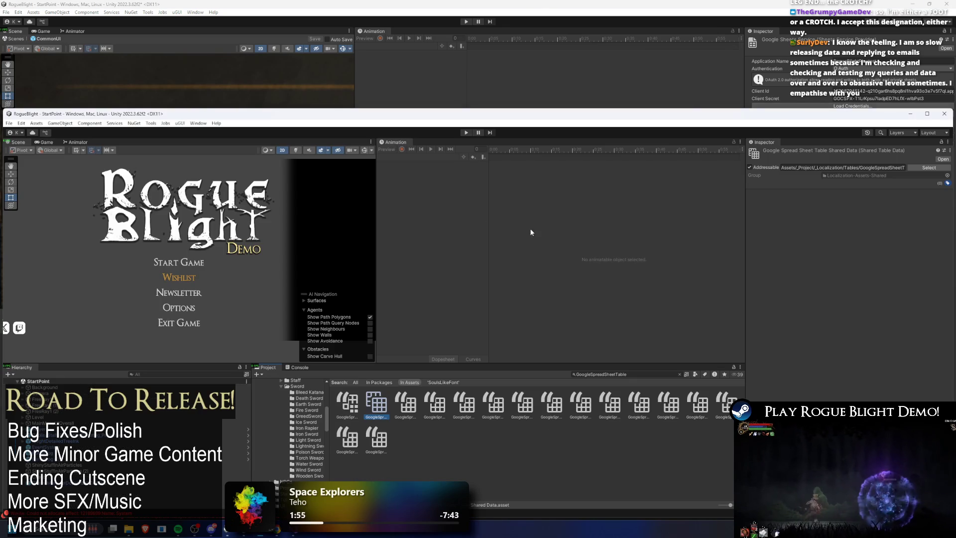
double_click(536, 114)
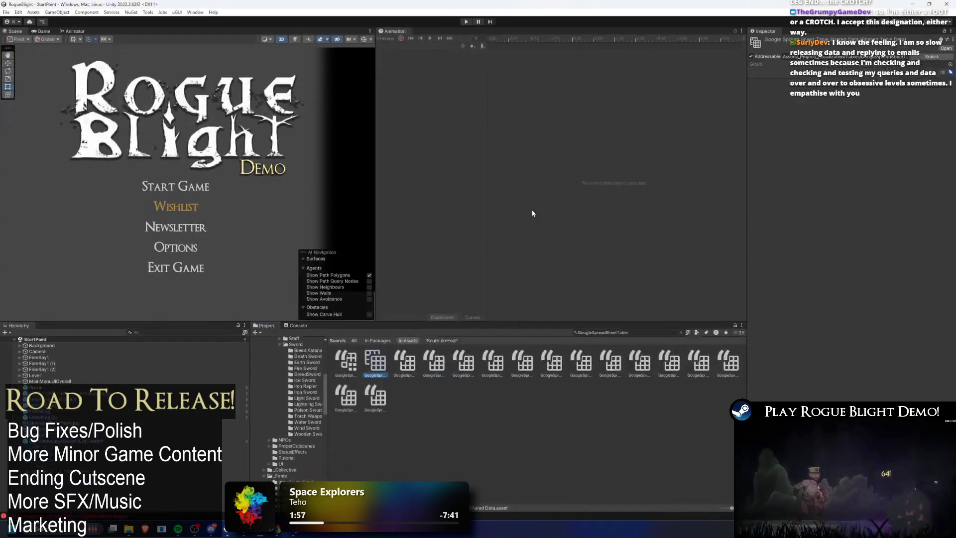
right_click(503, 381)
click(544, 143)
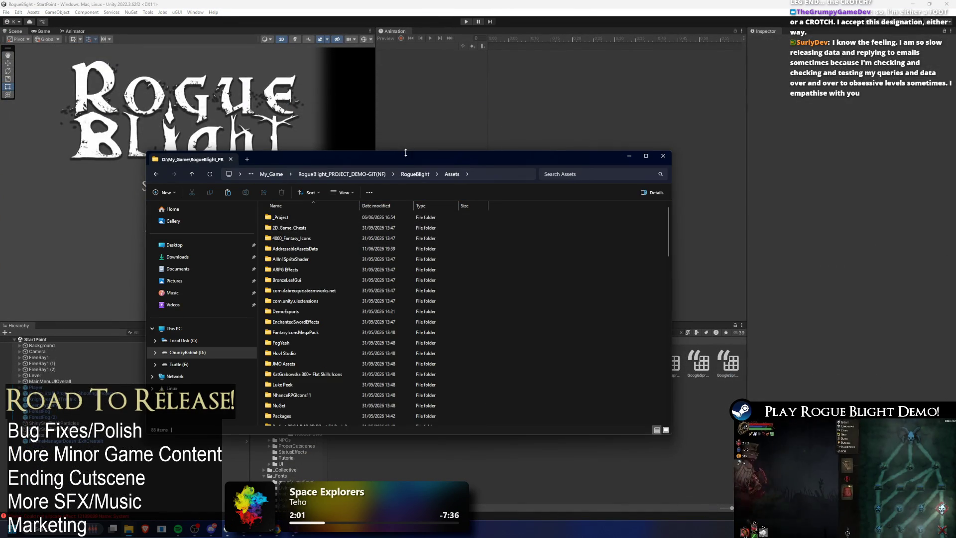
key(super+Down)
Paste the copied table files into the demo's Tables folder, replacing the existing ones.
click(605, 415)
right_click(522, 361)
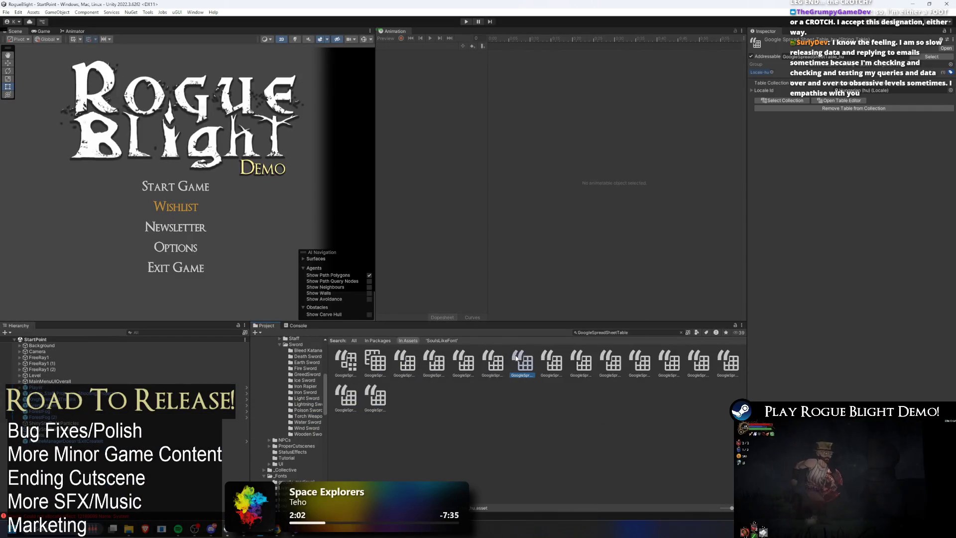
click(560, 117)
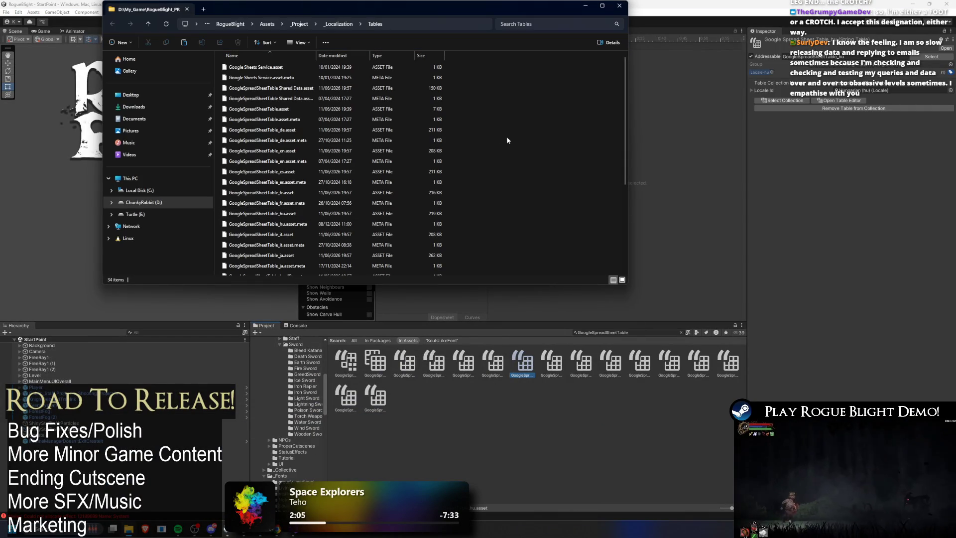
key(ctrl+v)
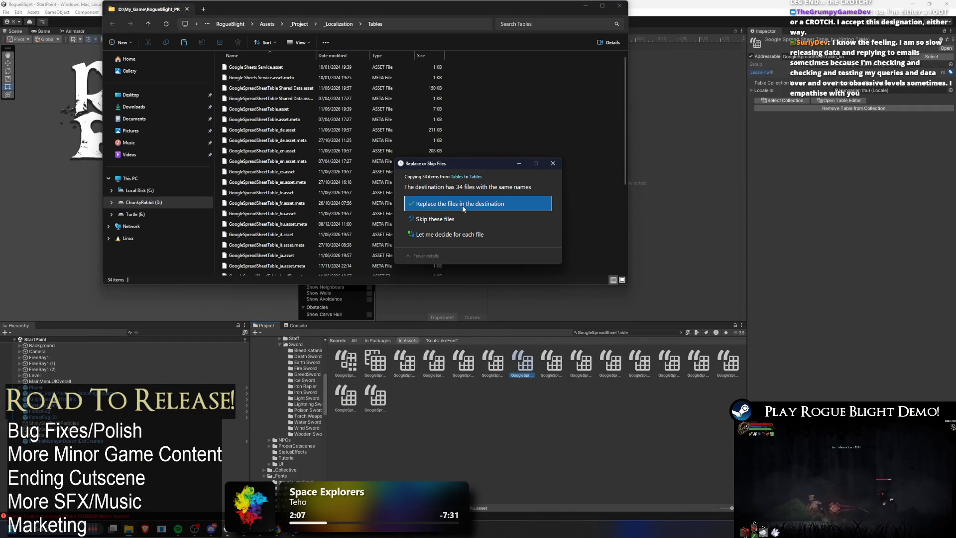
click(464, 208)
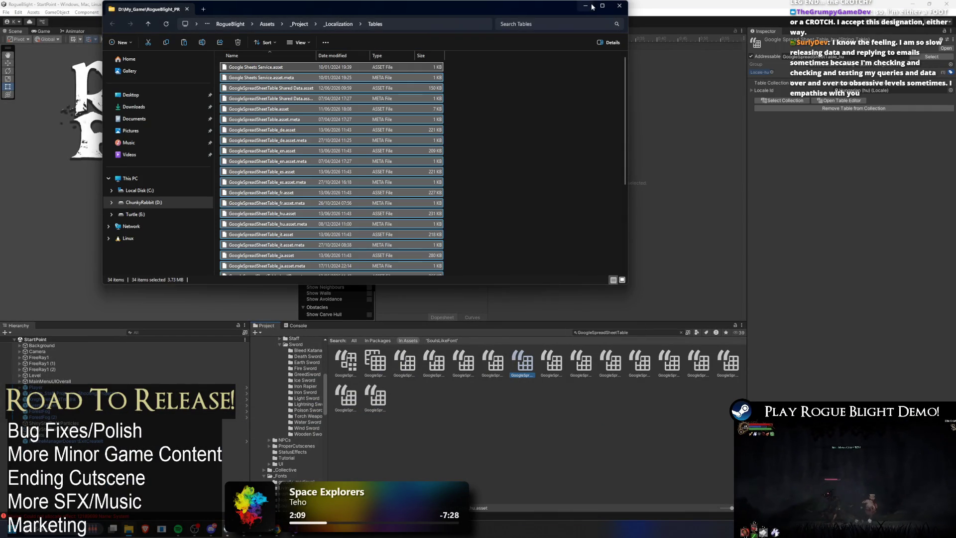
click(591, 6)
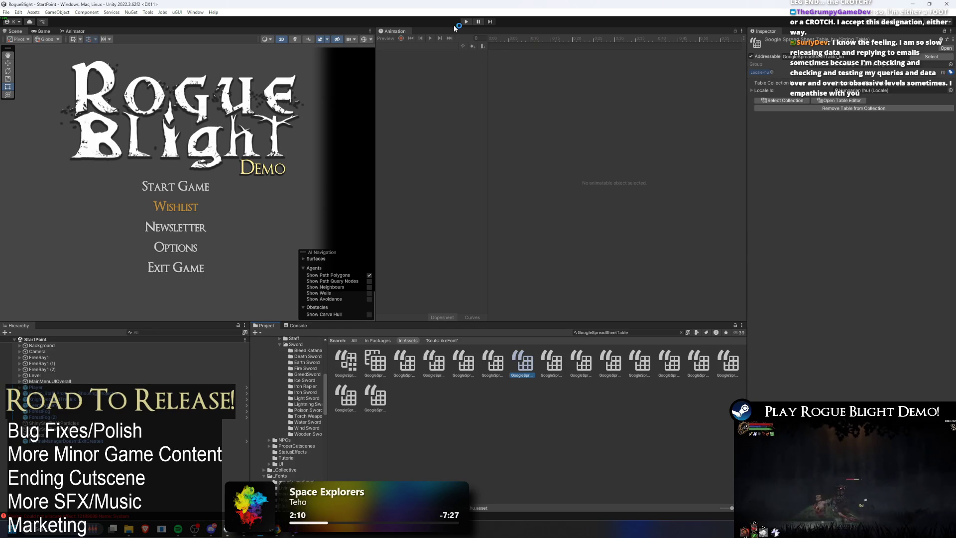
Open the Localization Tables editor to check the updated translations.
click(194, 12)
mouse_move(239, 63)
click(368, 72)
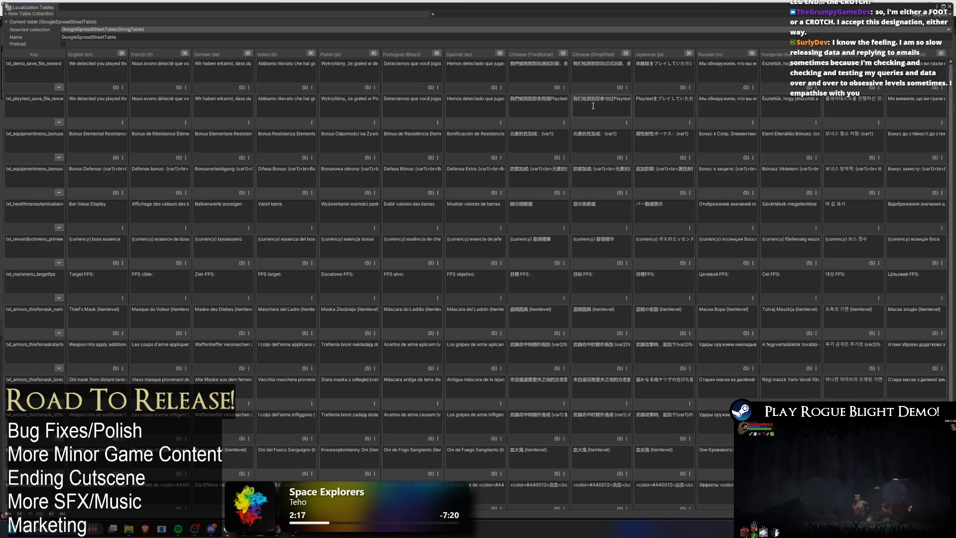
scroll(631, 159, down, 2)
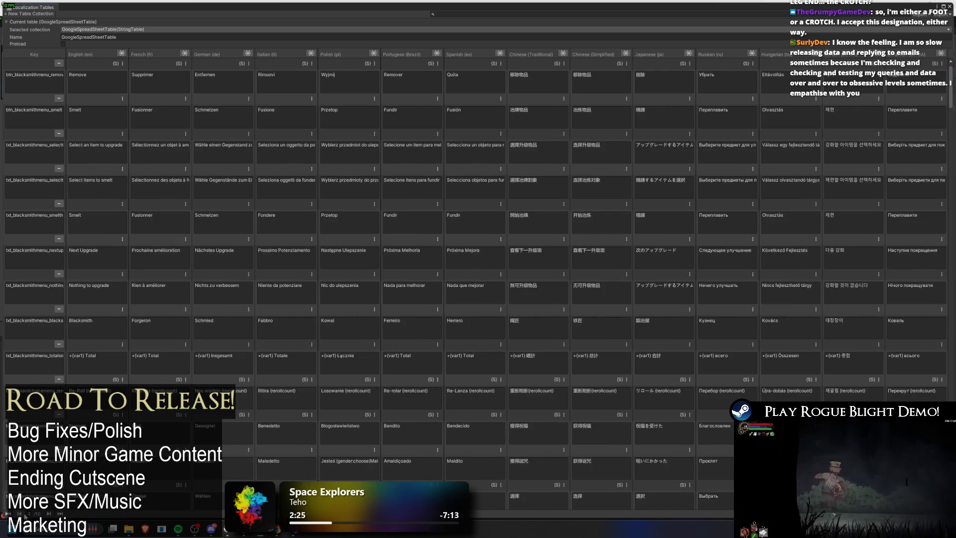
mouse_move(279, 532)
click(245, 478)
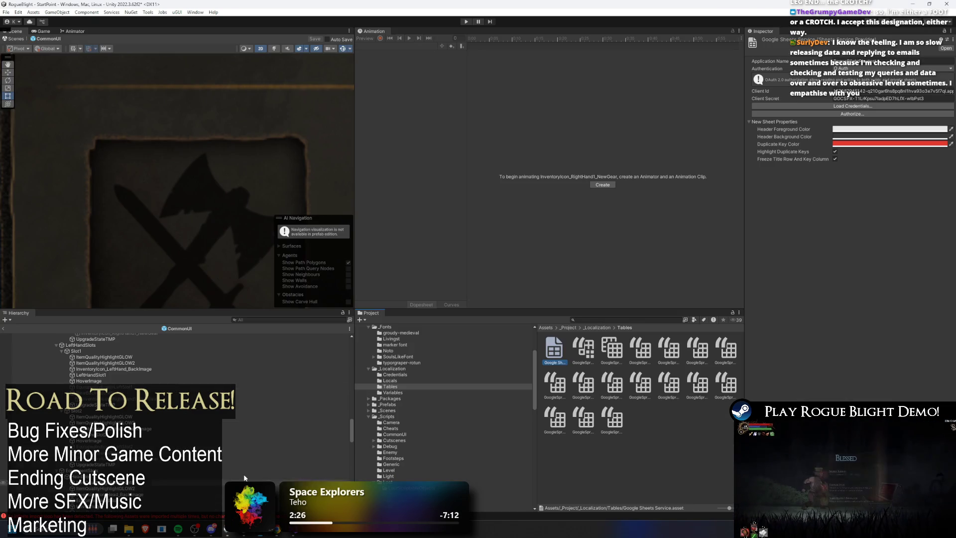
click(204, 12)
mouse_move(259, 61)
click(341, 80)
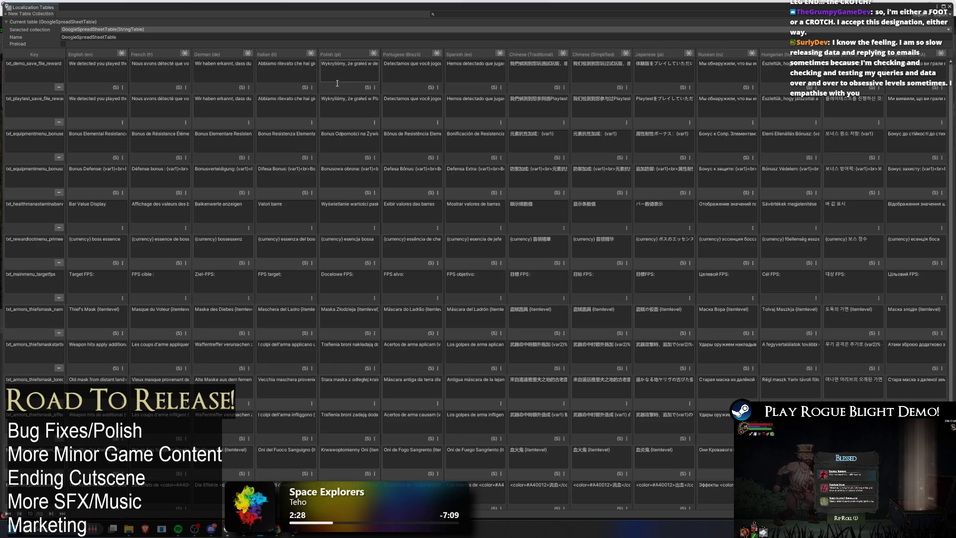
scroll(479, 289, down, 1)
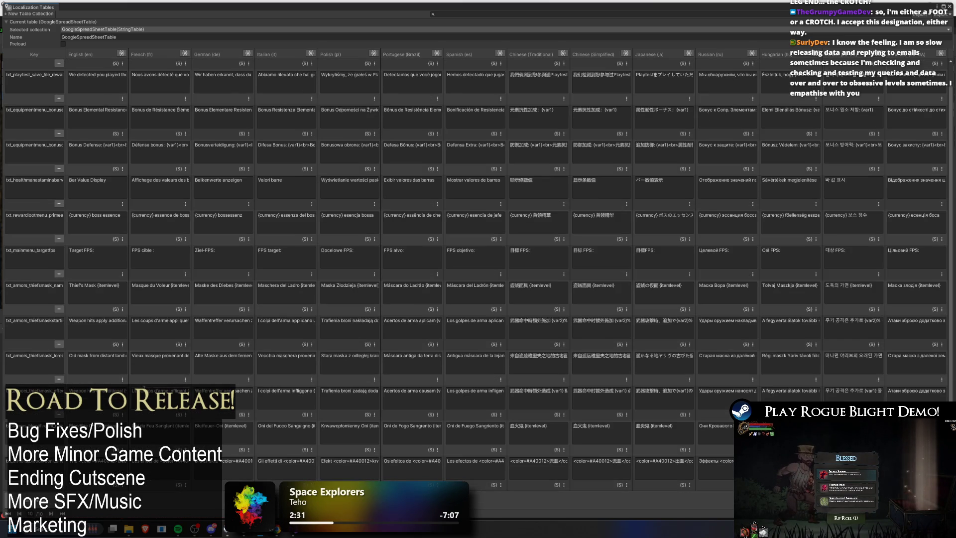
click(40, 9)
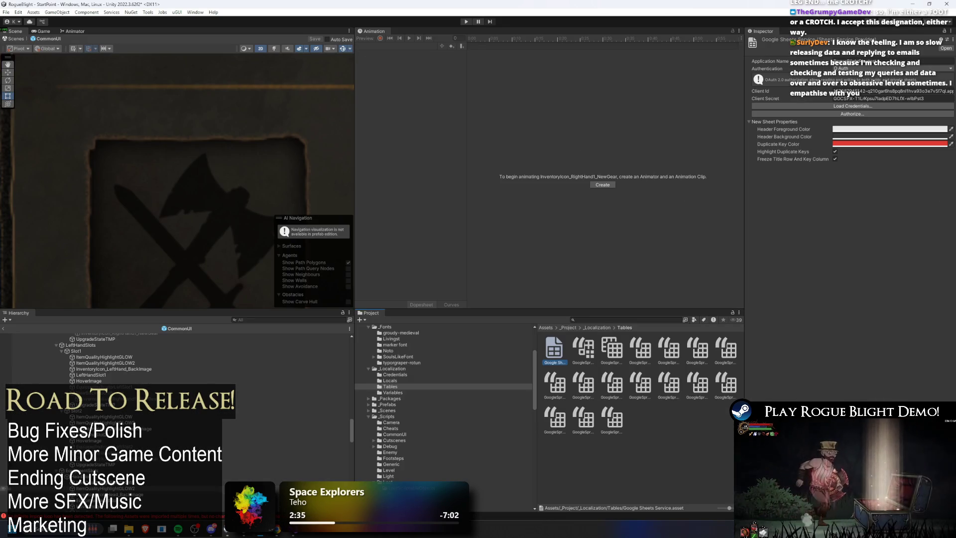
mouse_move(259, 529)
click(298, 477)
click(41, 9)
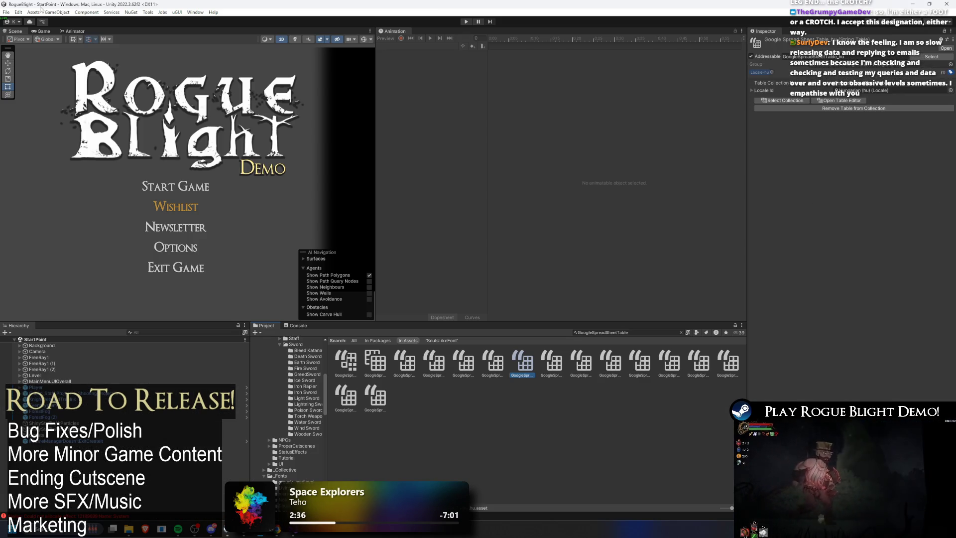
click(466, 22)
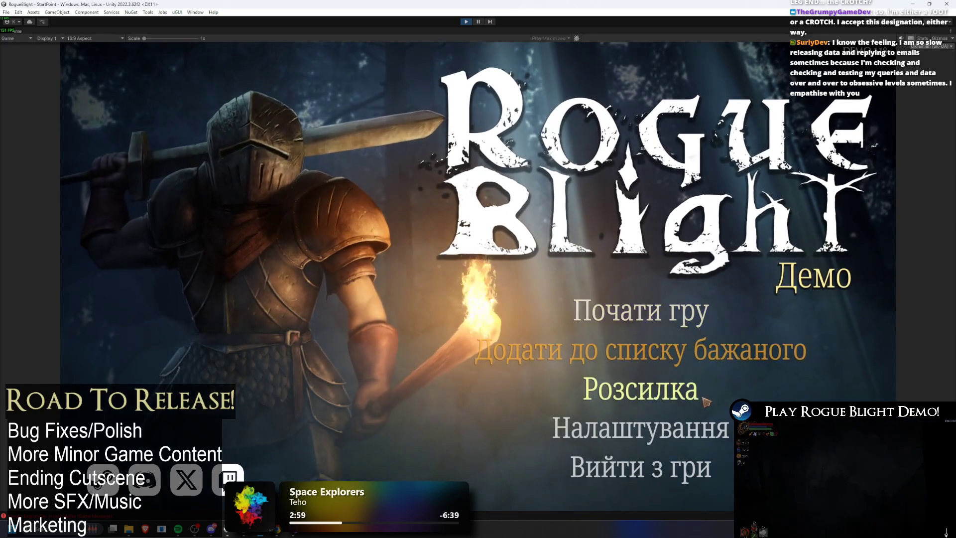
From the running game's main menu, open the Ukrainian settings menu (Налаштування).
click(664, 411)
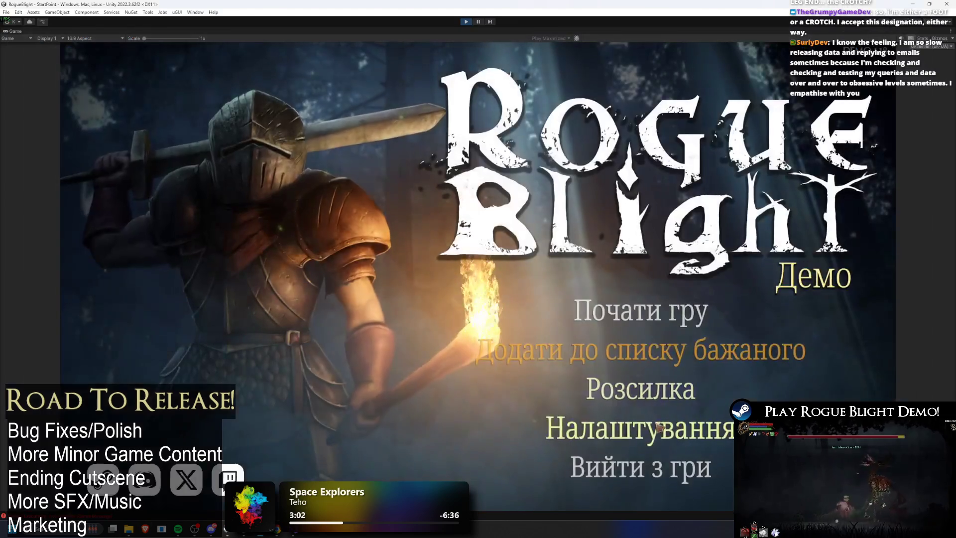
click(660, 427)
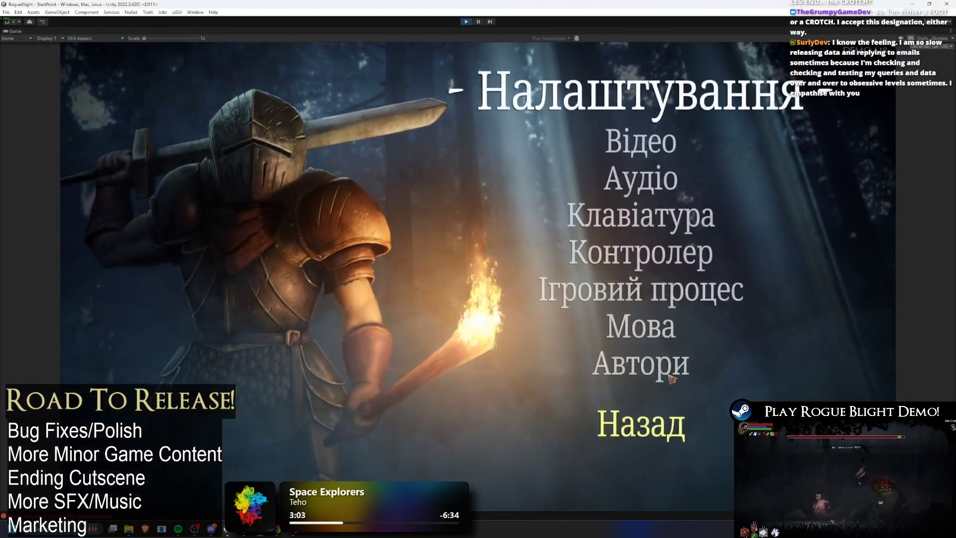
Change the game language from Ukrainian to Korean (한국어) and return to the main menu.
click(666, 326)
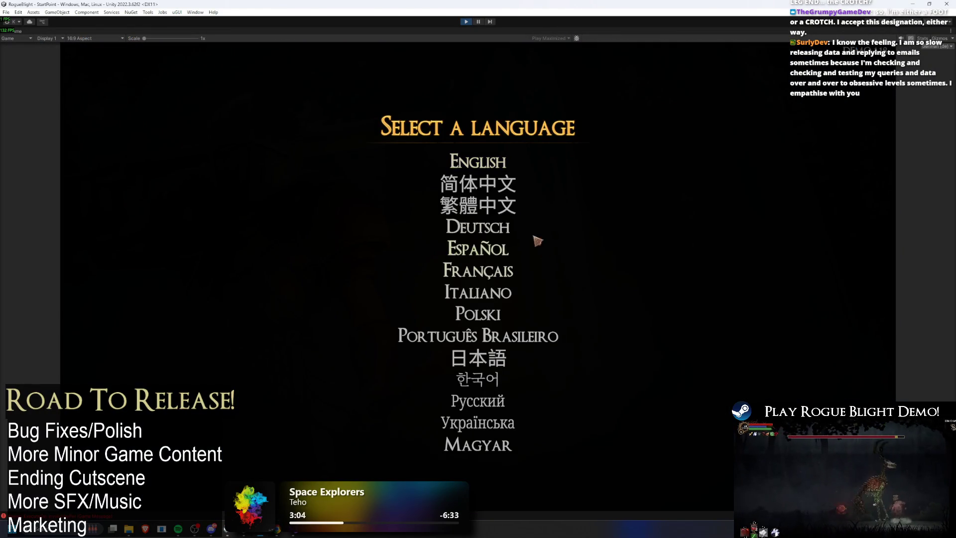
click(497, 423)
click(478, 380)
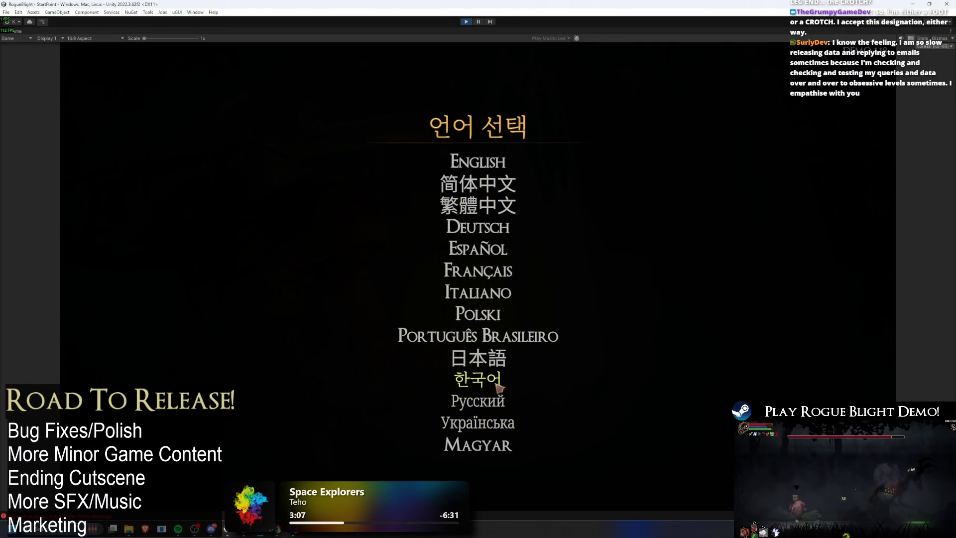
key(Escape)
key(Escape)
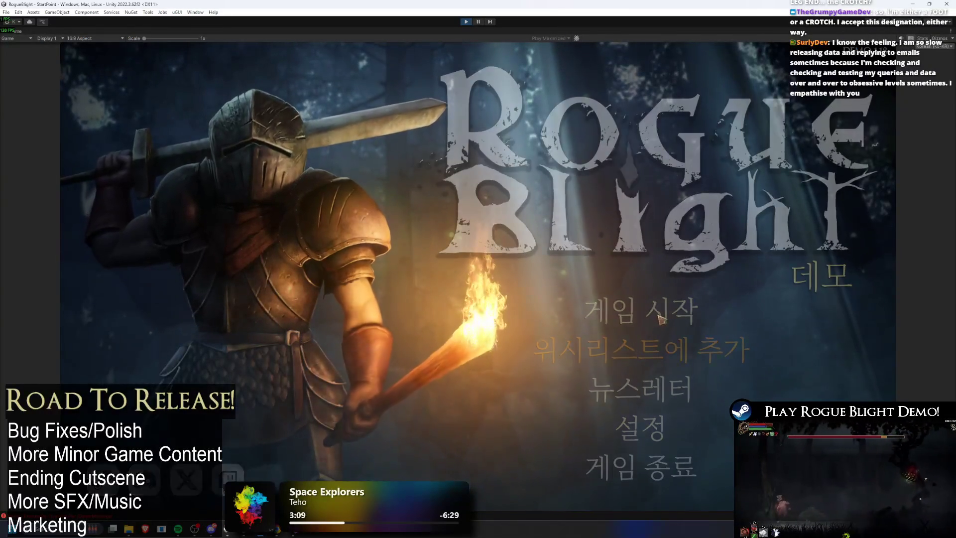
Start the game from the first save slot and equip the flaming sword 화염 검.
click(652, 311)
click(670, 268)
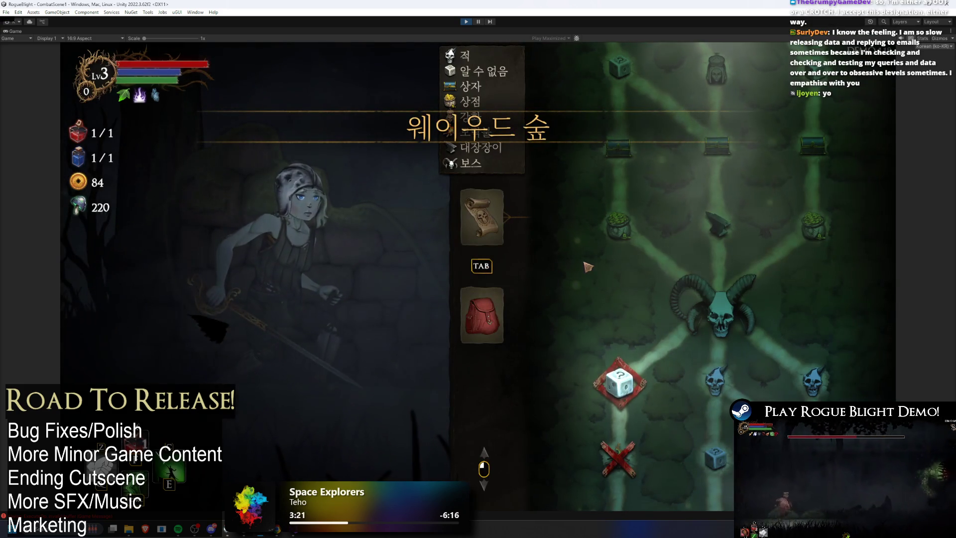
key(Tab)
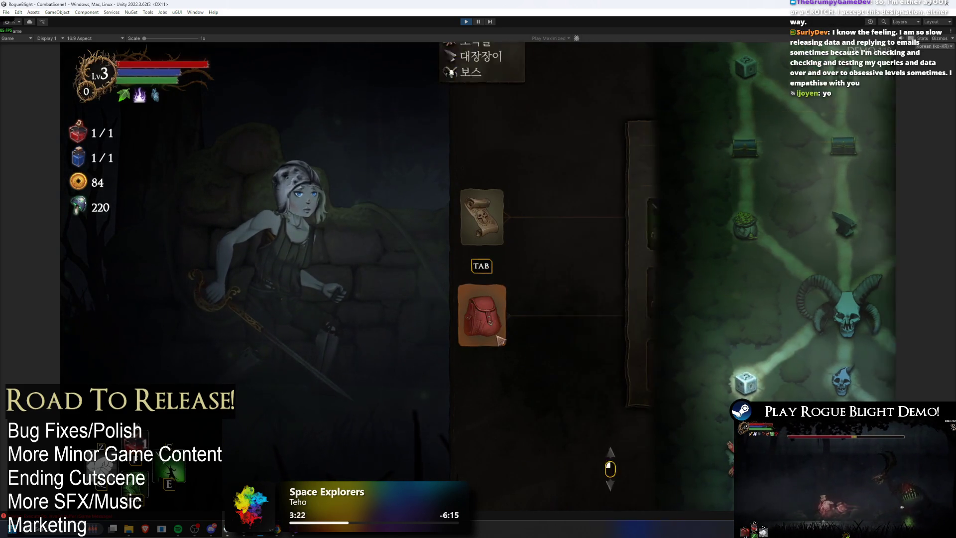
key(Return)
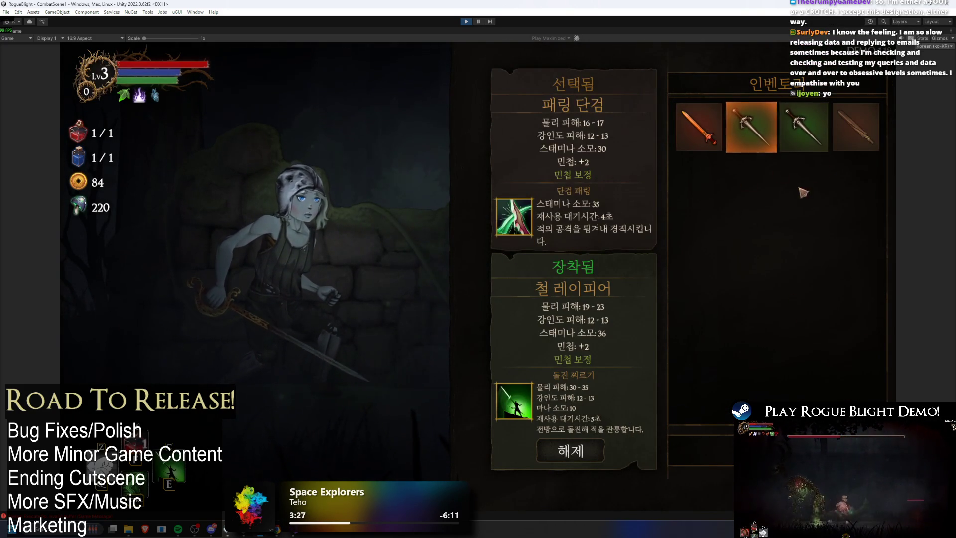
click(699, 127)
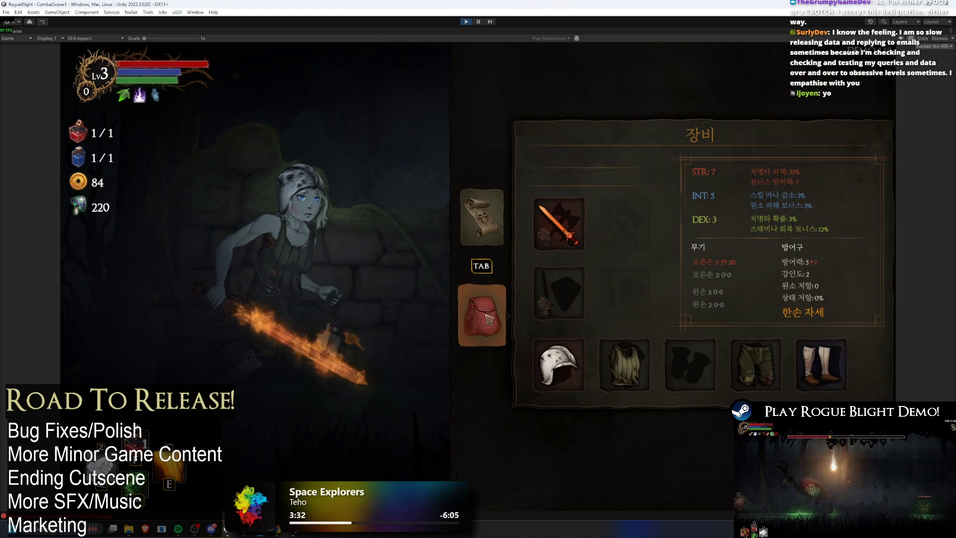
key(Tab)
click(502, 339)
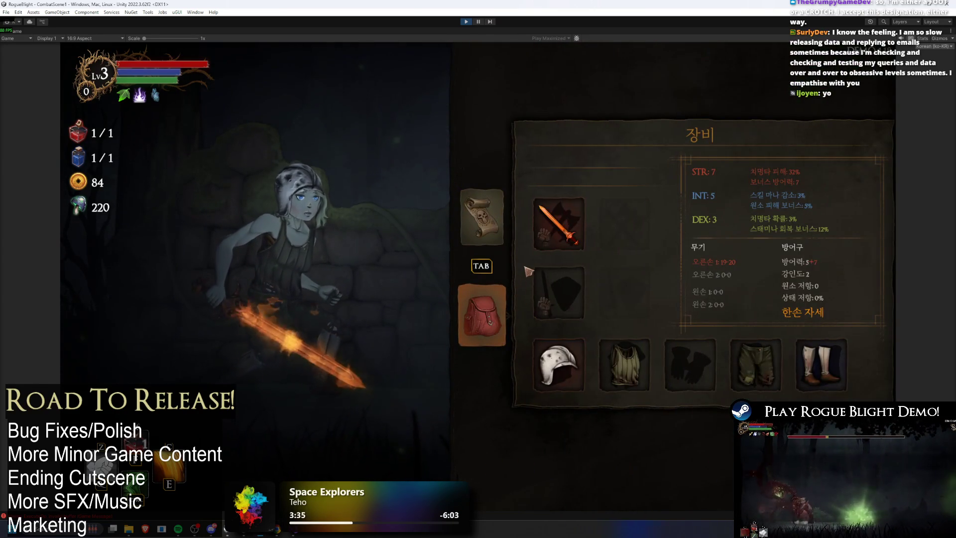
Compare the red hood 도적 후드 with the guard helmet 경비병 투구, then equip the hood.
key(Tab)
key(Tab)
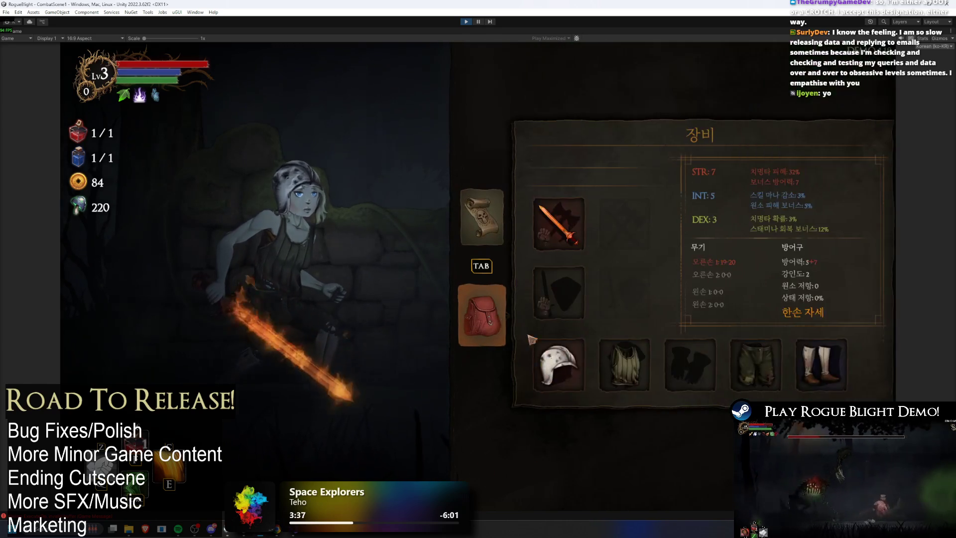
click(565, 358)
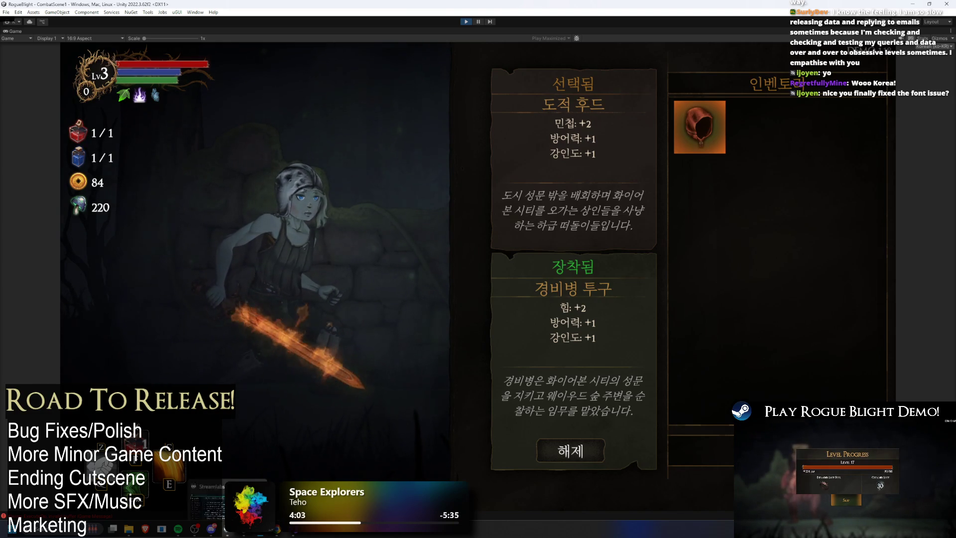
mouse_move(277, 530)
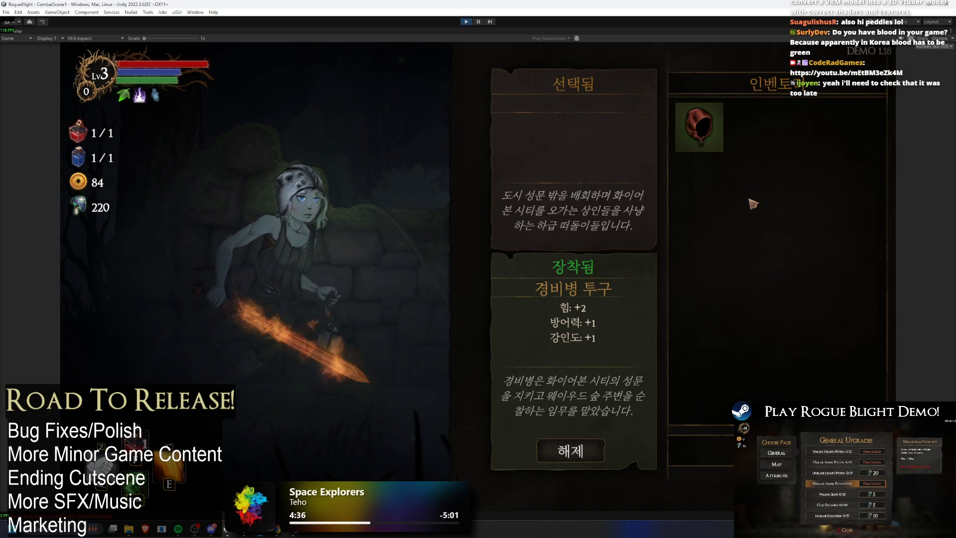
click(699, 127)
key(Tab)
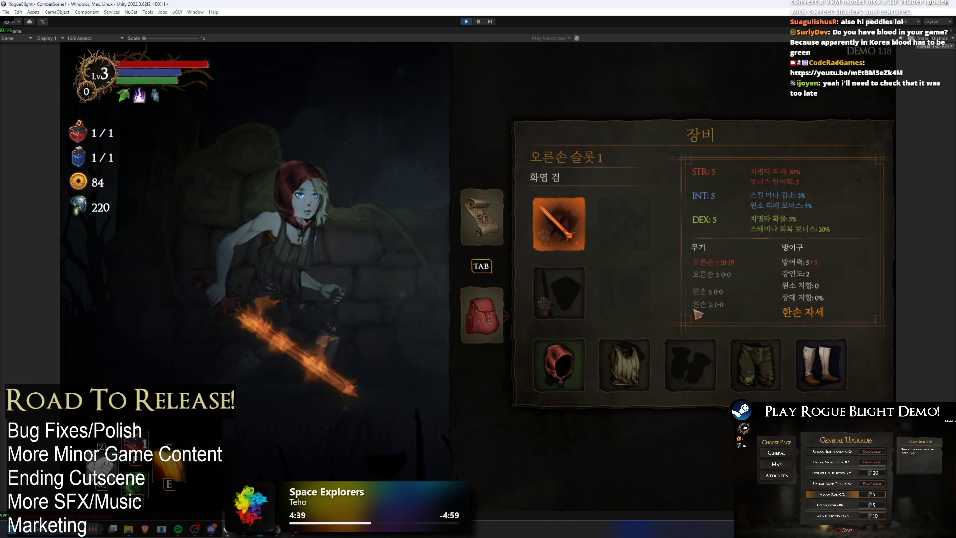
Equip the second dagger and the parrying dagger, then switch the side panel to the dungeon map.
click(559, 293)
click(734, 134)
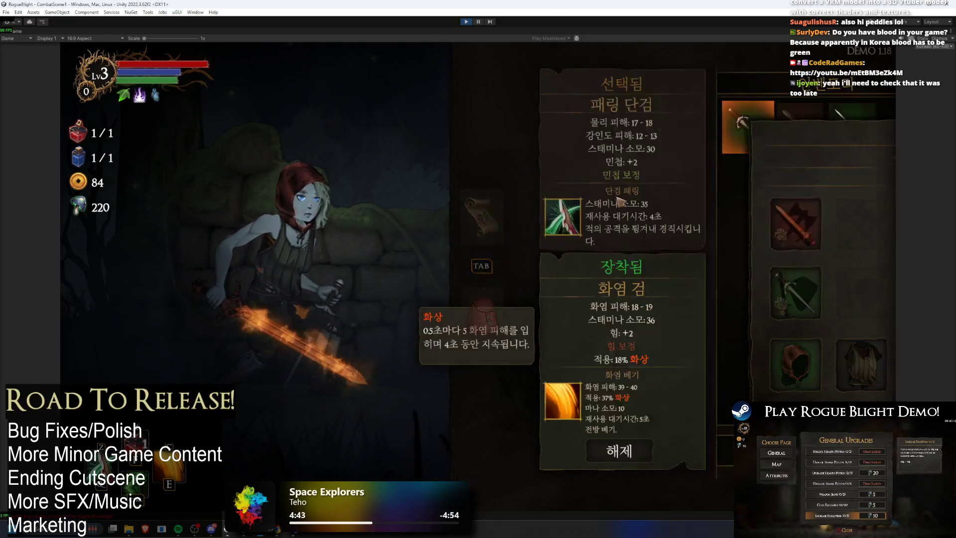
click(699, 138)
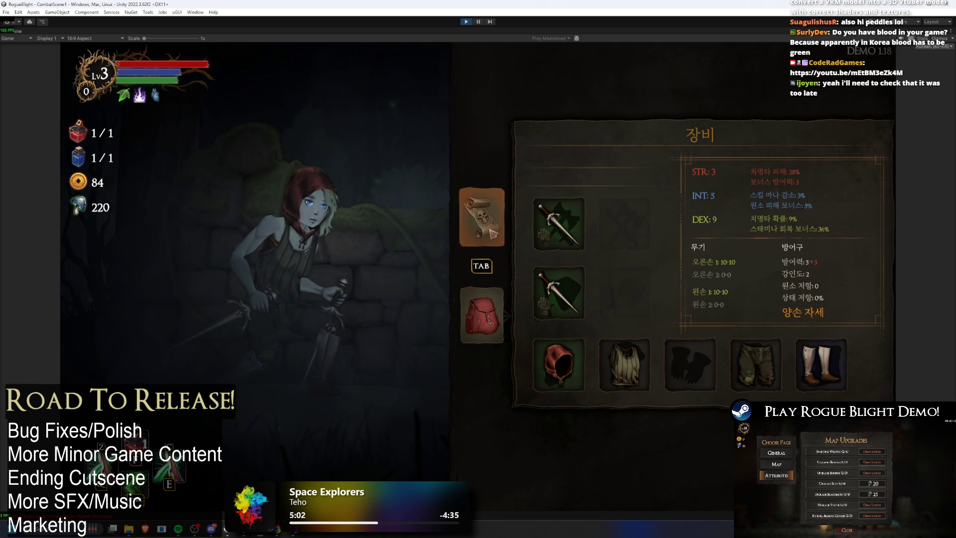
click(504, 246)
click(504, 246)
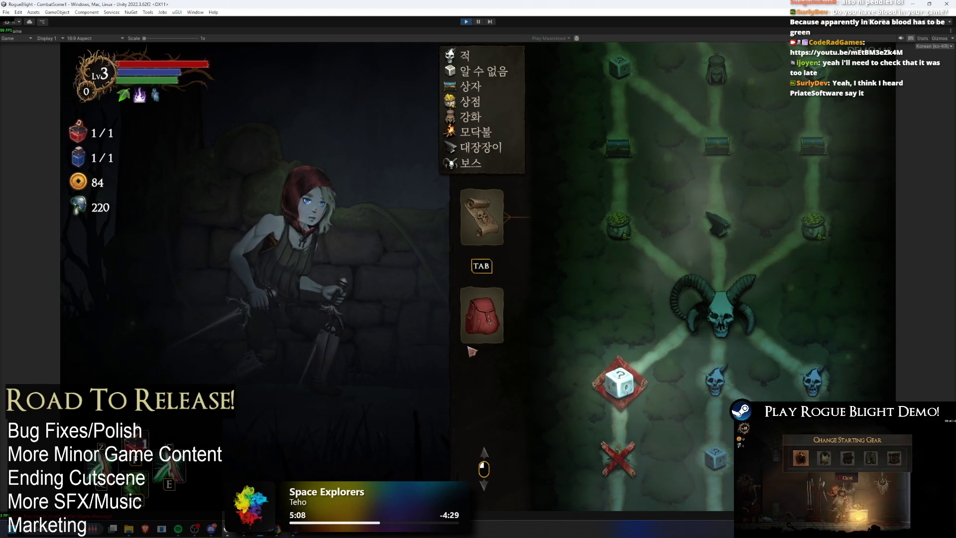
Equip the gloves from the inventory so STR rises to 5.
click(483, 316)
click(702, 380)
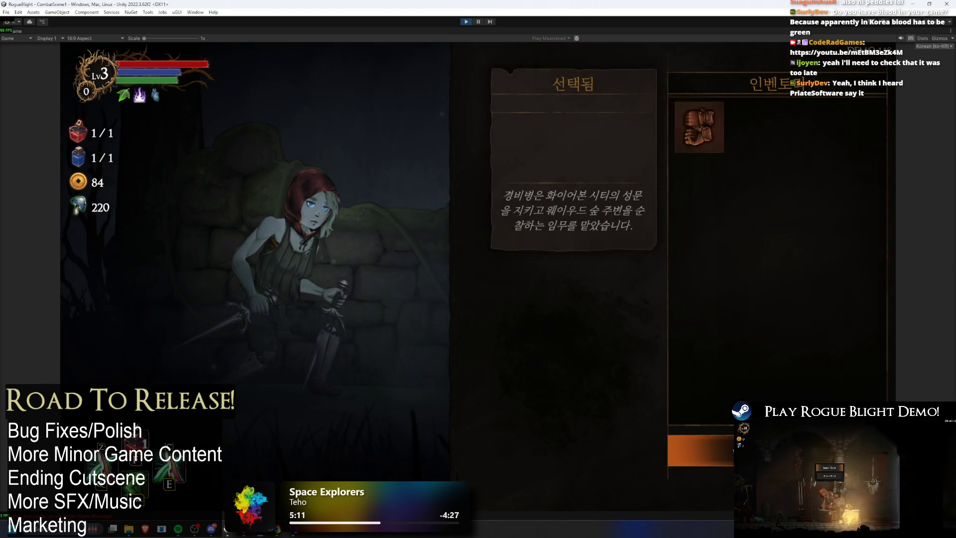
key(Escape)
click(663, 379)
key(Escape)
click(690, 364)
key(Escape)
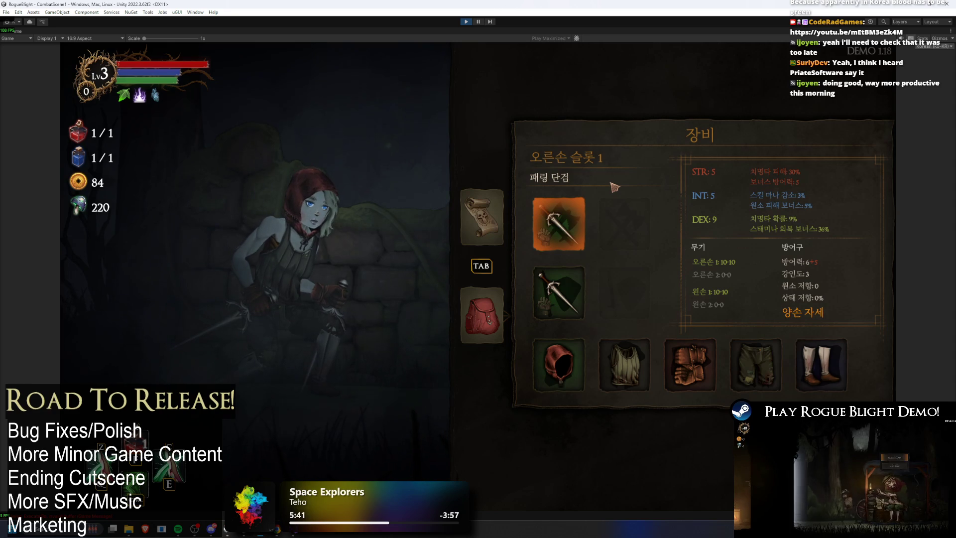
Toggle the side panel between the dungeon map and equipment, ending on the map.
click(473, 244)
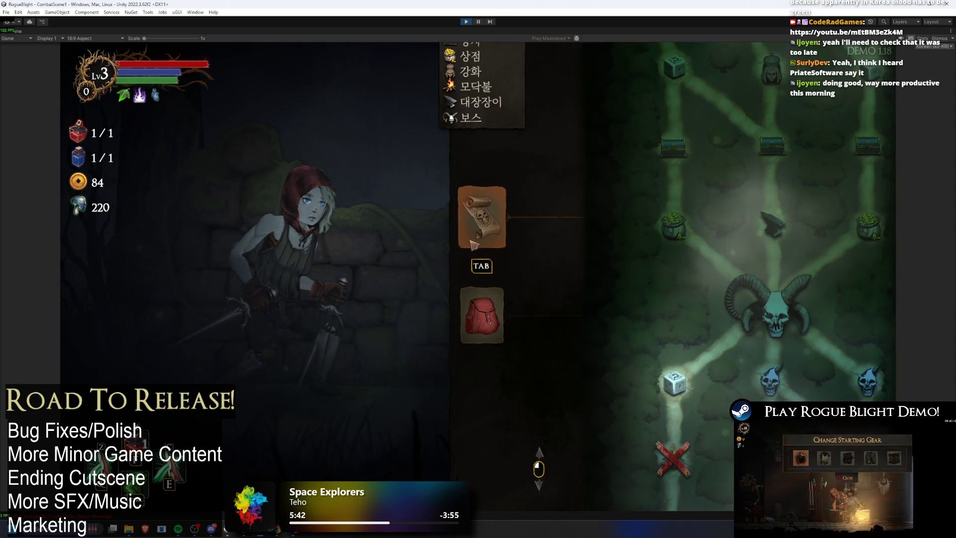
click(498, 308)
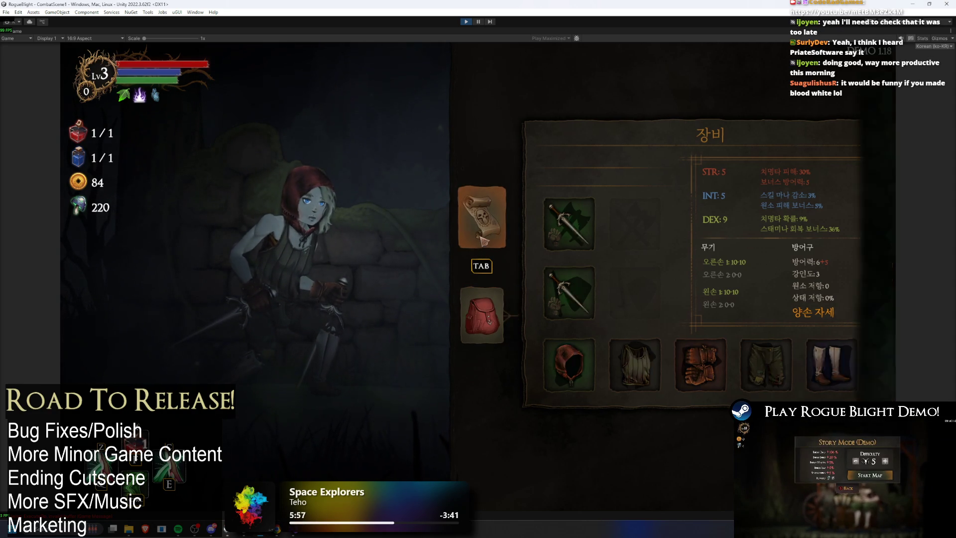
click(482, 217)
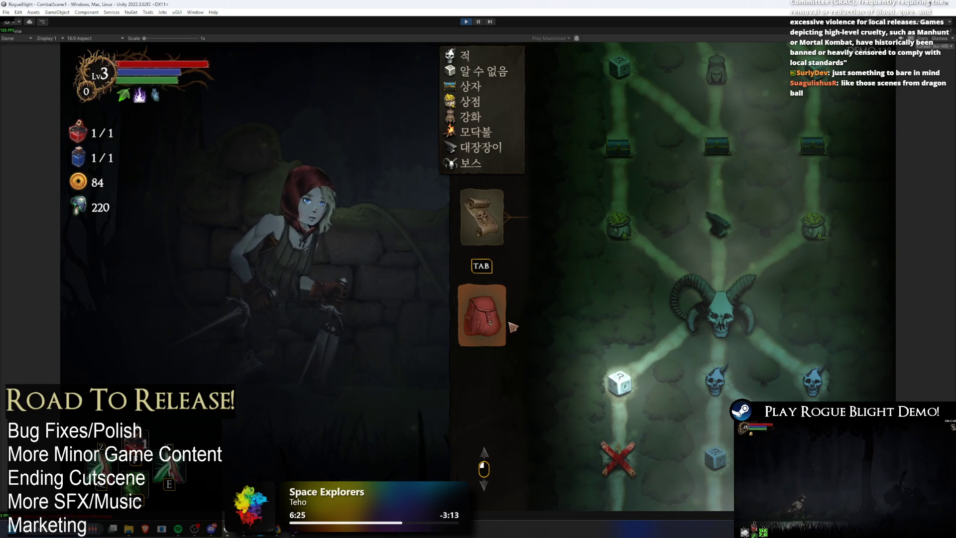
Review the left-hand parrying dagger's stats, then close the menus and walk right into the forest.
click(509, 323)
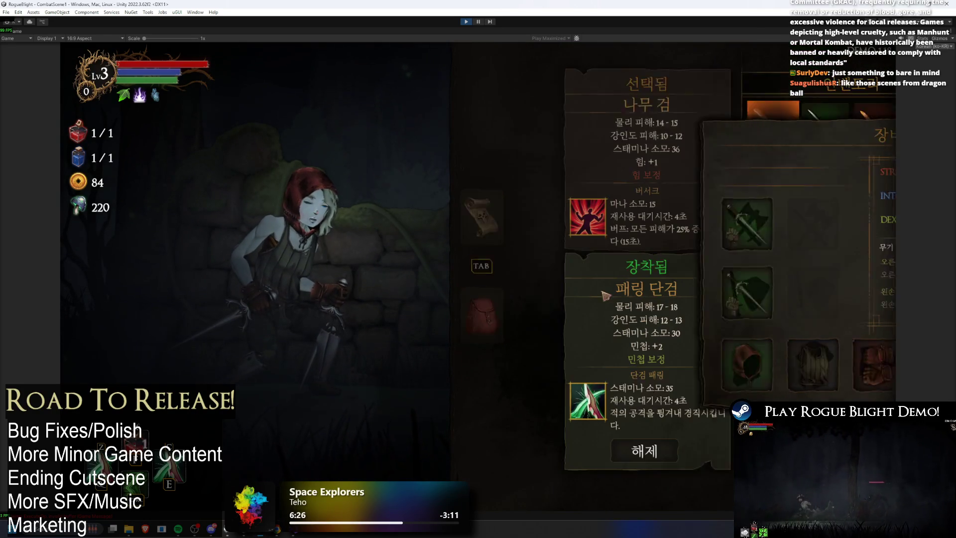
key(Escape)
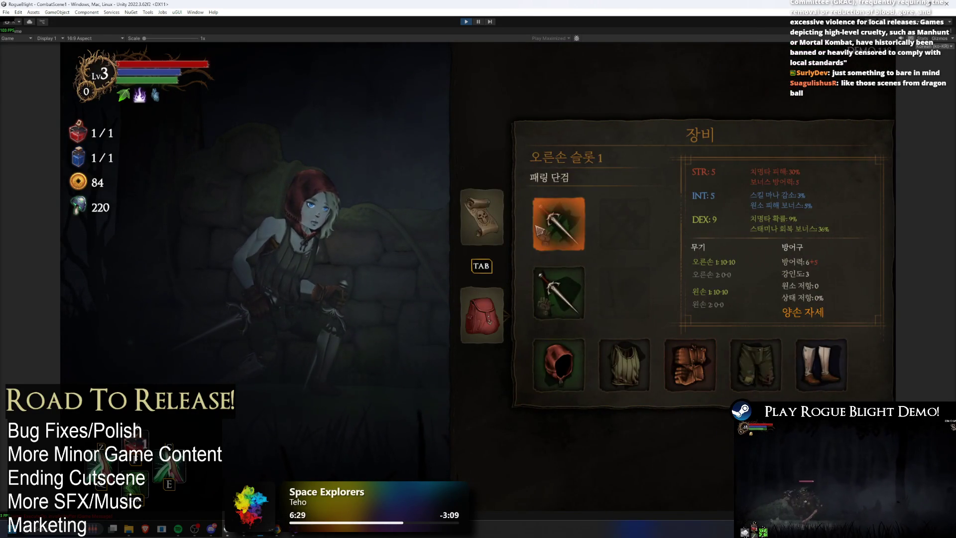
key(Tab)
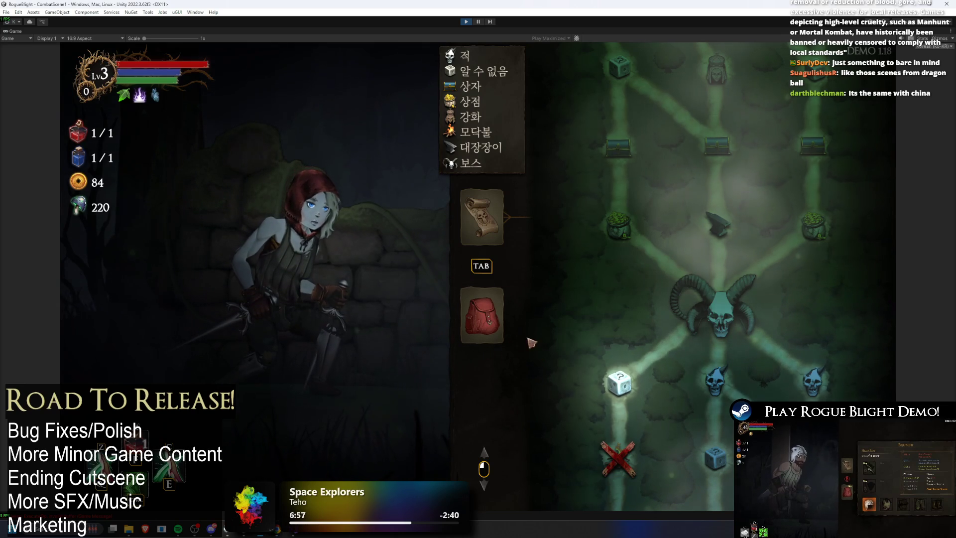
click(482, 315)
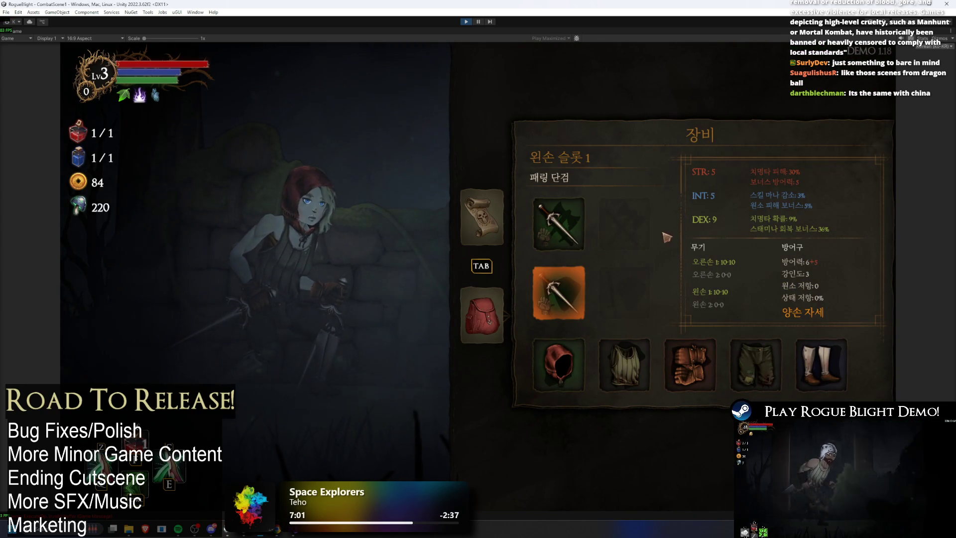
click(546, 271)
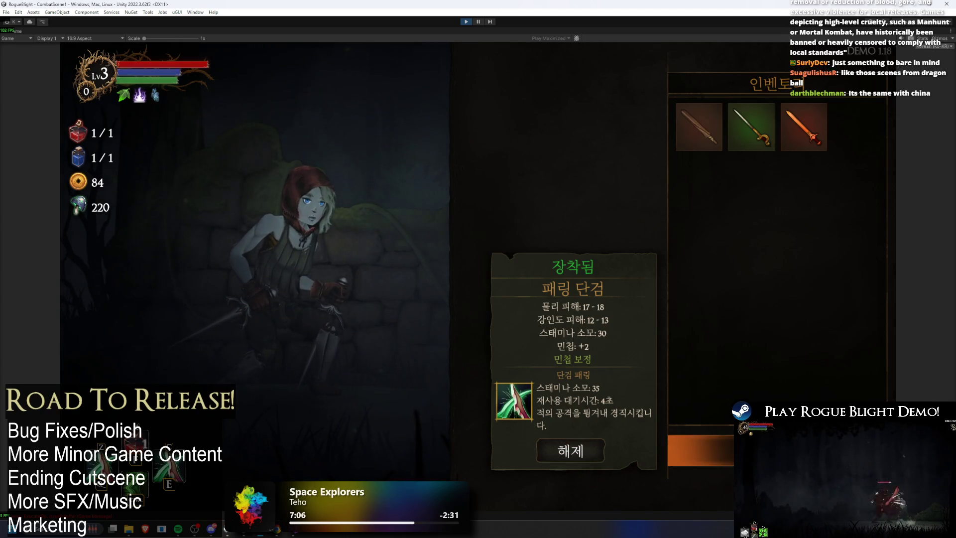
key(Tab)
key(Tab)
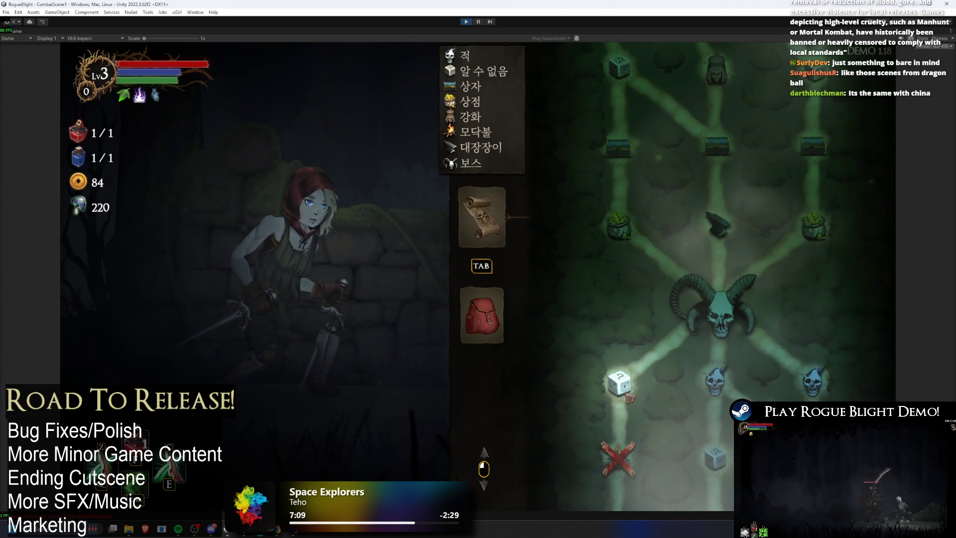
key(Escape)
key(d)
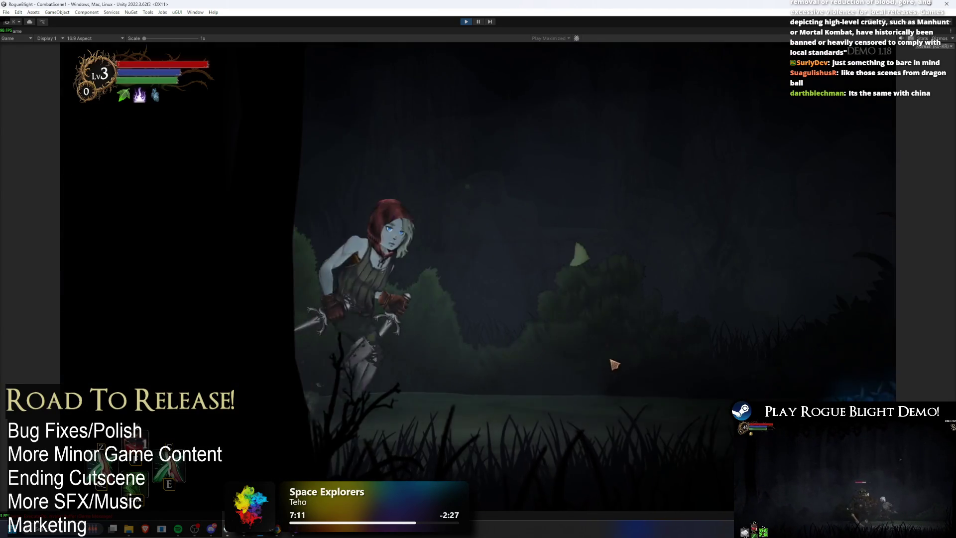
Steal one mushroom, then slash, cast and dash until the skeletal creature dies.
key(e)
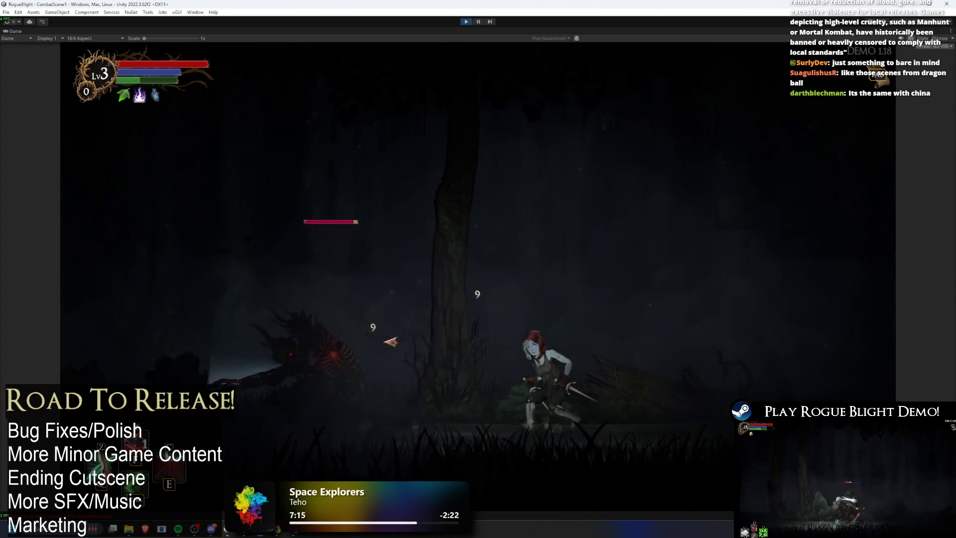
click(323, 380)
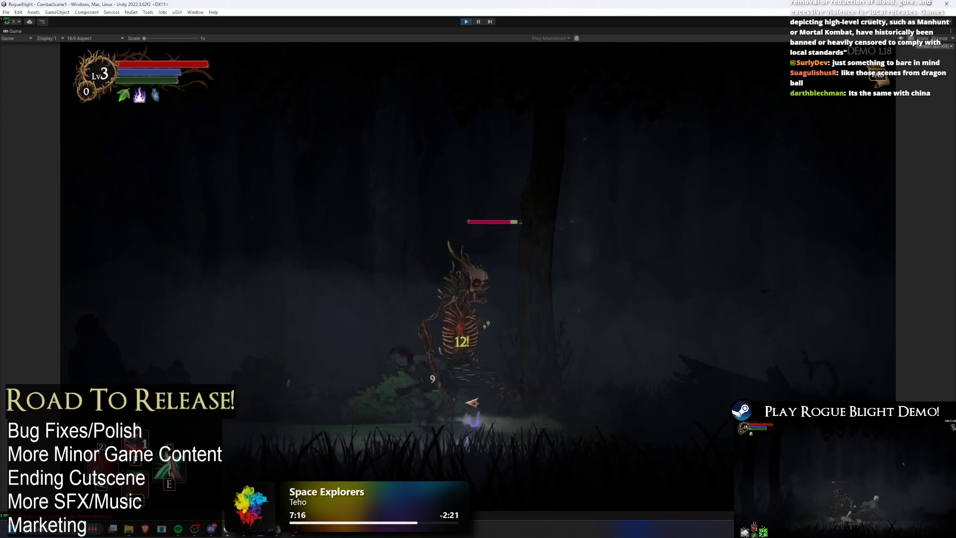
click(654, 403)
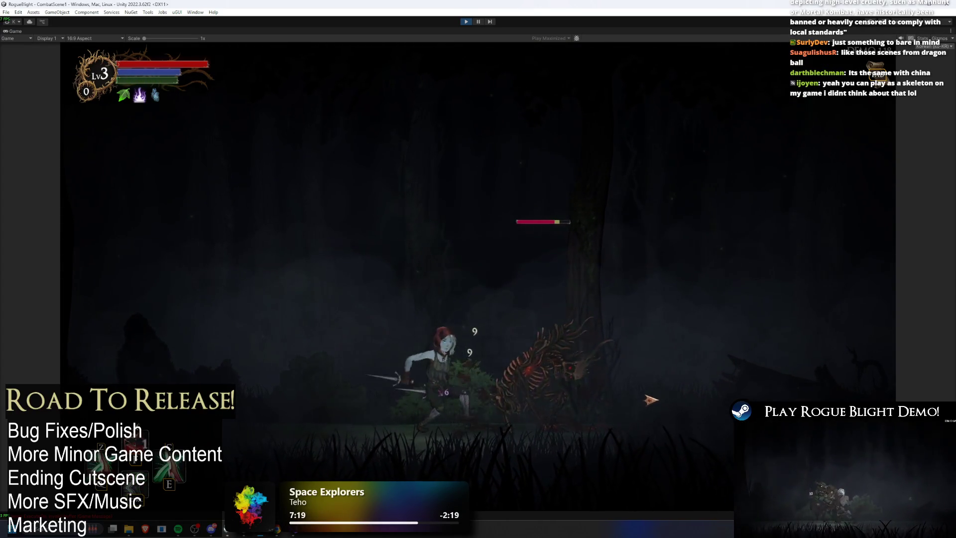
click(652, 400)
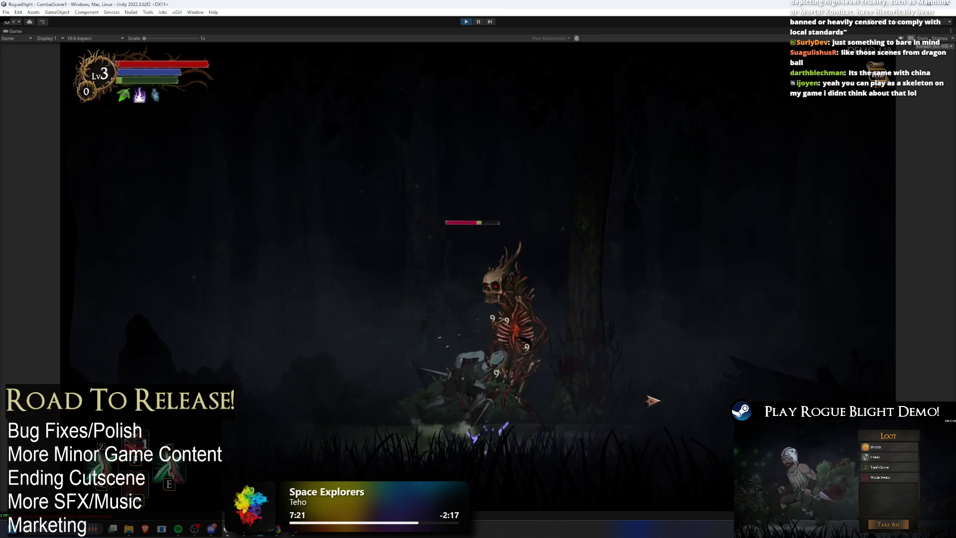
click(382, 391)
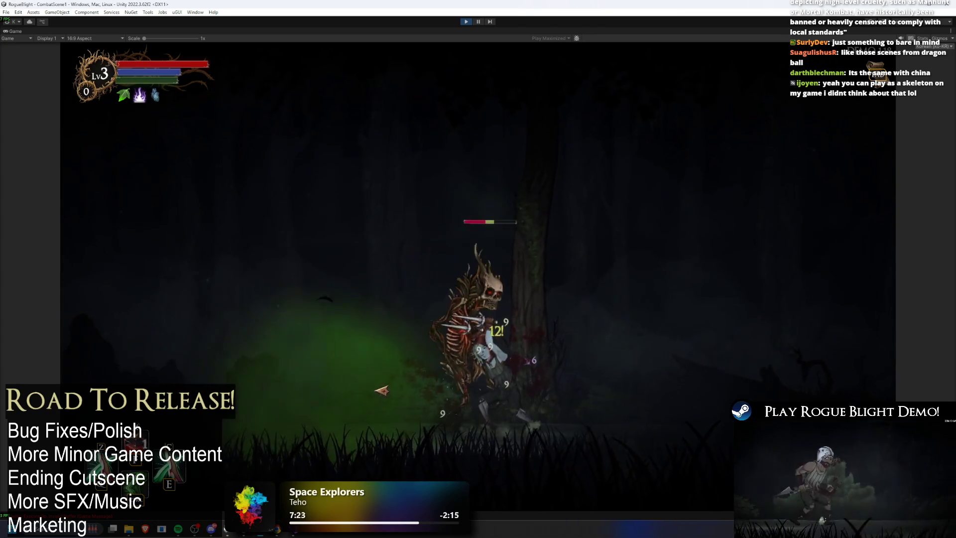
click(399, 389)
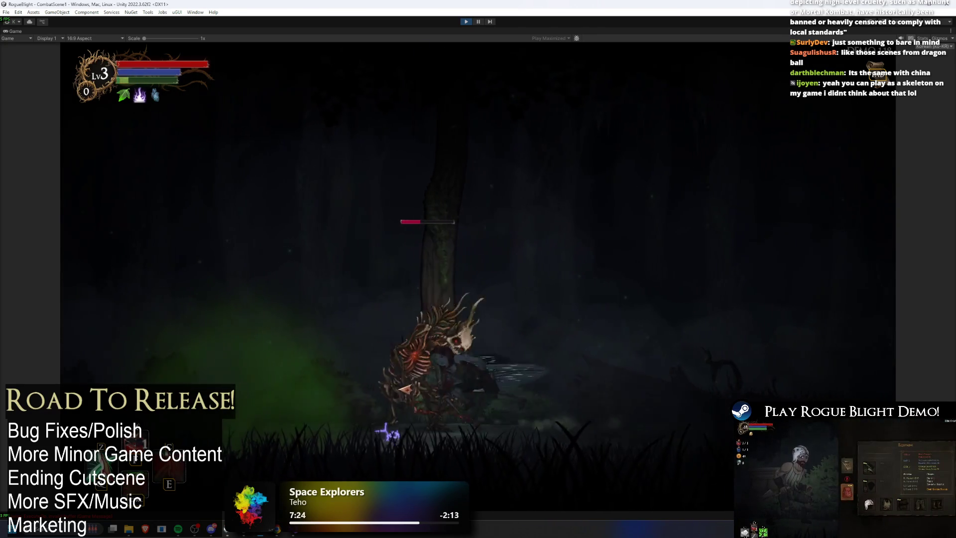
click(632, 398)
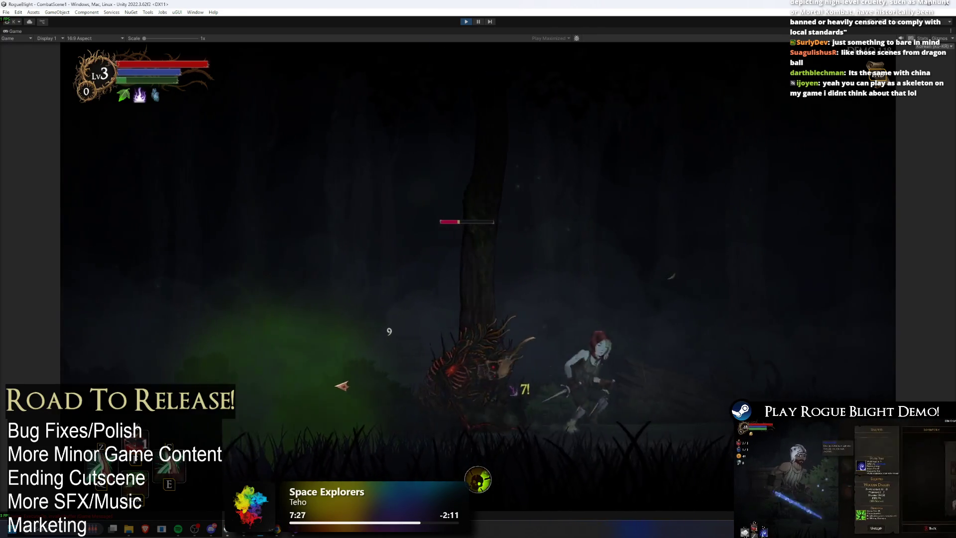
click(342, 386)
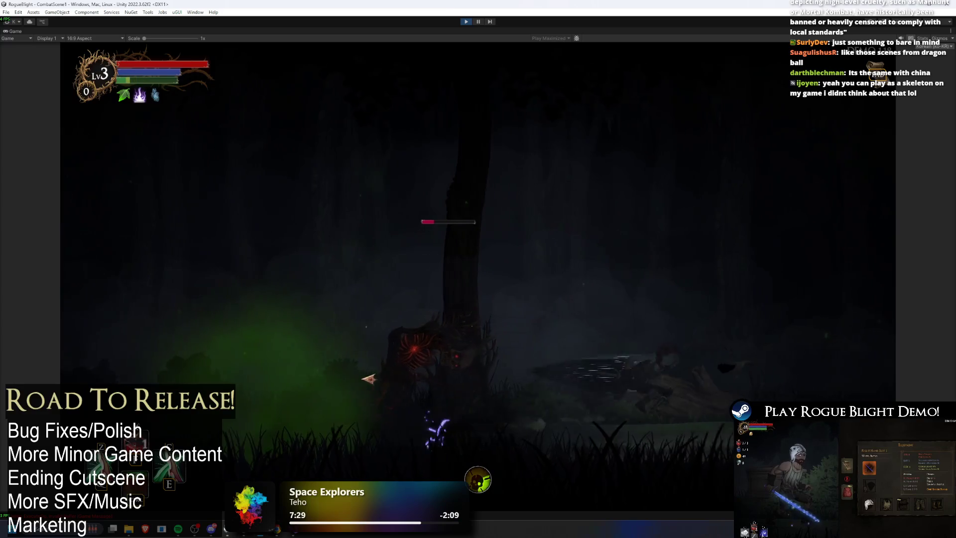
key(space)
click(708, 416)
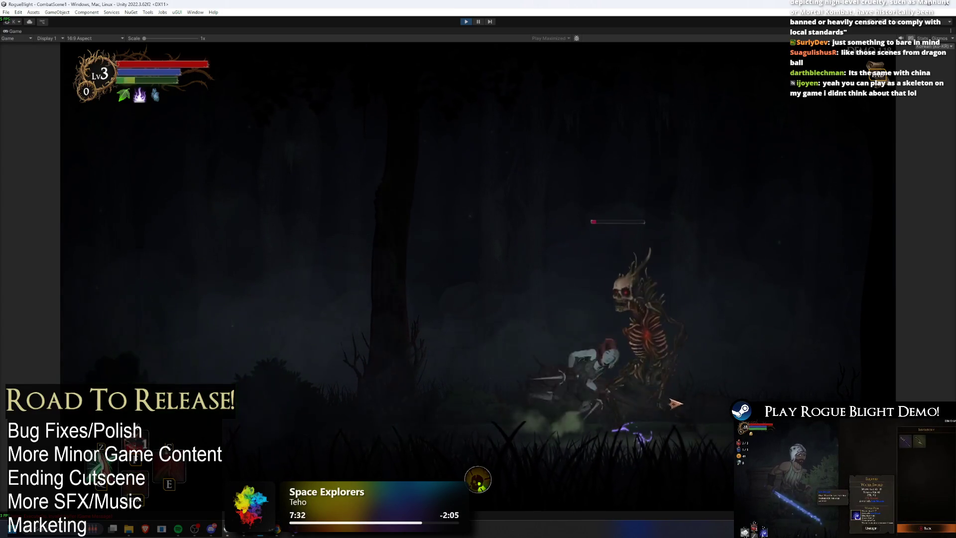
click(570, 384)
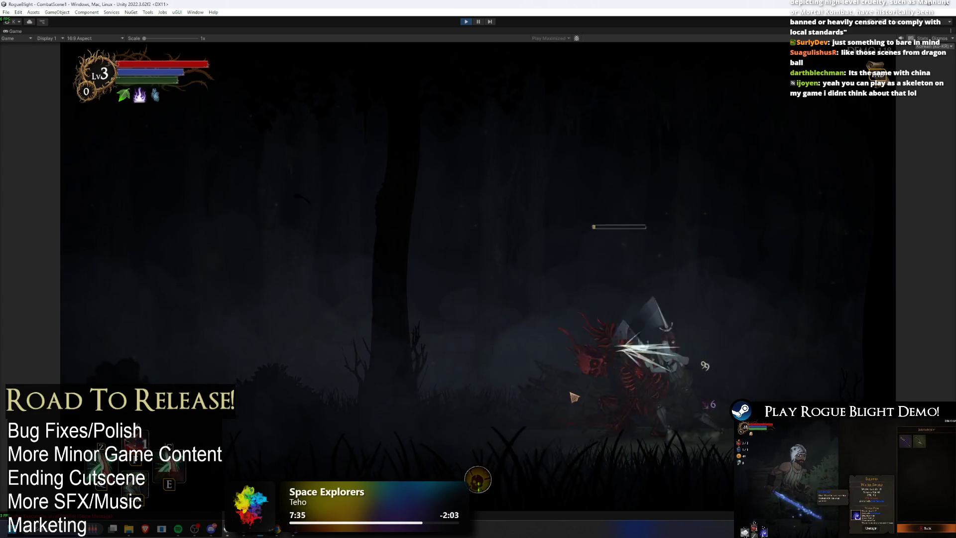
click(581, 400)
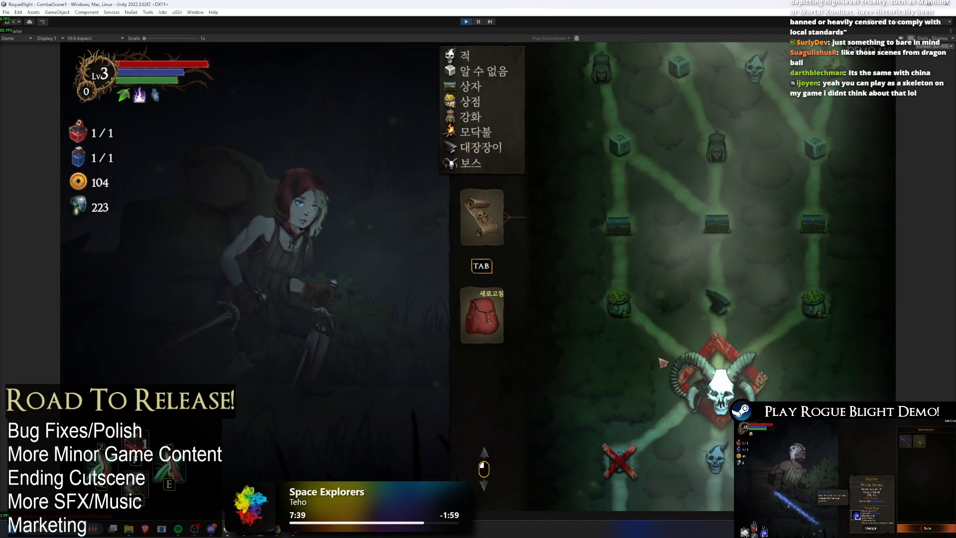
Compare inventory weapons and inspect the leg armour slot in the game's side panel.
key(Tab)
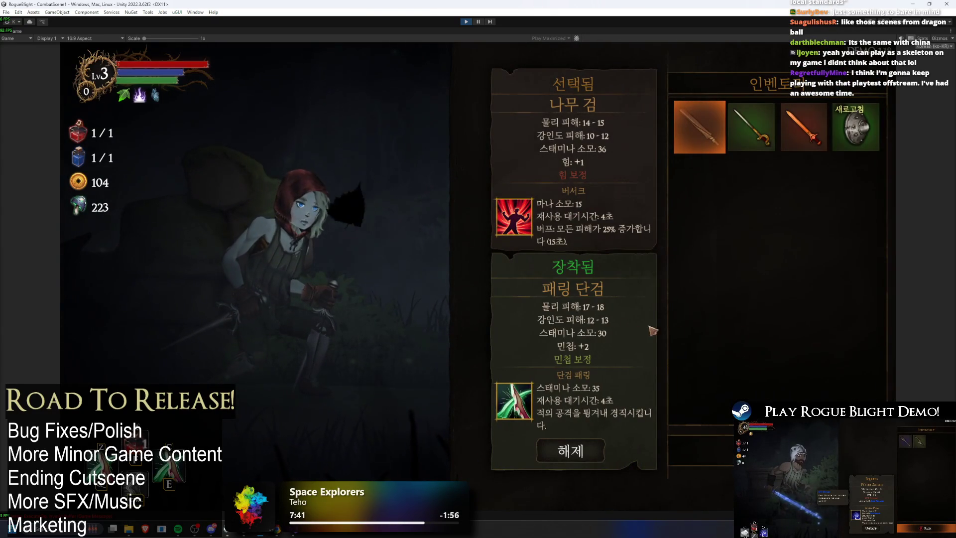
click(767, 344)
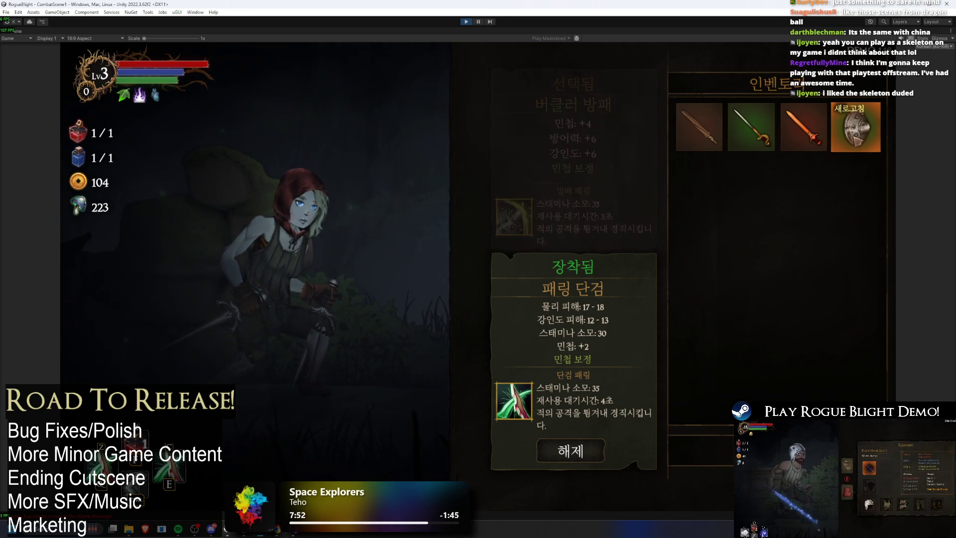
mouse_move(861, 146)
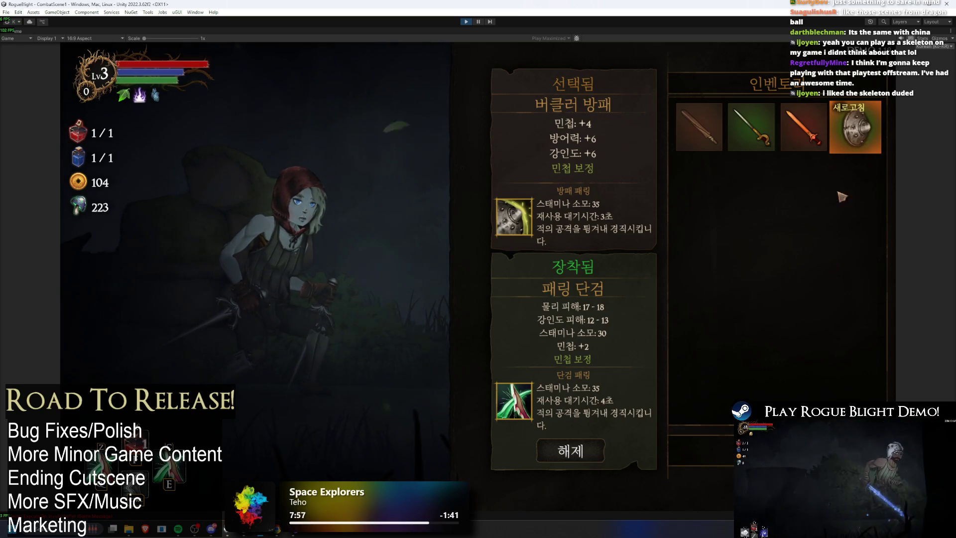
key(Tab)
click(756, 363)
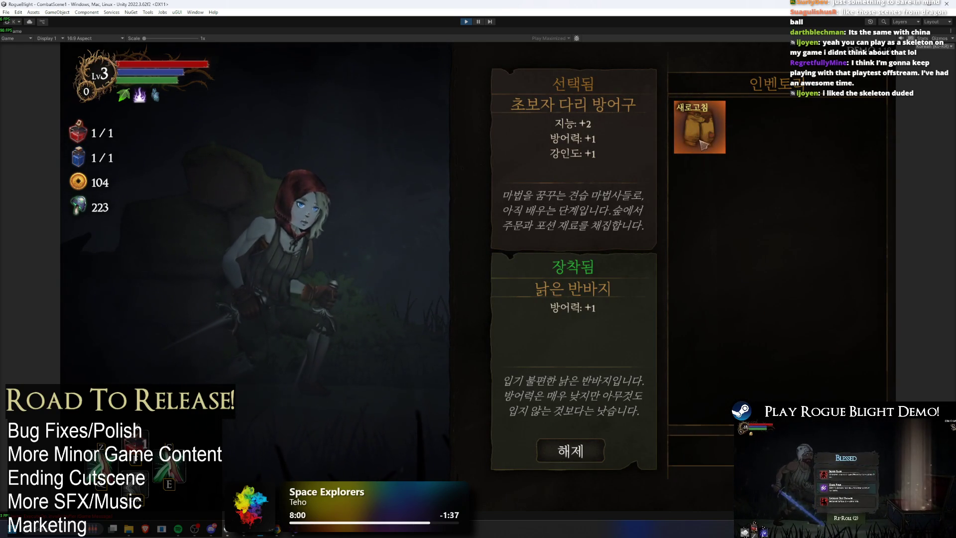
key(Escape)
key(Tab)
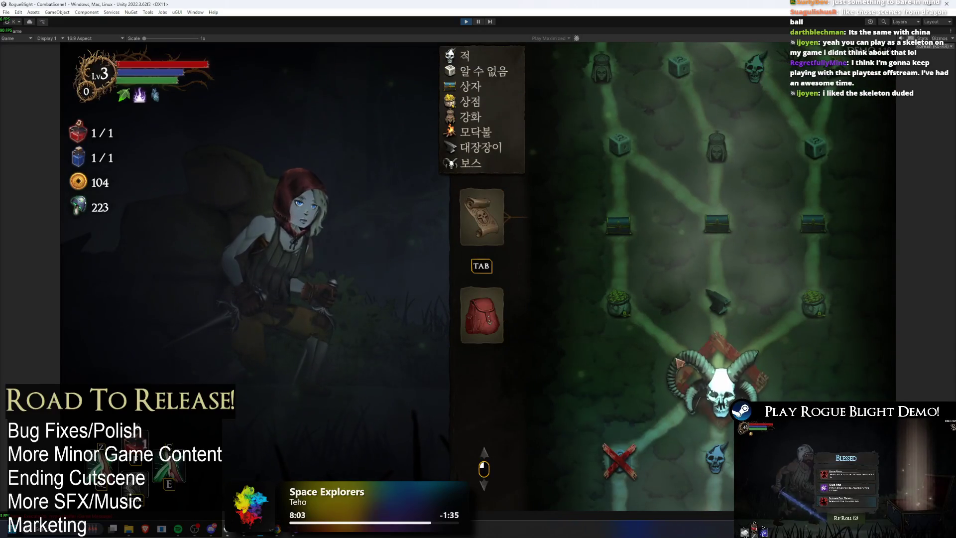
Toggle equipment and map once more, then open the Reddit notifications inbox in the browser.
click(499, 302)
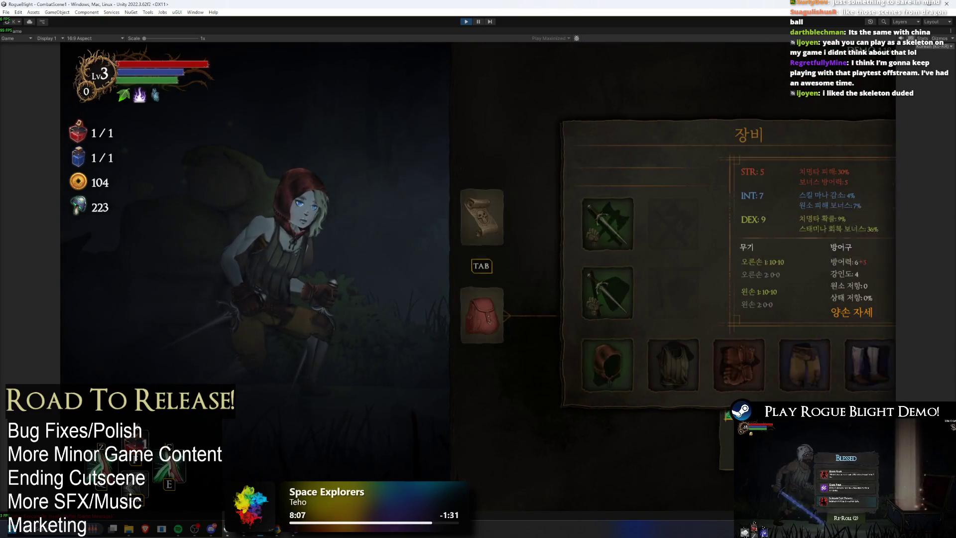
key(Tab)
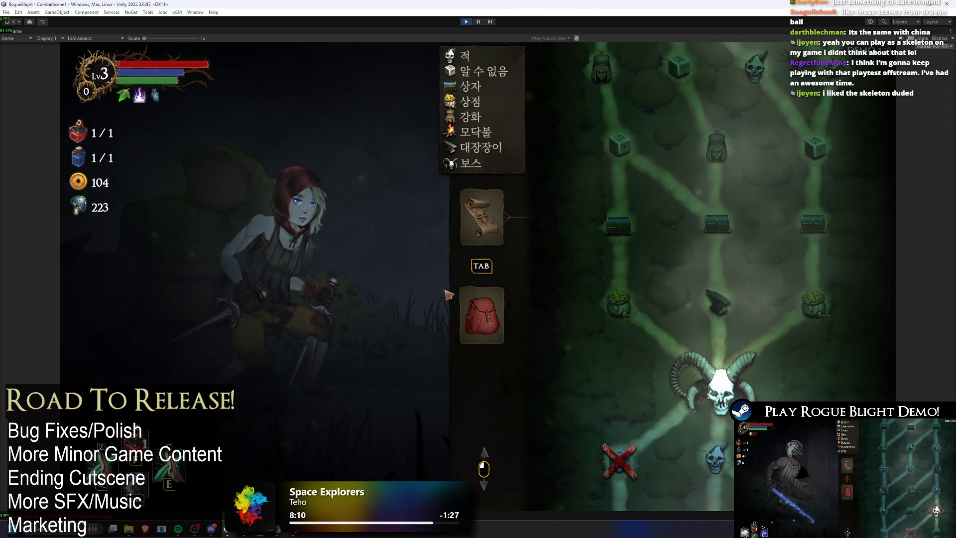
key(Tab)
key(Tab)
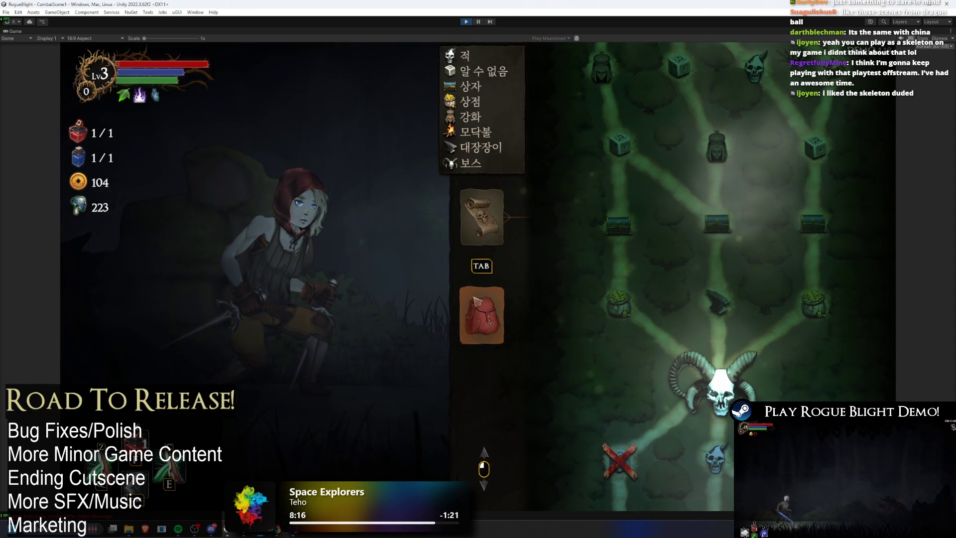
click(480, 321)
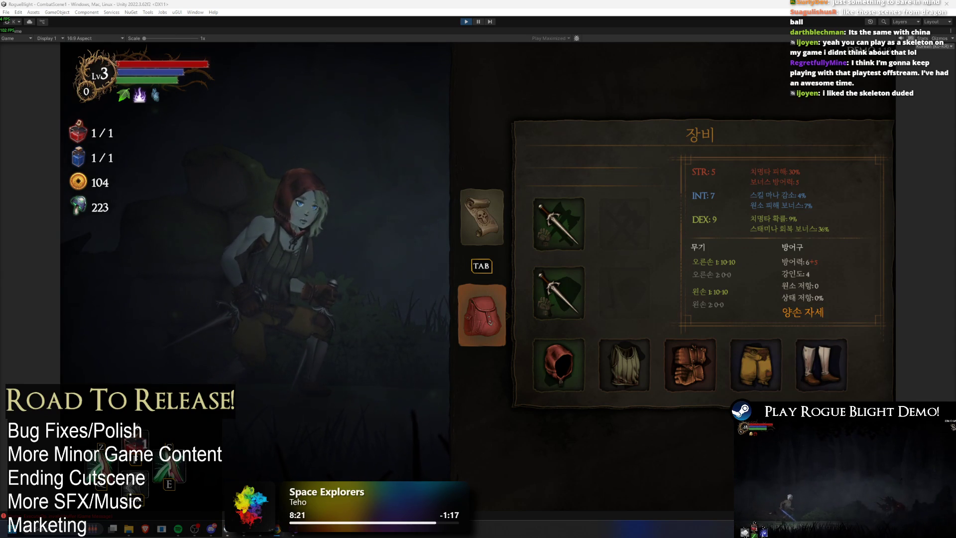
key(alt+Tab)
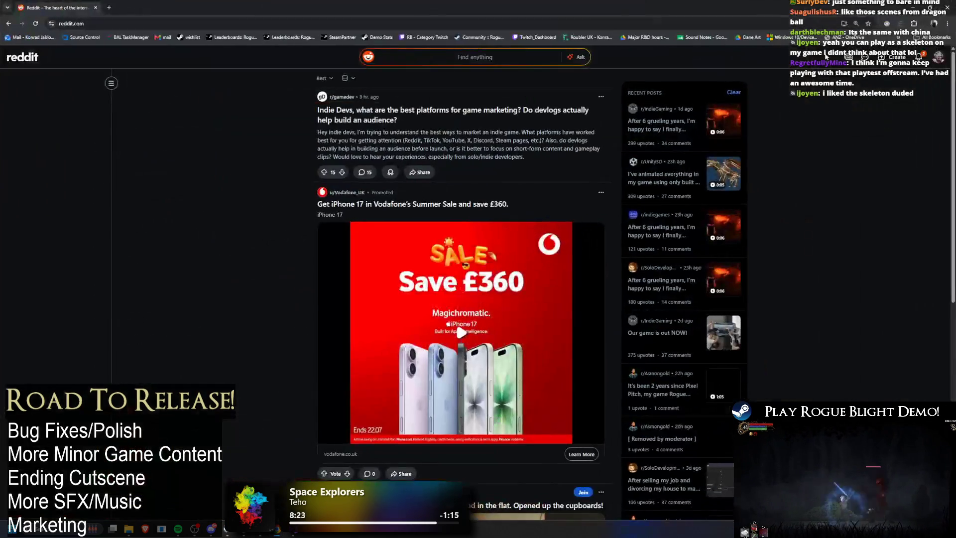
click(919, 58)
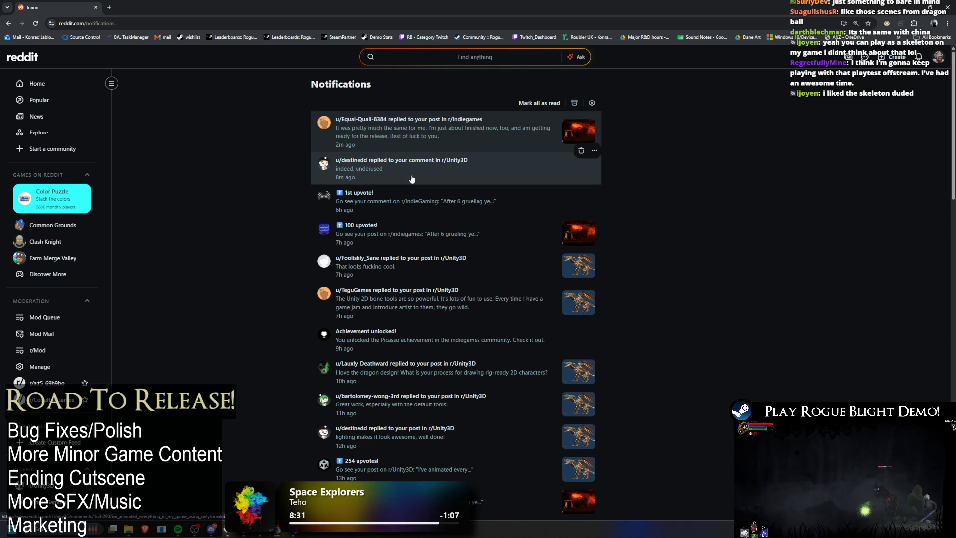
Open the new reply on the r/indiegames post and upvote it.
click(566, 137)
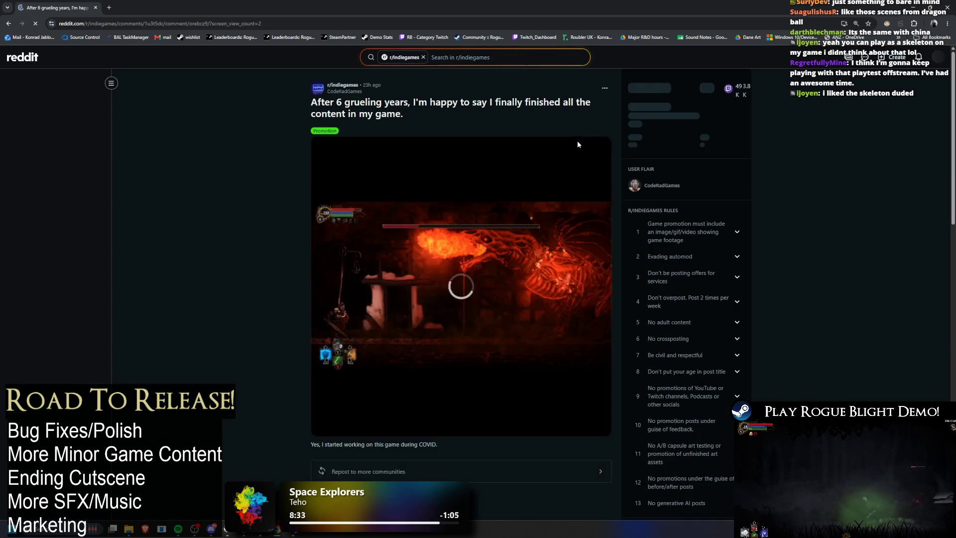
scroll(580, 150, up, 4)
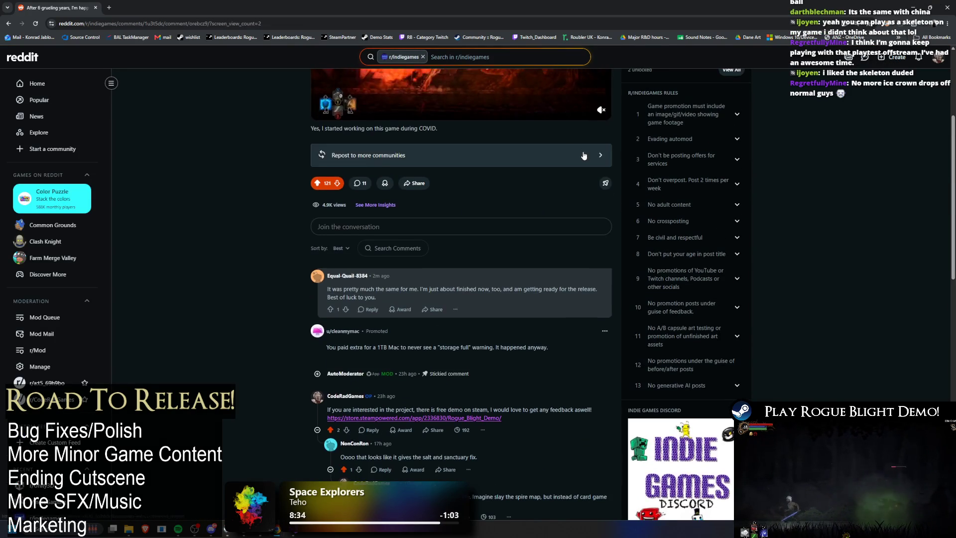
scroll(598, 249, down, 3)
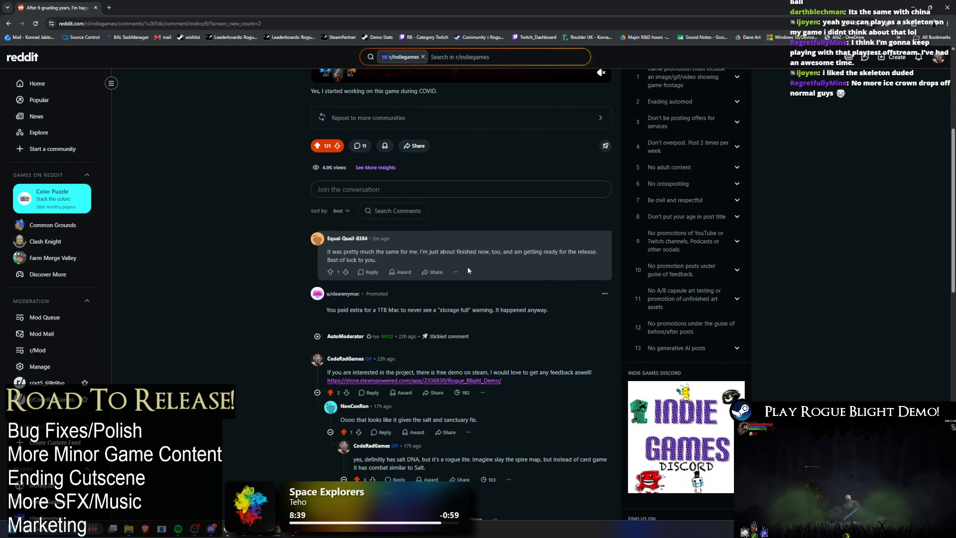
click(330, 272)
Reply "Thank you, good luck to you too!" and go back to the notifications inbox.
click(368, 272)
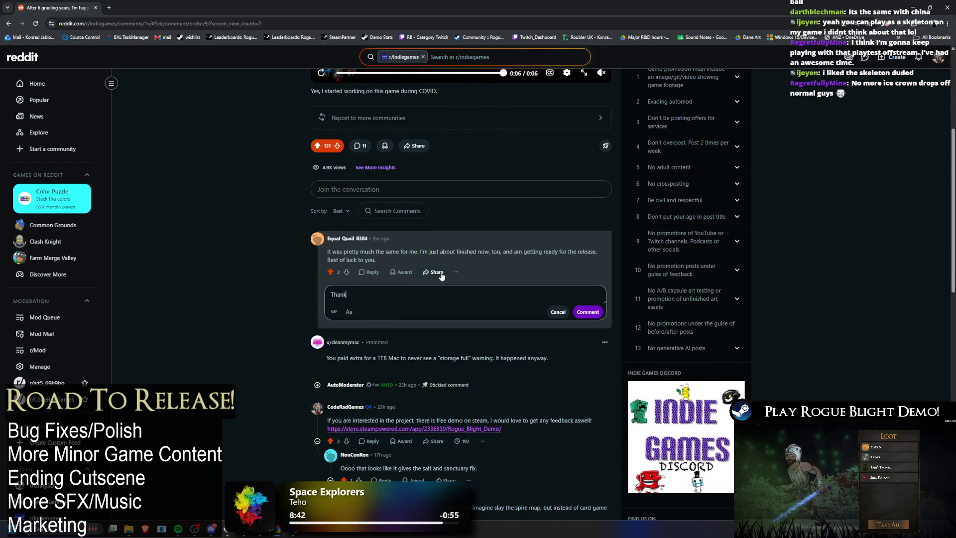
text(k to y)
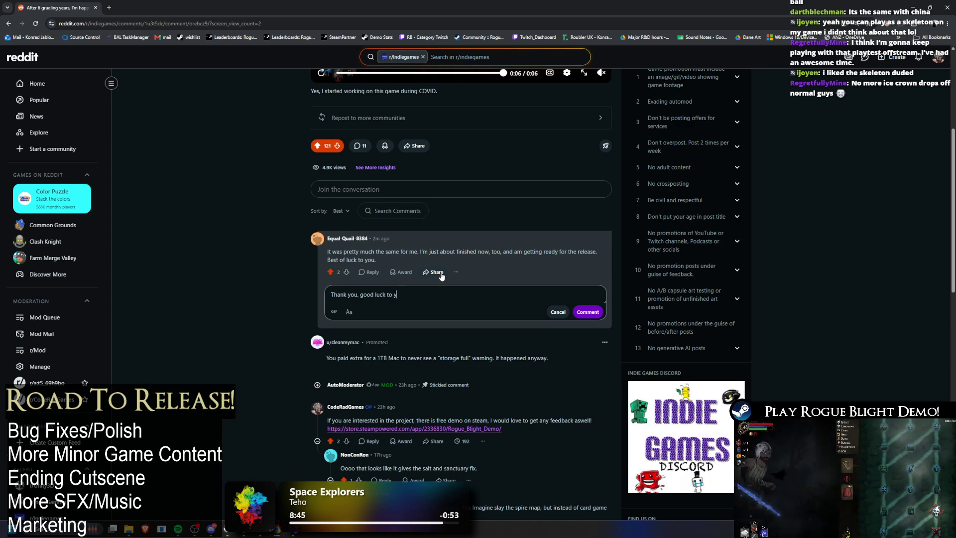
text(ou too!)
click(601, 313)
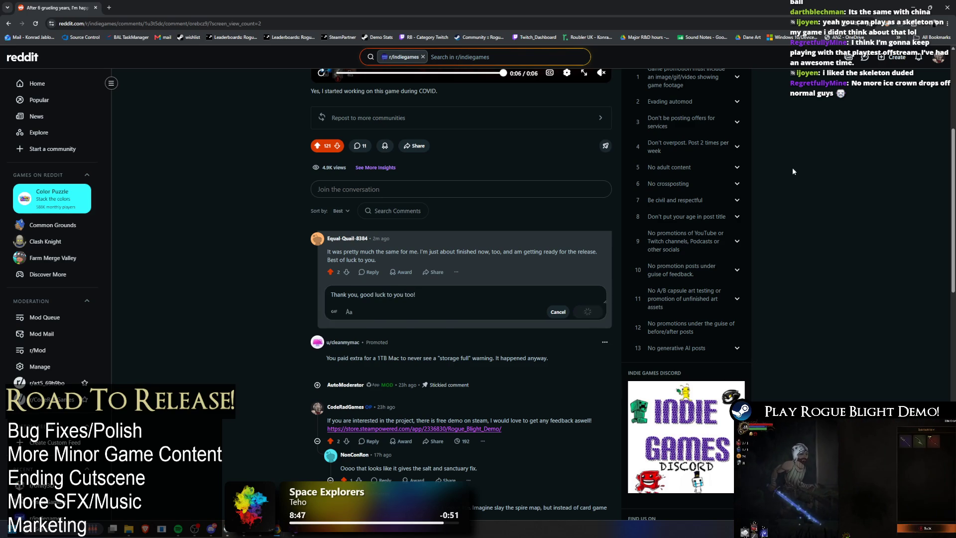
click(918, 61)
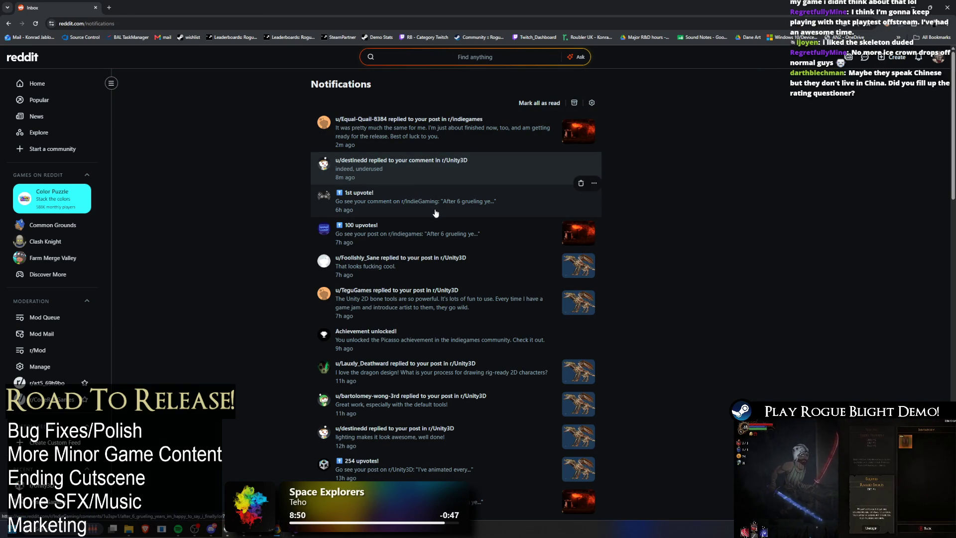
Pause the post's gameplay video and scroll through the r/IndieGaming community feed.
scroll(514, 201, down, 3)
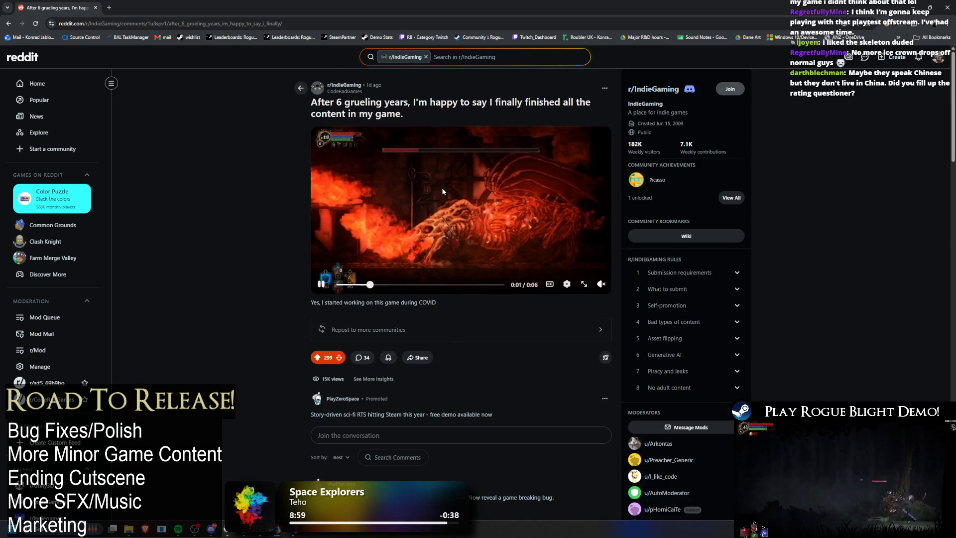
click(438, 193)
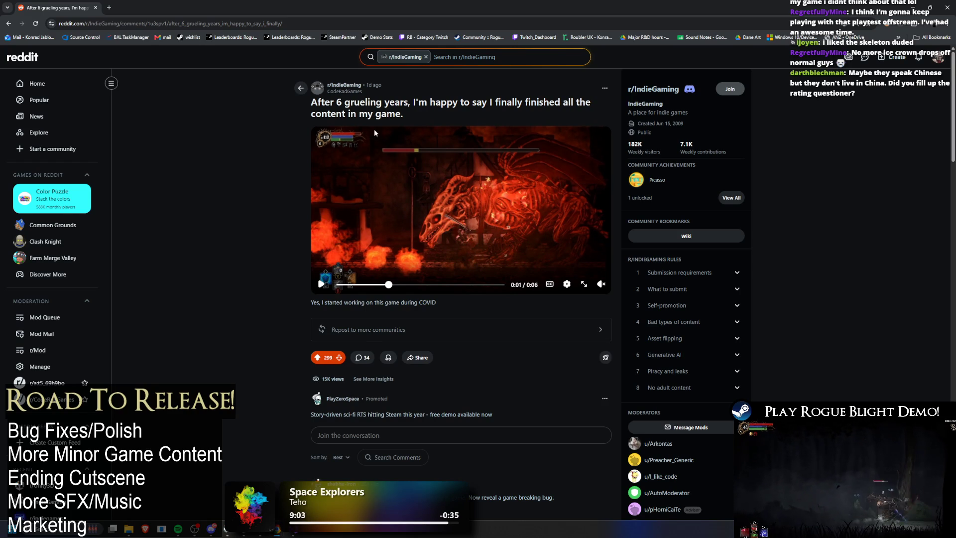
click(341, 86)
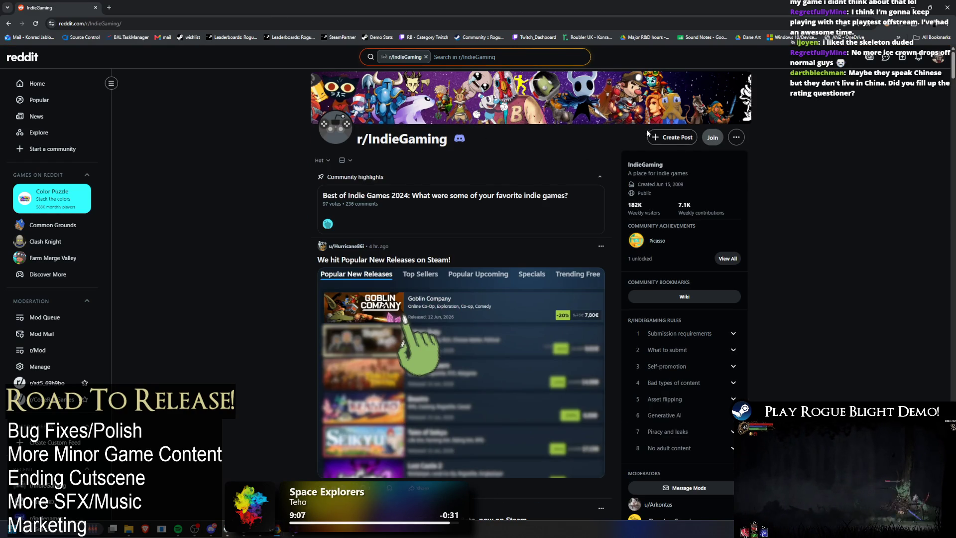
scroll(629, 130, down, 15)
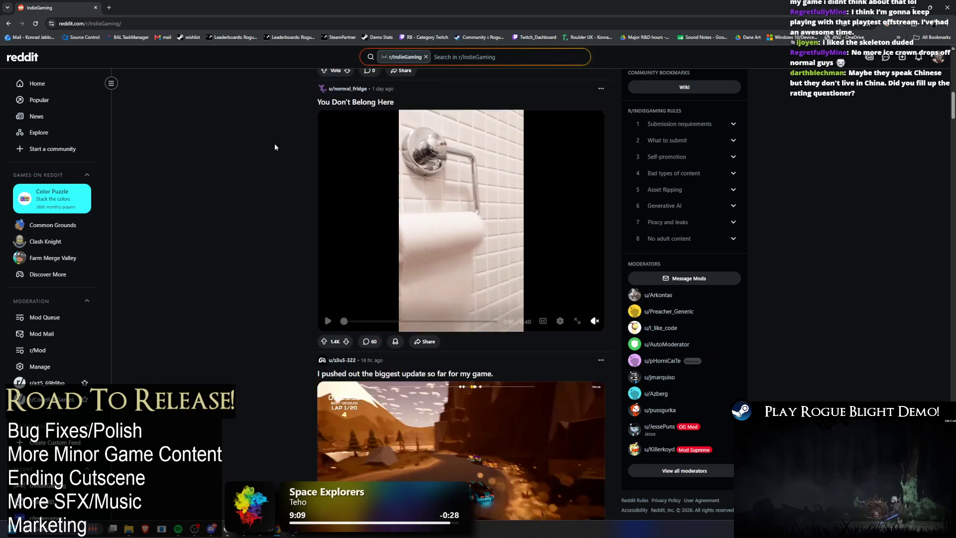
scroll(280, 147, down, 13)
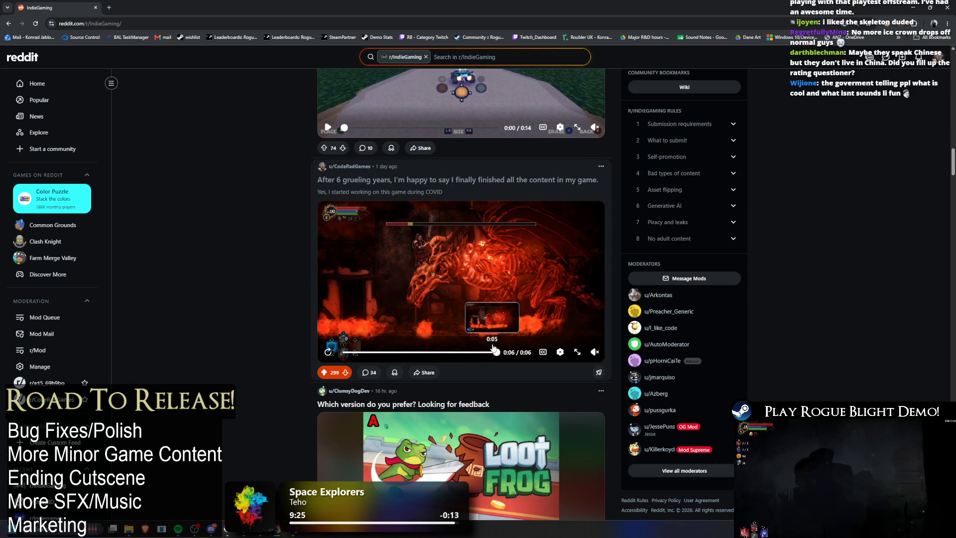
scroll(514, 319, down, 6)
scroll(514, 320, down, 15)
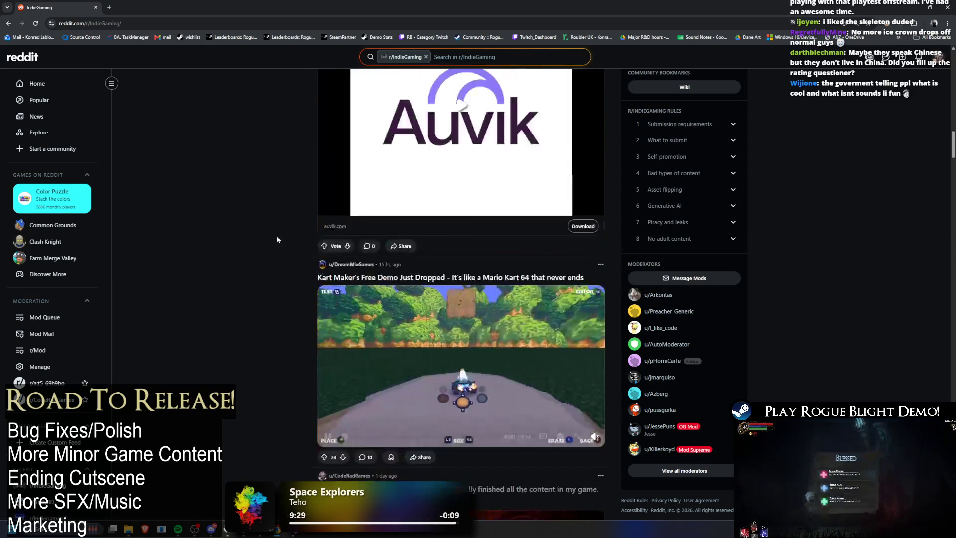
scroll(269, 225, up, 10)
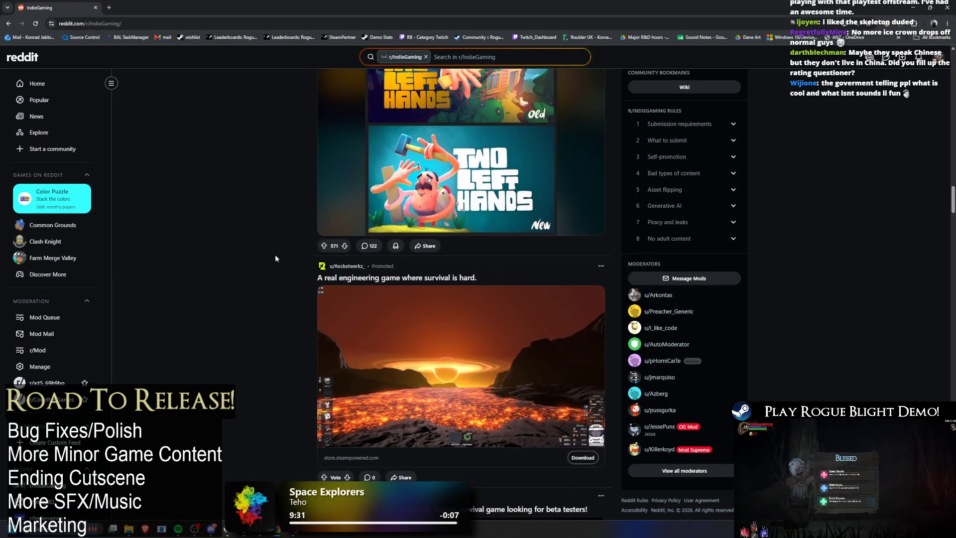
scroll(276, 258, up, 4)
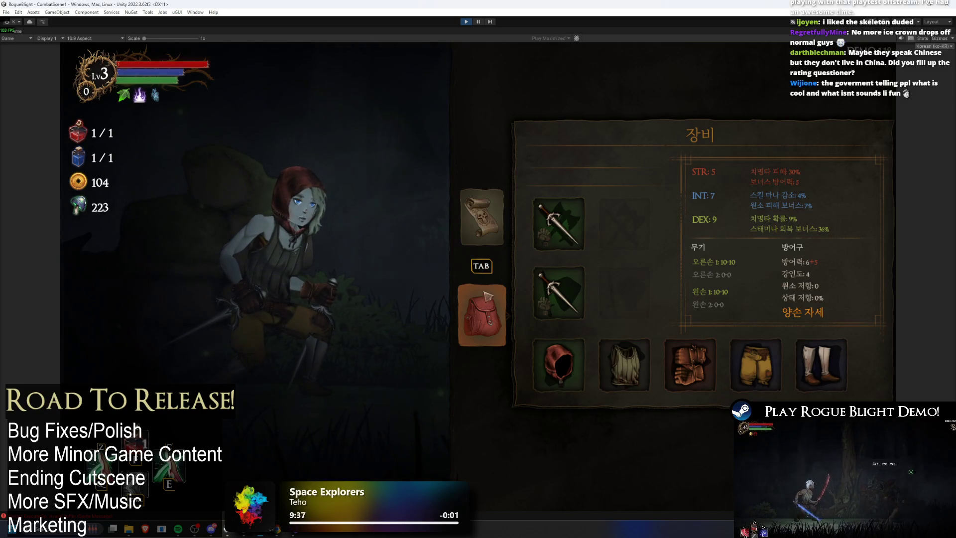
Show the game's map, stop Play mode in Unity, and return to TODO.txt in Visual Studio.
click(470, 240)
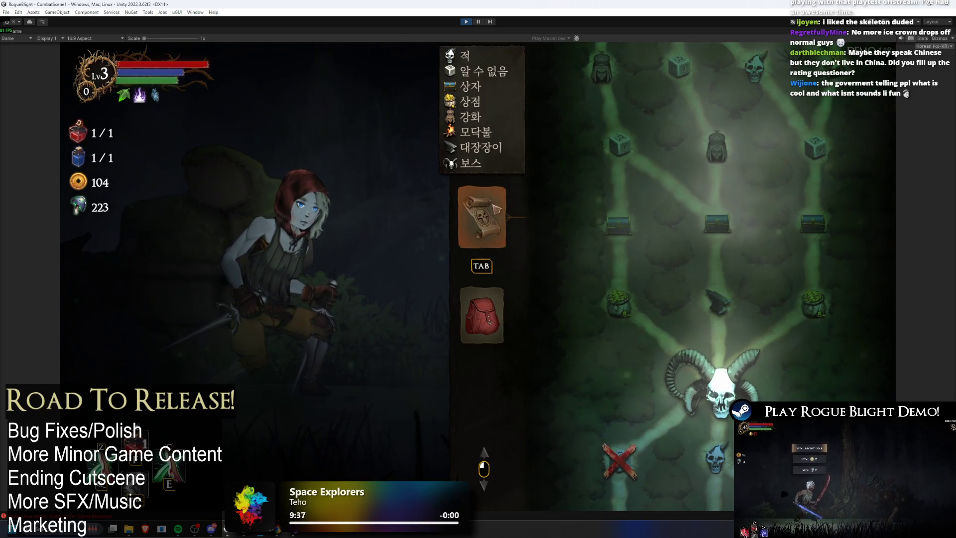
key(ctrl+p)
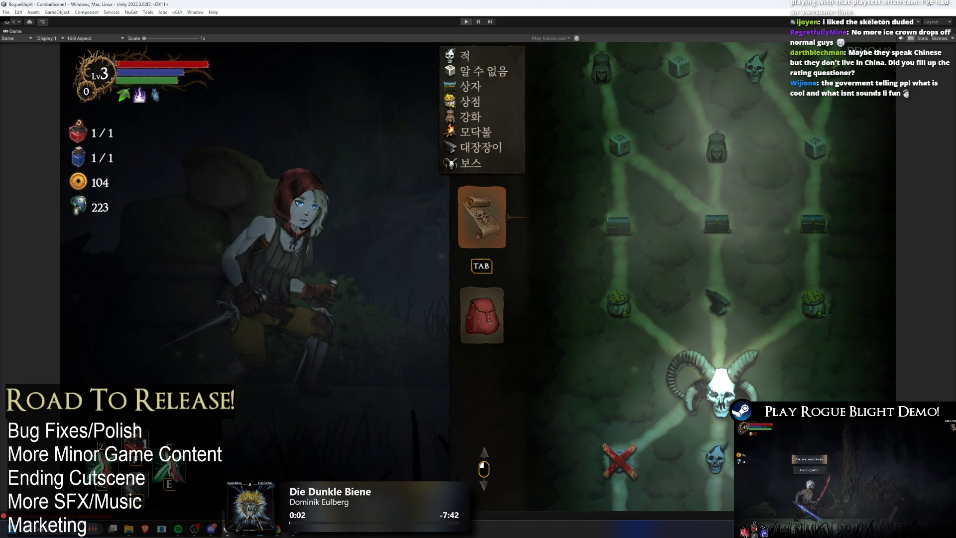
key(alt+Tab)
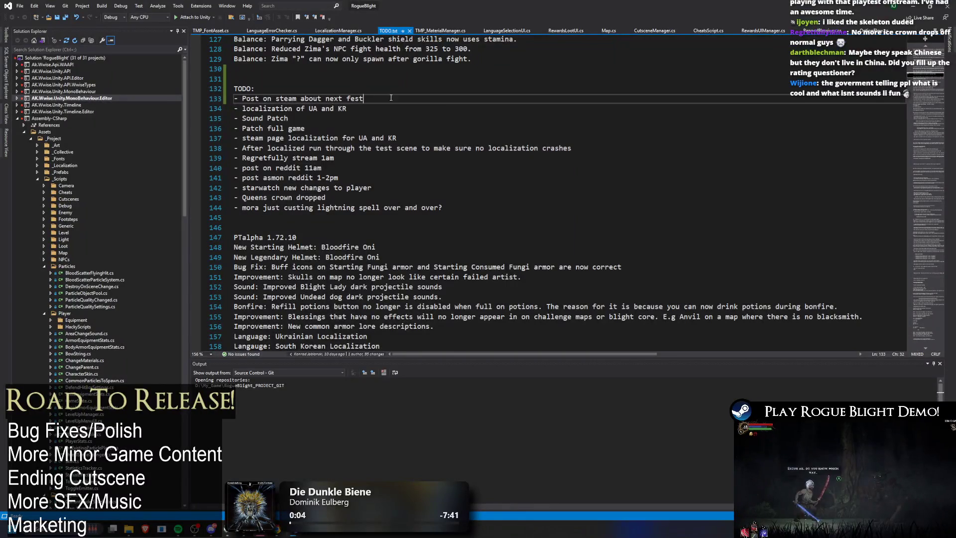
Below the South Korean Localization line, add 'UI: Improved aligment on word "New"…' note for some langauges.
drag(366, 110, 234, 108)
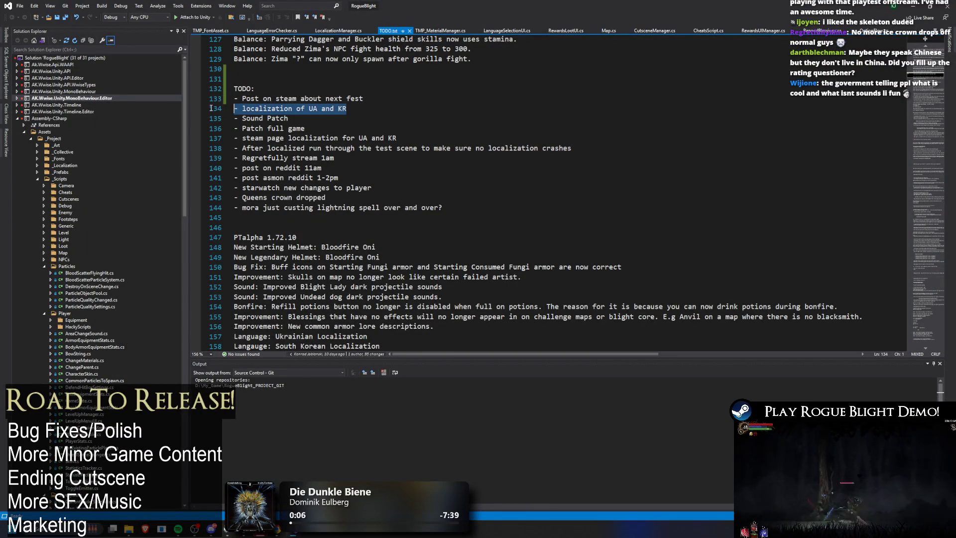
scroll(468, 186, up, 3)
scroll(468, 187, down, 8)
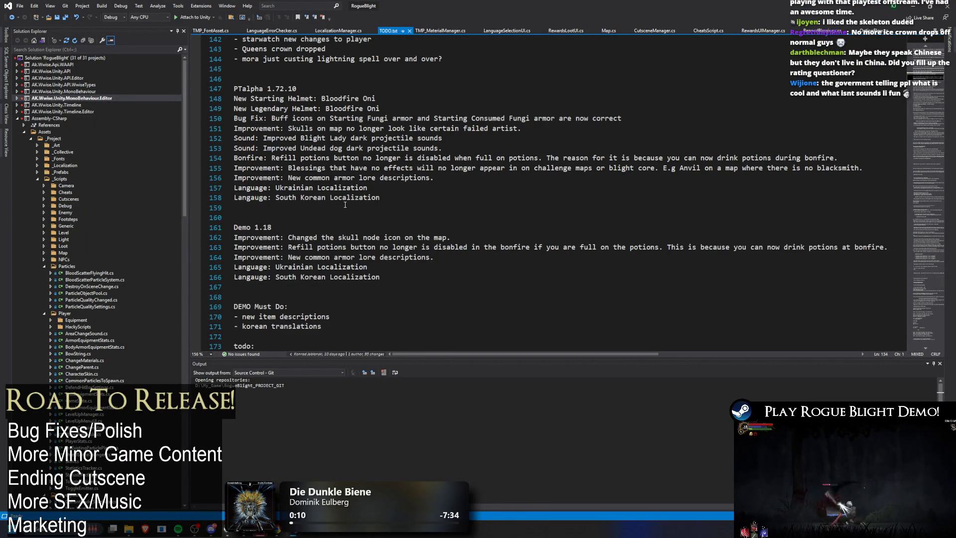
scroll(371, 189, up, 1)
click(414, 228)
key(Return)
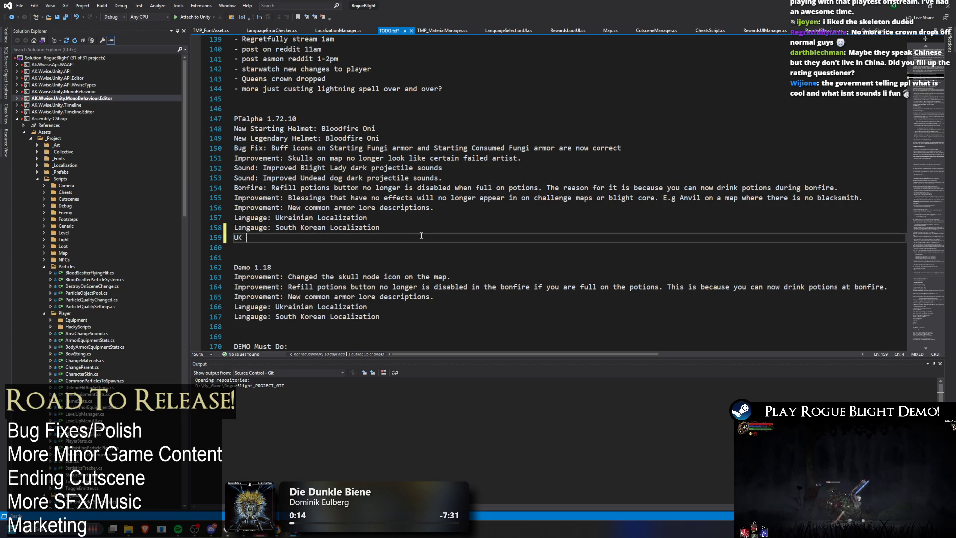
key(BackSpace)
text(I: Improved )
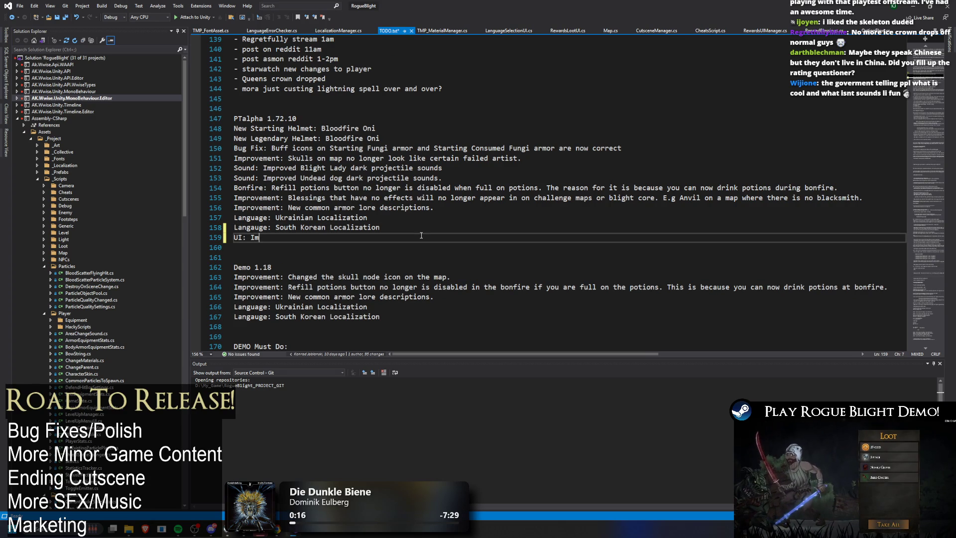
text(loca)
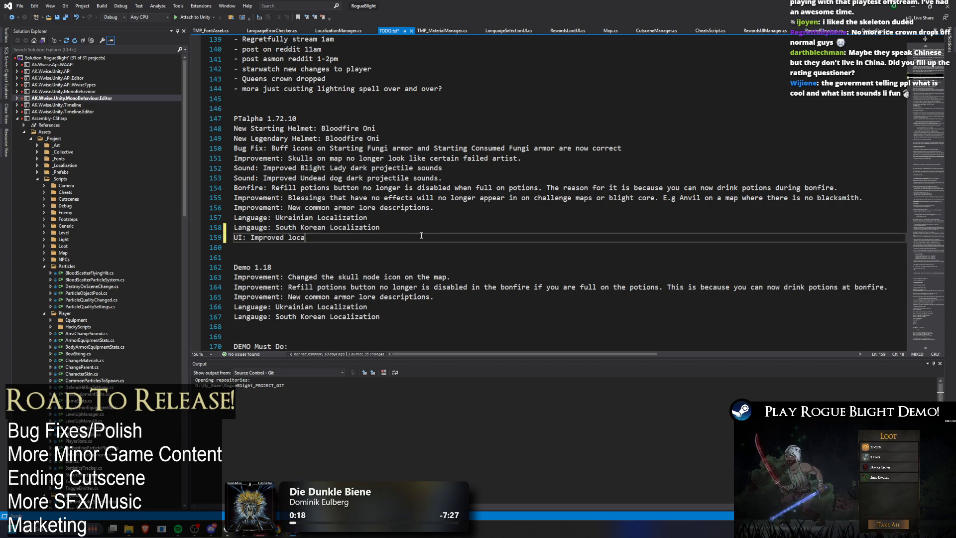
key(BackSpace)
key(BackSpace)
key(BackSpace)
text(alig)
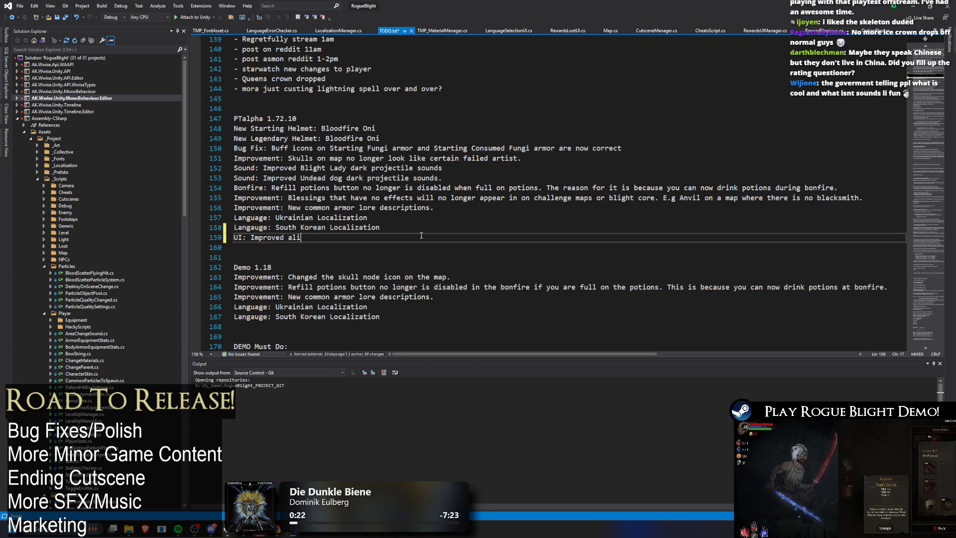
text(ment on word "N)
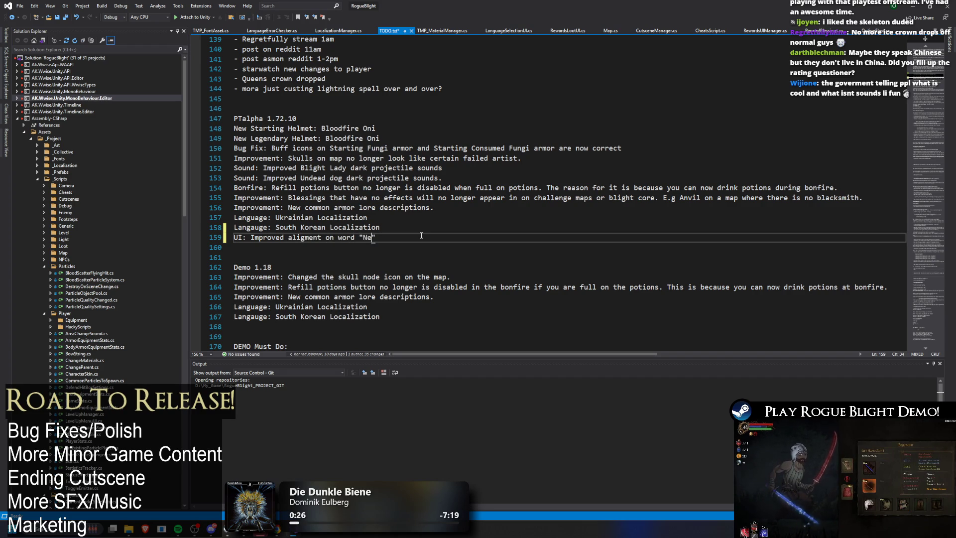
text(ew", it looks c)
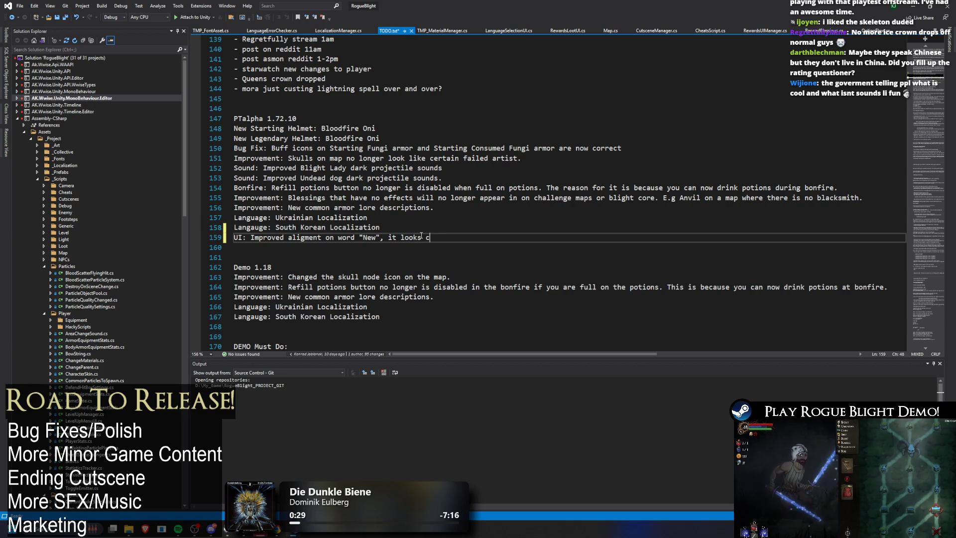
key(BackSpace)
text(b)
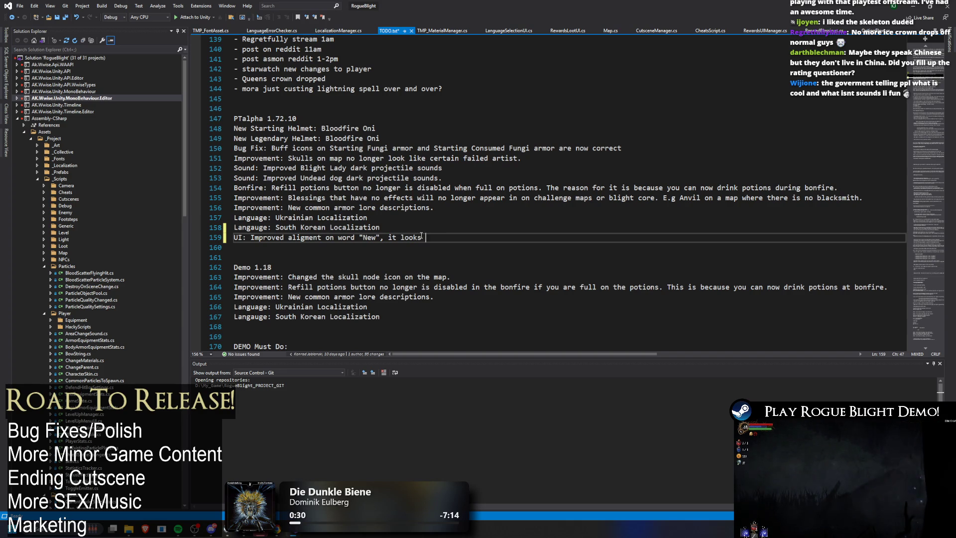
key(BackSpace)
key(BackSpace)
key(BackSpace)
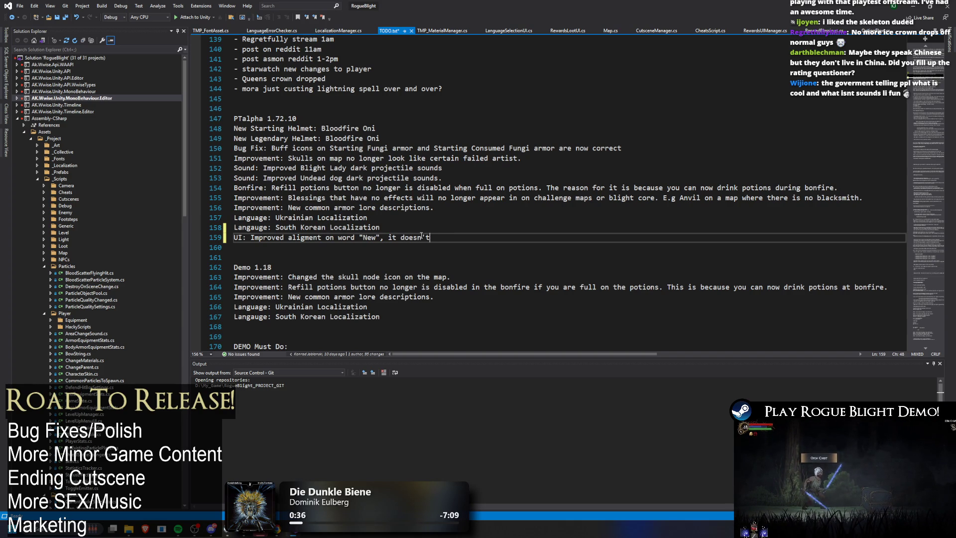
text(ord anym)
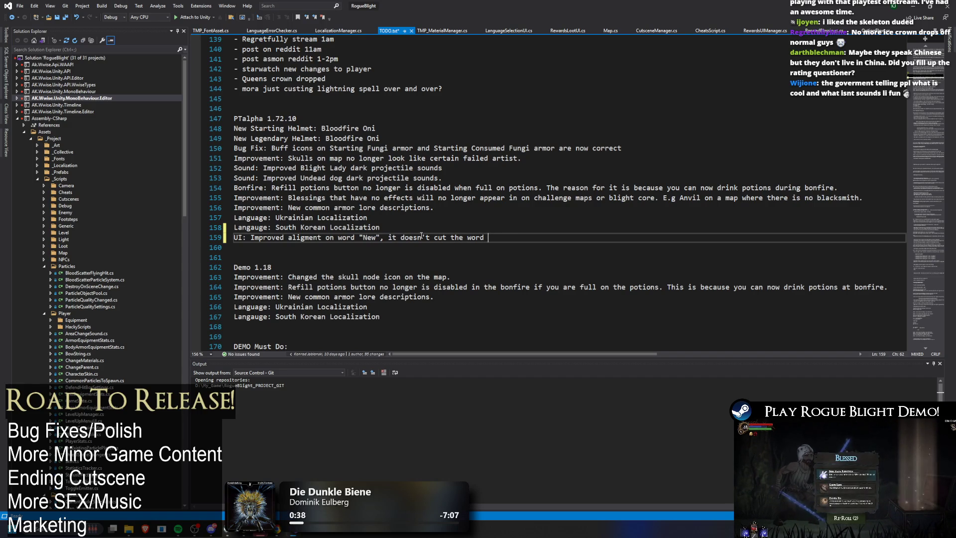
text(ore on some langauges)
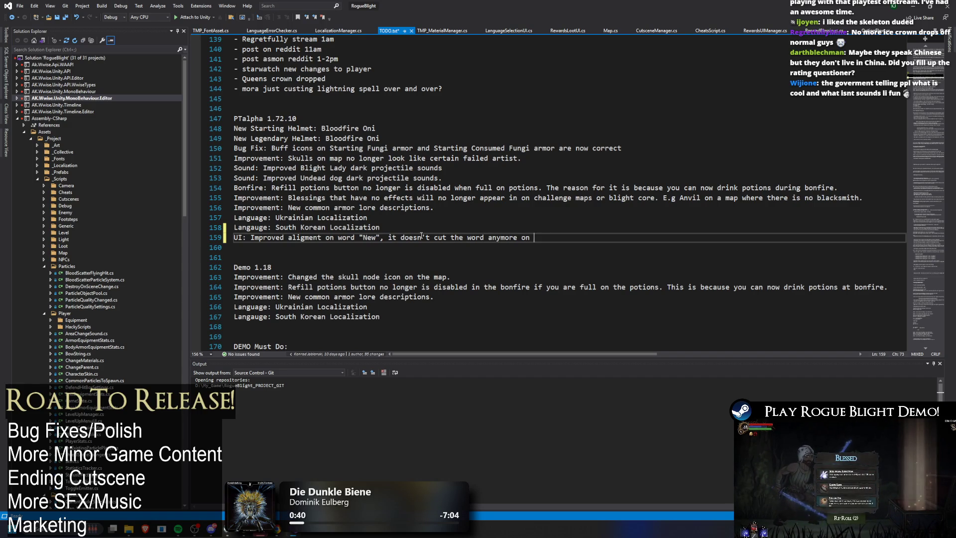
text(.)
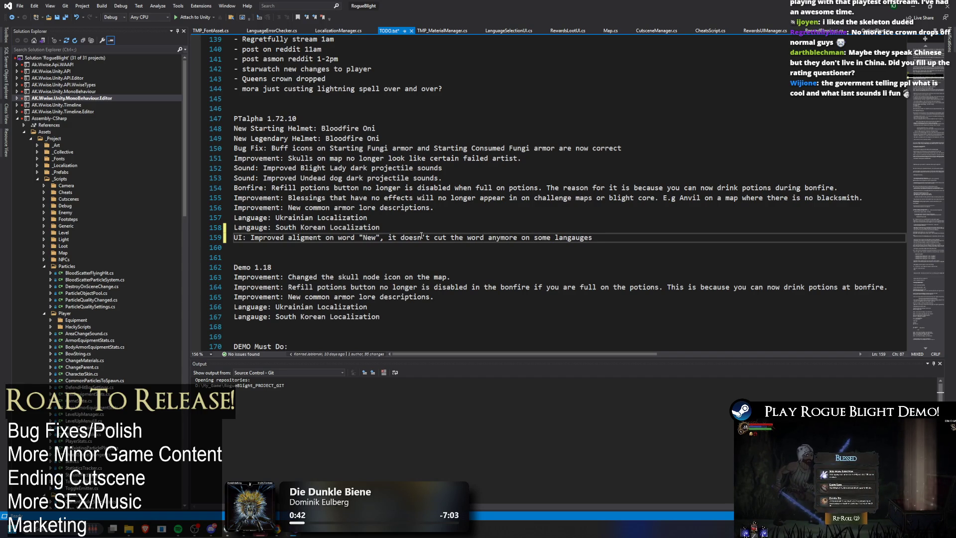
Copy the UI "New" alignment note and paste it into the Demo 1.18 notes.
key(shift+Up)
key(shift+Home)
key(shift+Down)
key(ctrl+c)
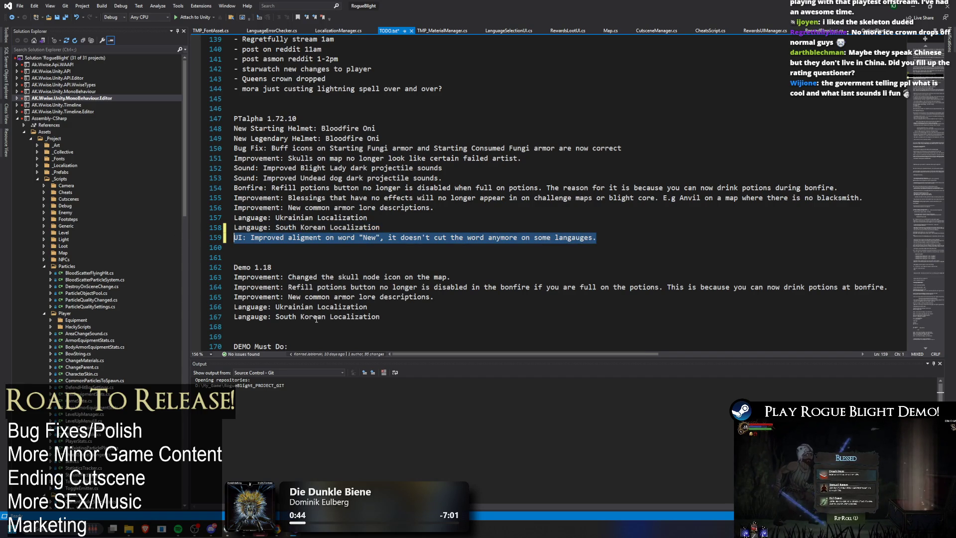
click(349, 337)
key(ctrl+v)
click(363, 325)
key(BackSpace)
key(Down)
key(End)
key(Return)
Add "on items" after "New" in both the Demo 1.18 and 1.72.10 notes, then save.
click(382, 327)
key(Right)
text(on items)
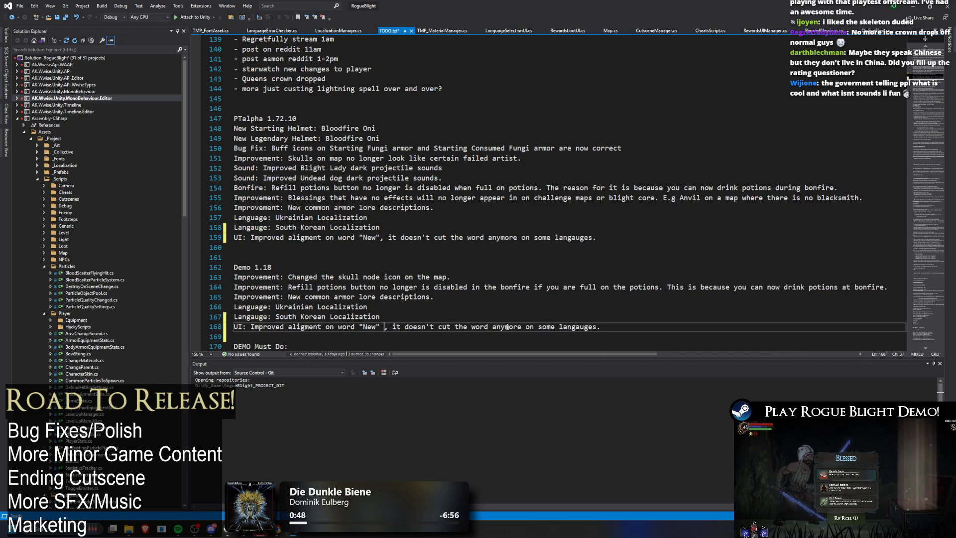
click(380, 238)
text(on items)
key(ctrl+s)
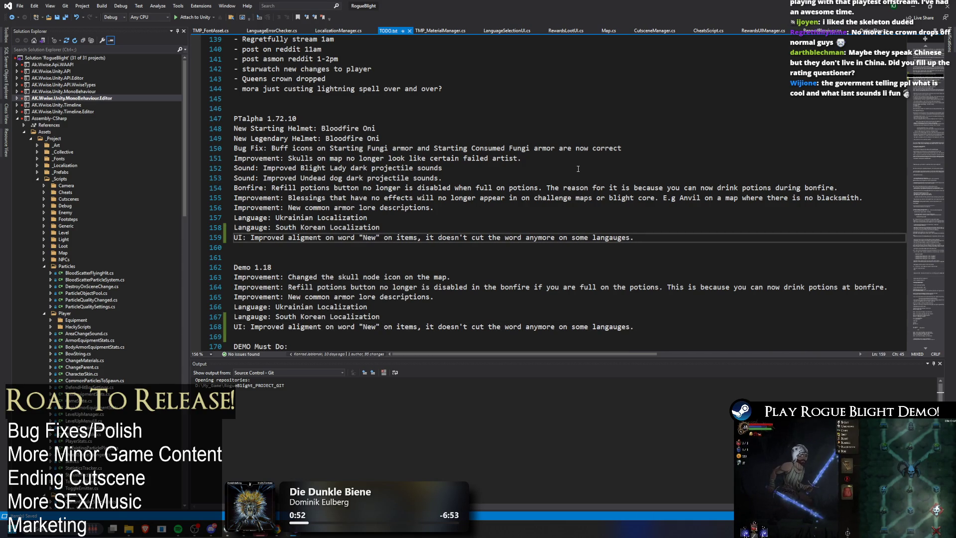
Delete the DEMO Must Do heading and its items, leaving a blank line above TODO.
scroll(574, 198, down, 3)
click(280, 252)
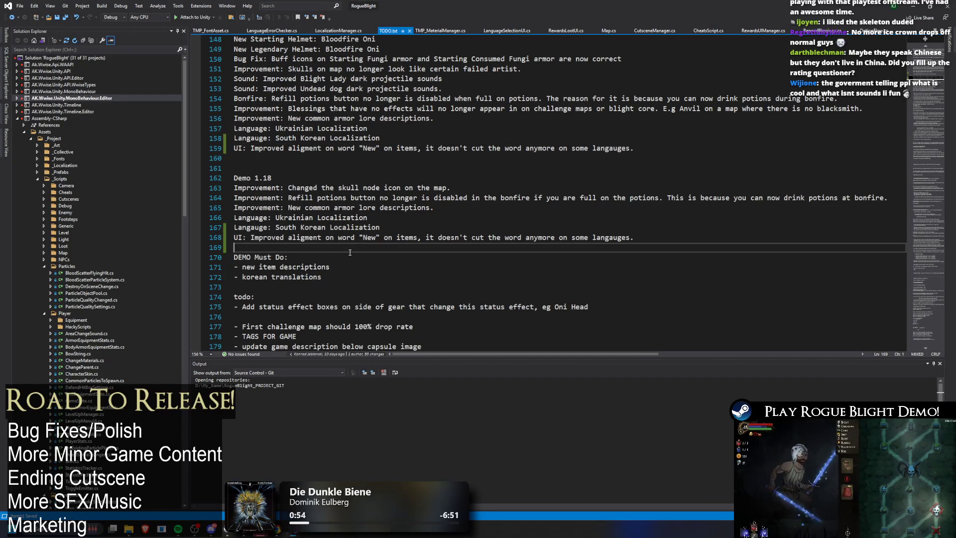
key(Return)
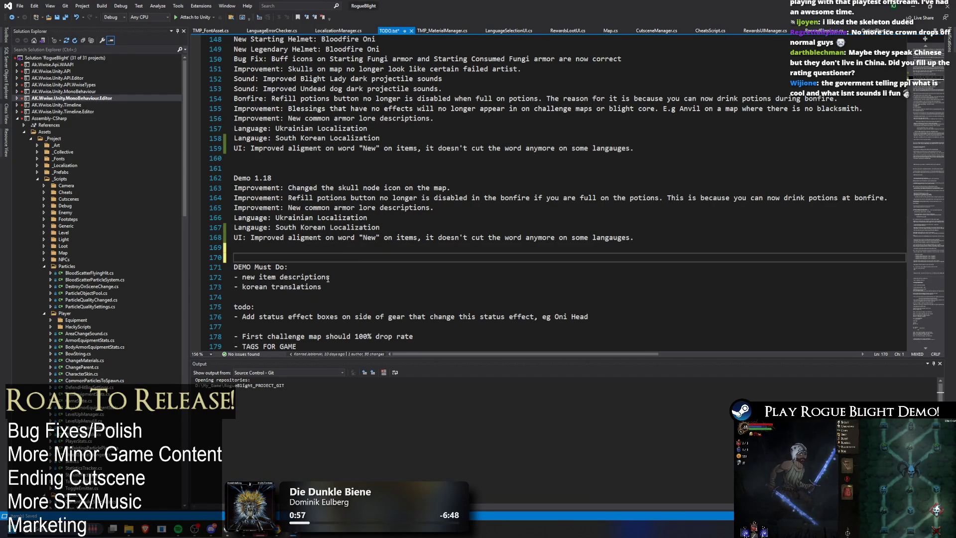
key(Down)
key(shift+Down)
key(shift+Down)
key(shift+Down)
key(Delete)
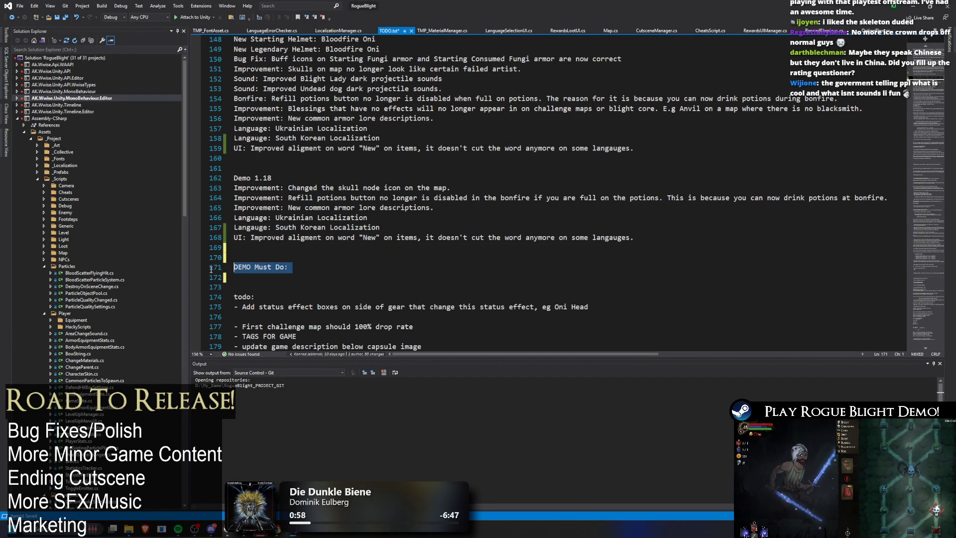
key(BackSpace)
scroll(389, 225, up, 2)
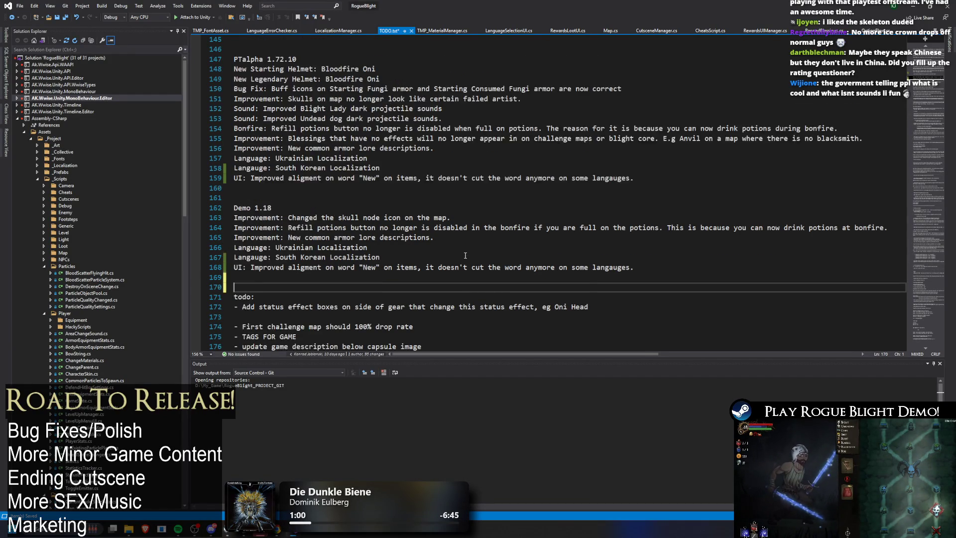
scroll(318, 226, up, 1)
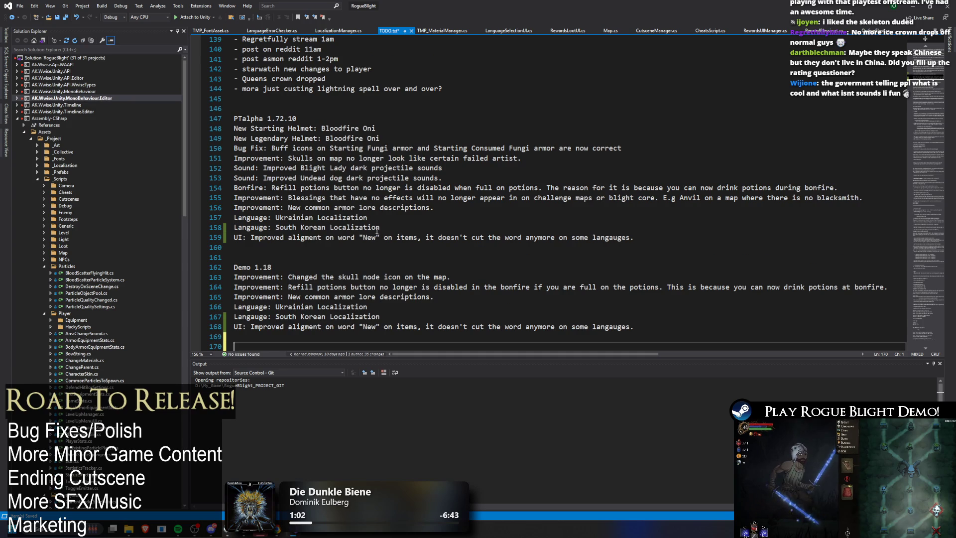
scroll(415, 207, up, 4)
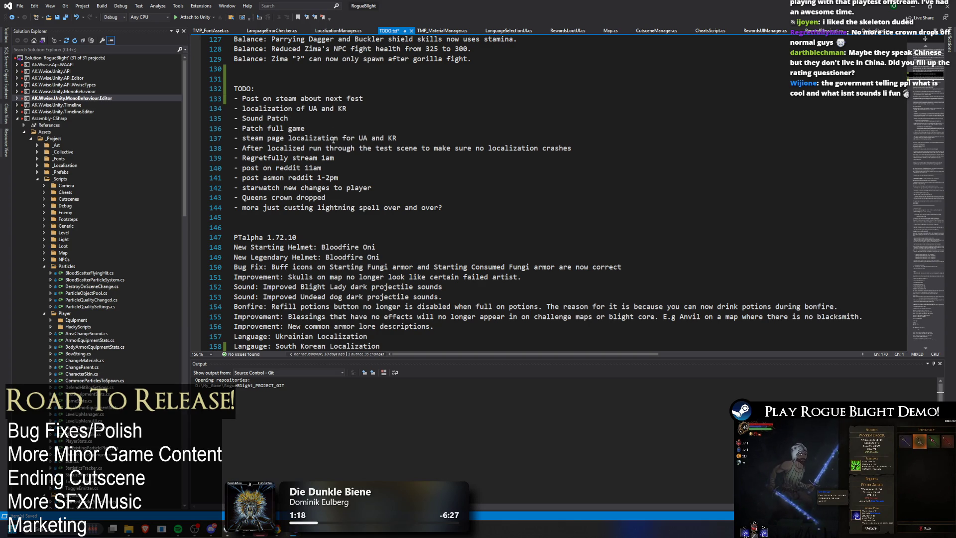
click(306, 83)
Add a "- sound" item under the TODO heading.
key(Return)
text(- soun)
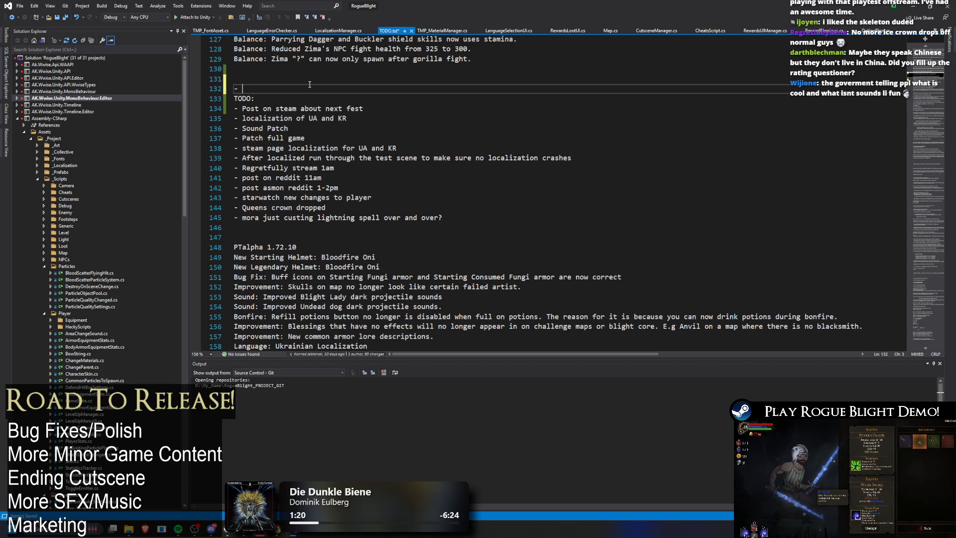
key(BackSpace)
key(BackSpace)
key(BackSpace)
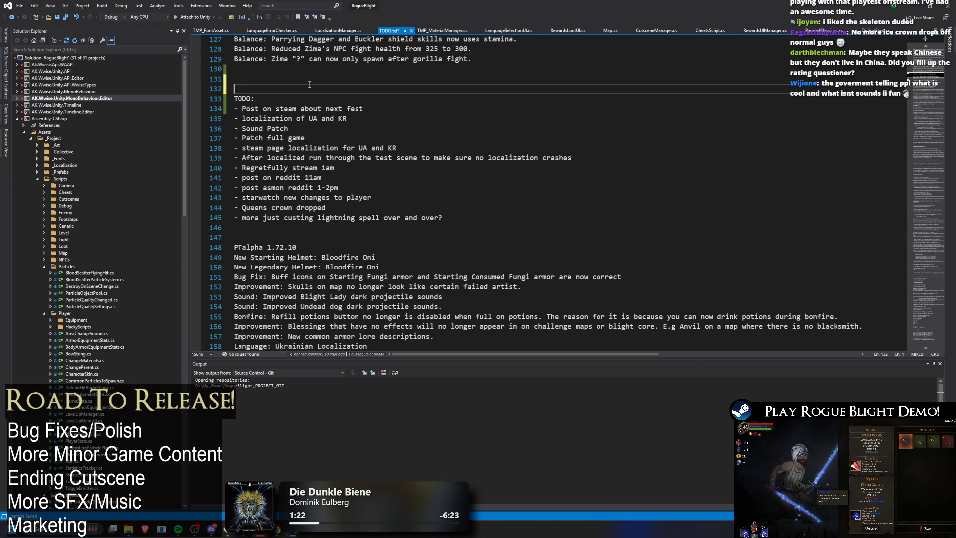
key(BackSpace)
key(alt+Down)
text(und)
key(BackSpace)
key(BackSpace)
text(-)
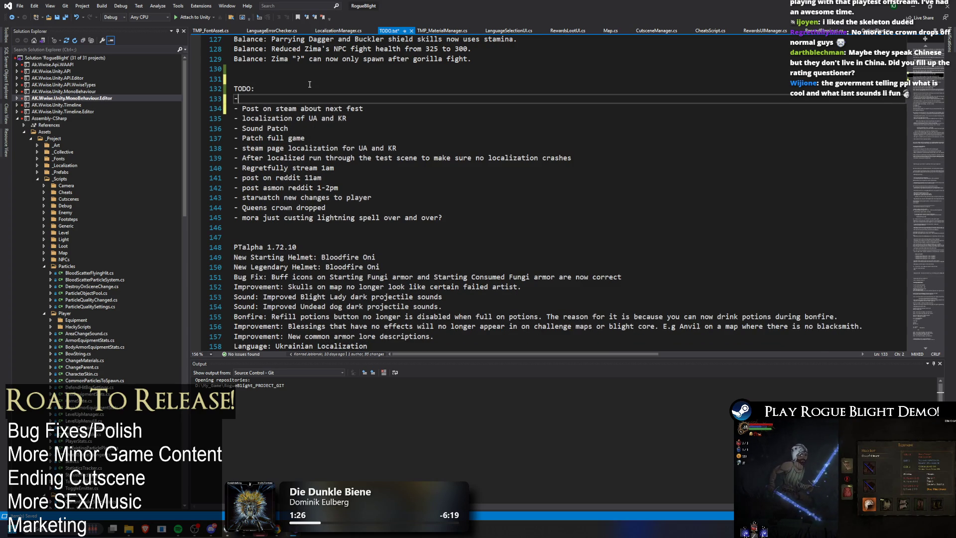
Add a TODO item to run the language checker on the demo and full game.
key(Return)
text(- langauge)
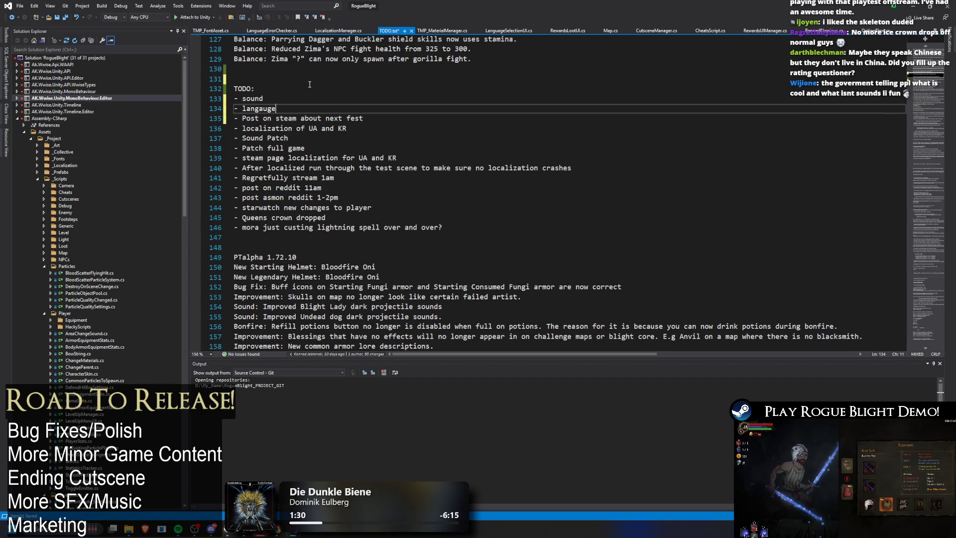
key(ctrl+BackSpace)
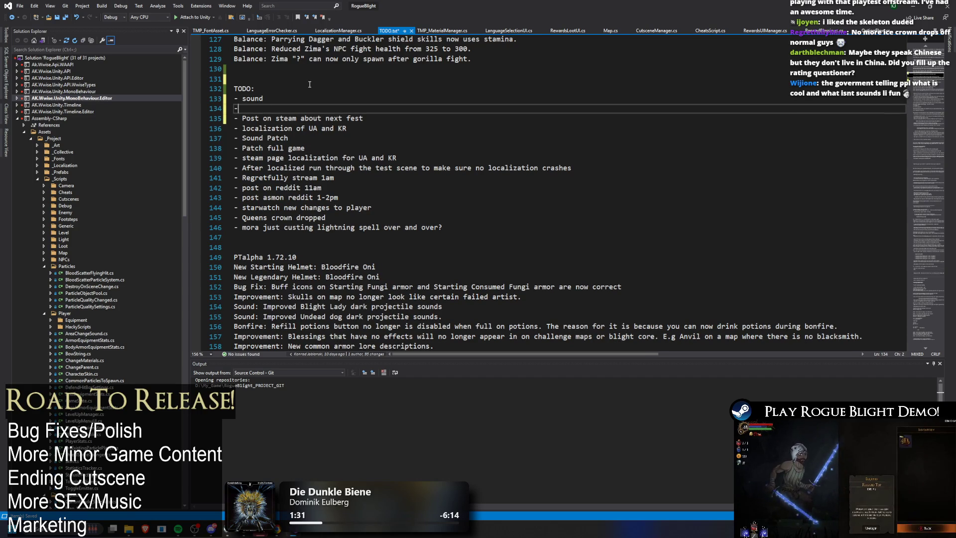
text(run langauge checker on )
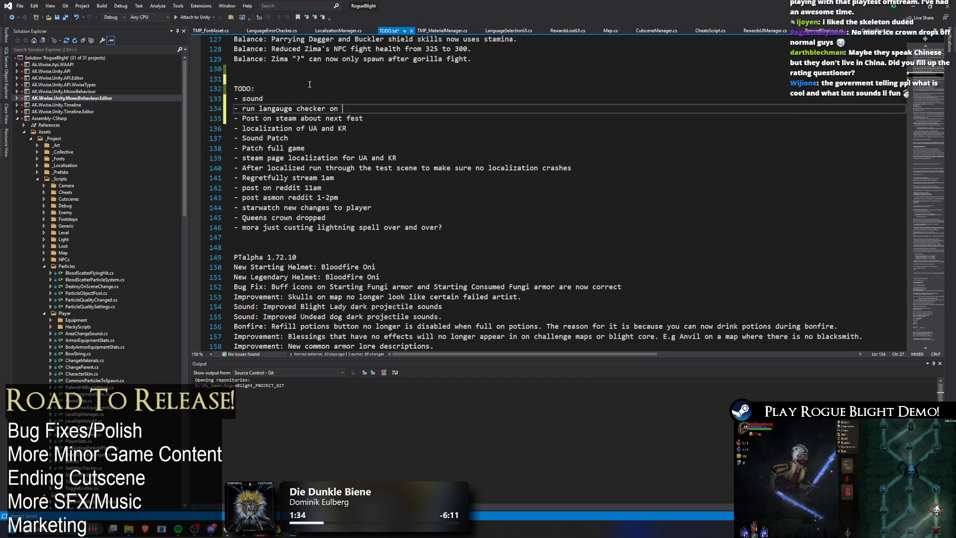
text(demo and u)
key(BackSpace)
text(fuk)
text(ll game)
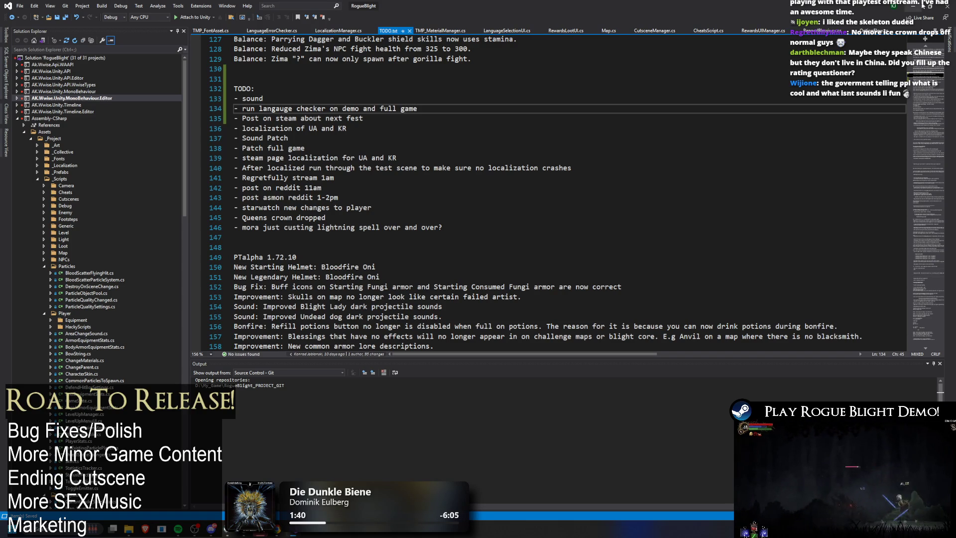
Return Unity to the StartPoint scene, then launch GitHub Desktop by searching "git".
key(alt+Tab)
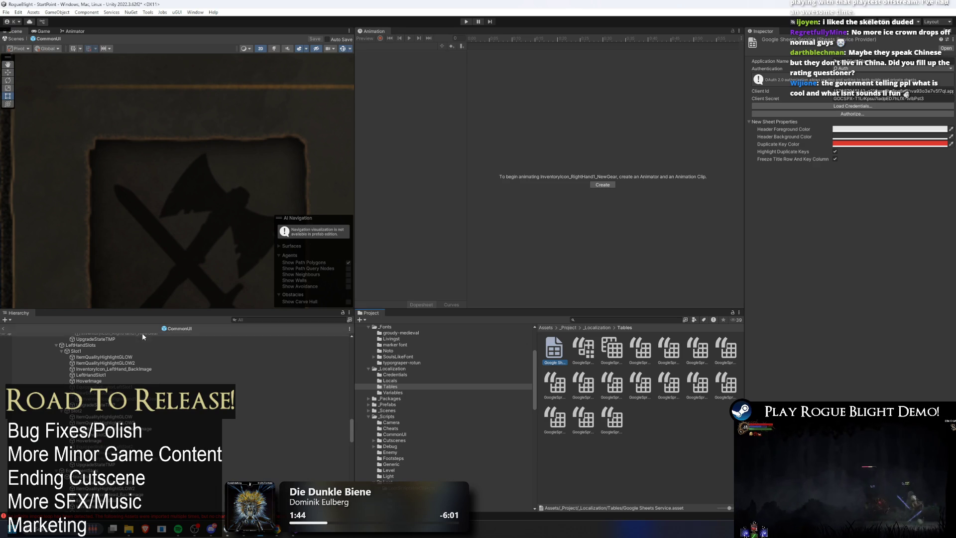
click(3, 329)
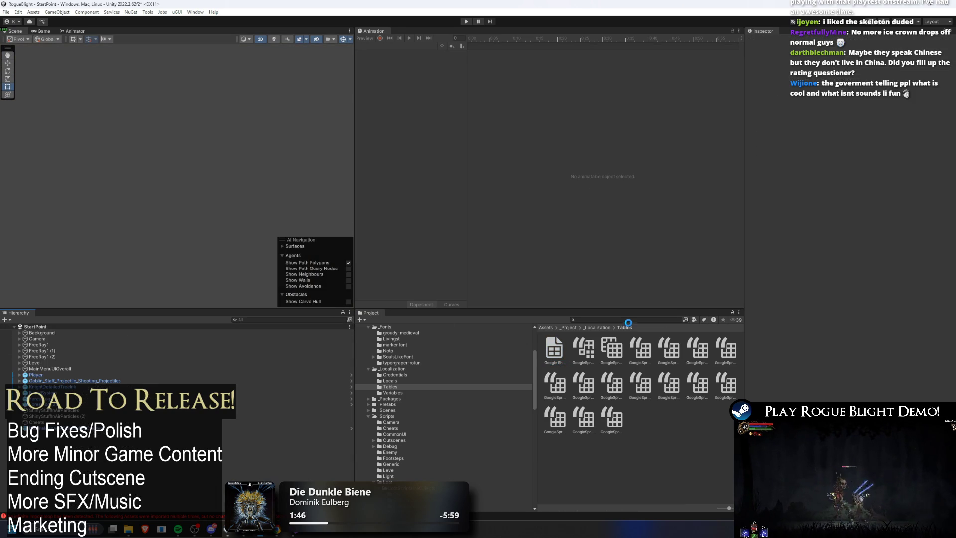
key(super)
text(git)
key(Return)
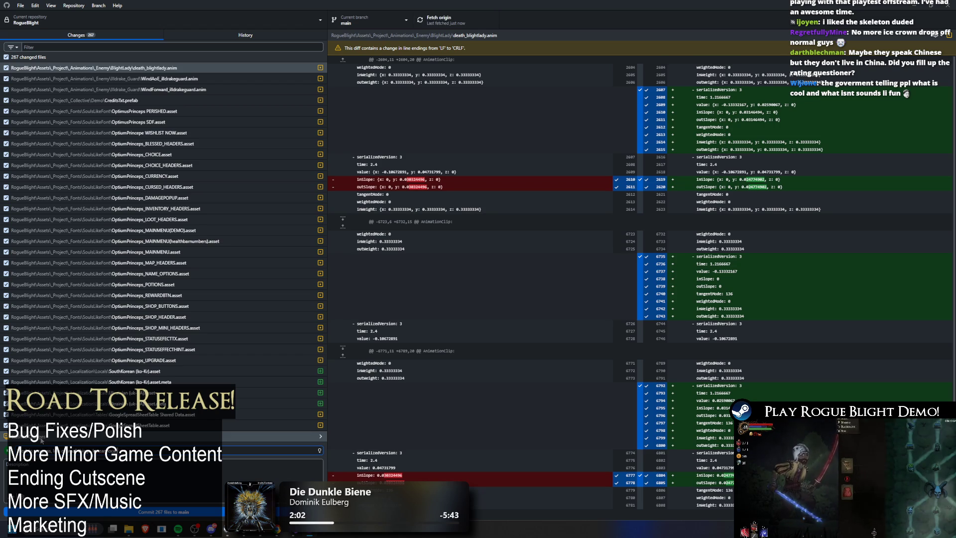
Commit all 267 changed RogueBlight files to main, then switch back to Unity.
click(163, 512)
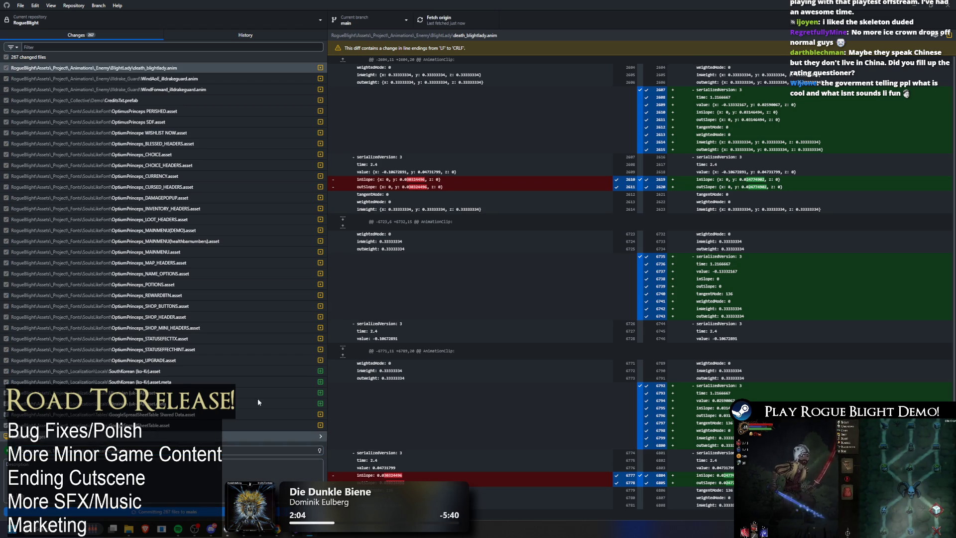
scroll(258, 136, down, 10)
scroll(250, 122, down, 15)
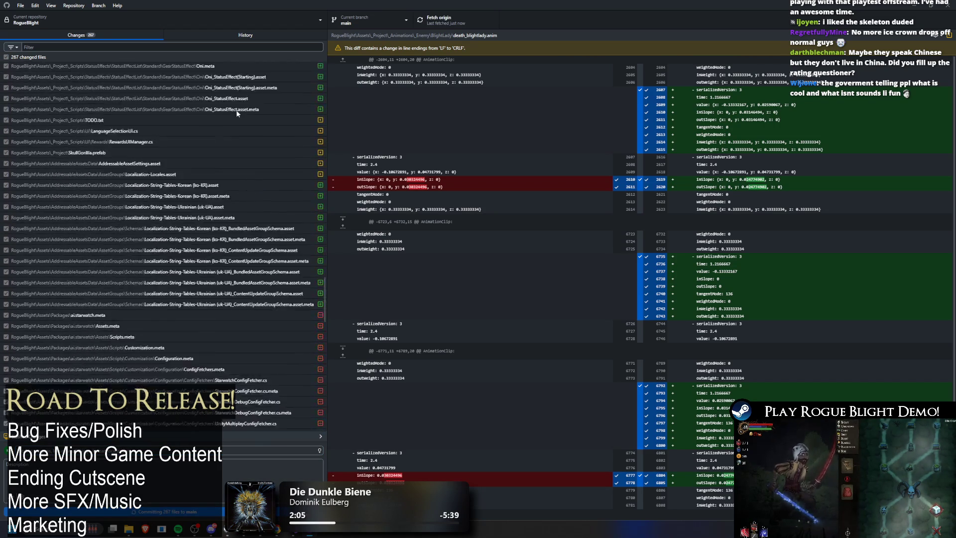
scroll(244, 121, down, 10)
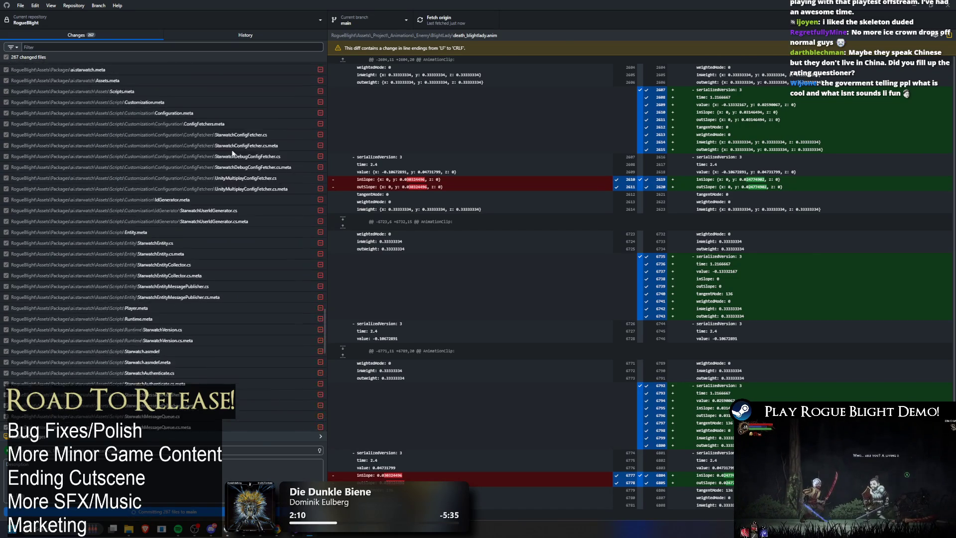
key(alt+Tab)
key(alt+Tab)
key(alt+Tab)
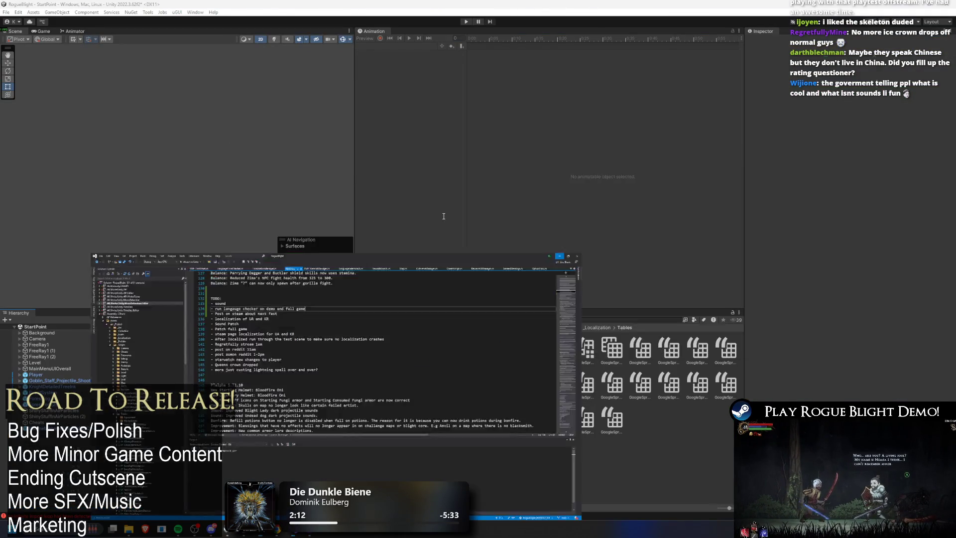
Find the starwatch item with a 'star' search and move it to a new line higher up.
key(Down)
key(Down)
key(Down)
key(ctrl+f)
text(star)
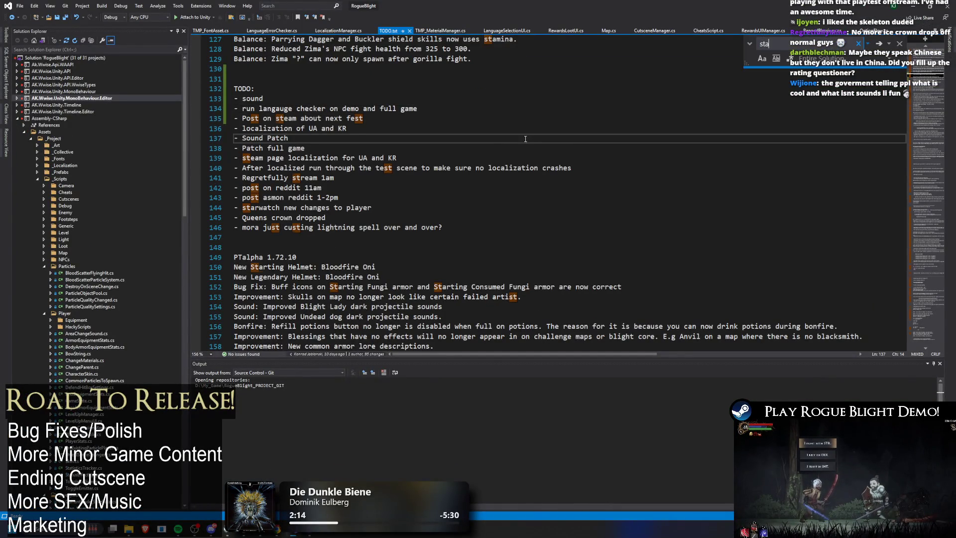
drag(396, 203, 235, 207)
key(ctrl+c)
key(BackSpace)
click(422, 122)
key(Return)
key(ctrl+v)
Delete the 'localization of UA and KR' item and its leftover blank line.
drag(356, 139, 234, 139)
key(BackSpace)
drag(300, 149, 219, 130)
click(302, 141)
key(BackSpace)
Move the three full-game items to the top, replacing the old sound entry, and remove stray blank lines.
key(ctrl+x)
drag(234, 99, 263, 99)
key(ctrl+v)
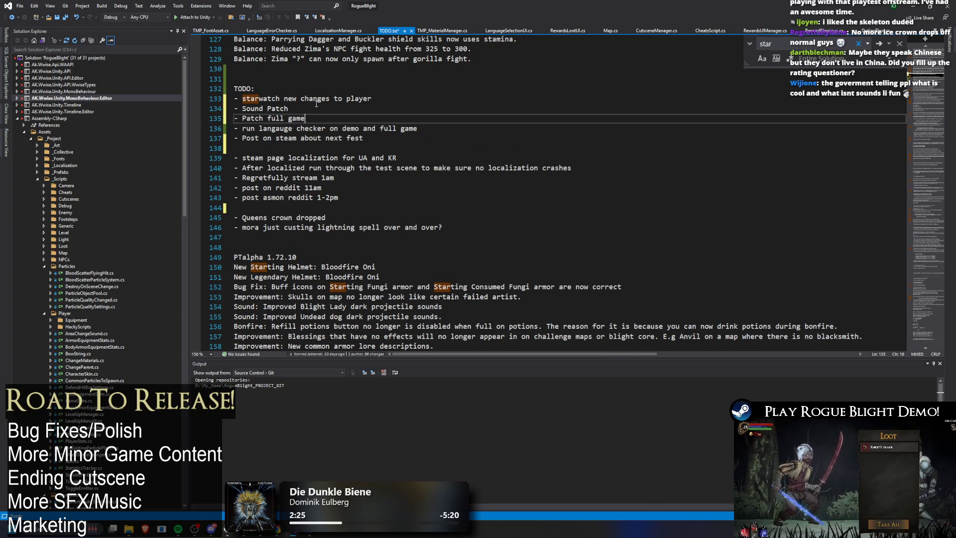
key(Return)
key(BackSpace)
key(Down)
key(Down)
key(Down)
key(BackSpace)
key(Up)
key(Up)
Remove the 'on demo and full game' wording from the language checker item.
key(Return)
key(BackSpace)
key(Down)
key(End)
key(Return)
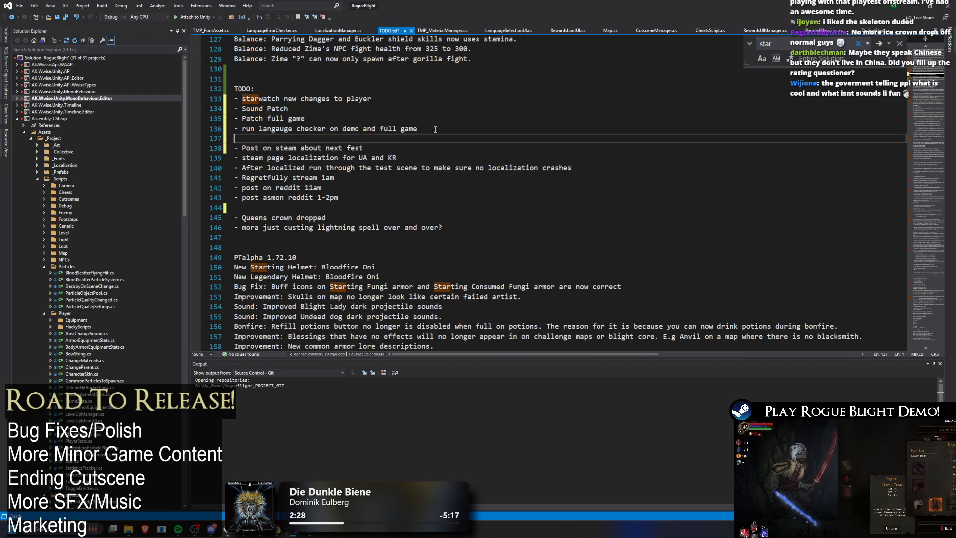
key(Return)
drag(418, 129, 326, 128)
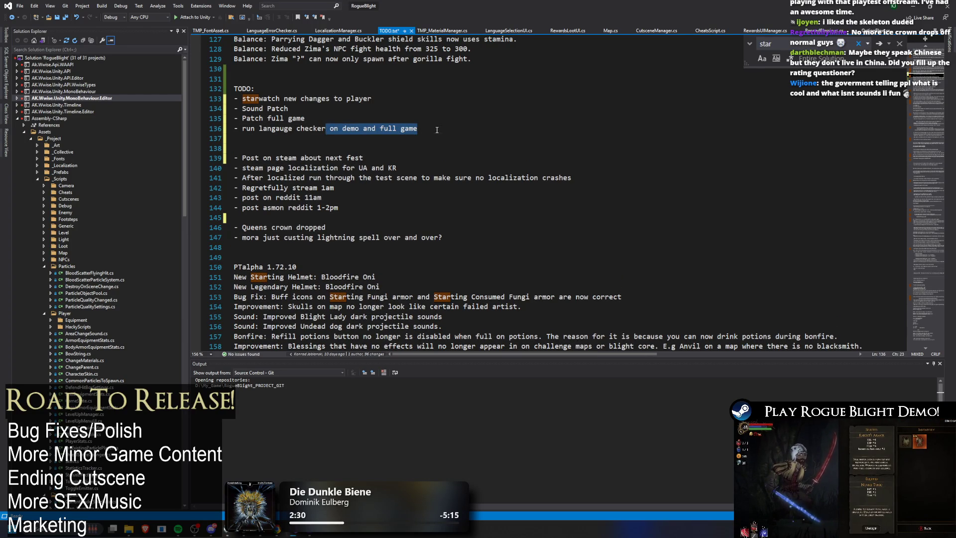
key(BackSpace)
Add a '- patch full game' item and start a new dash entry below.
key(Return)
text(- patch f)
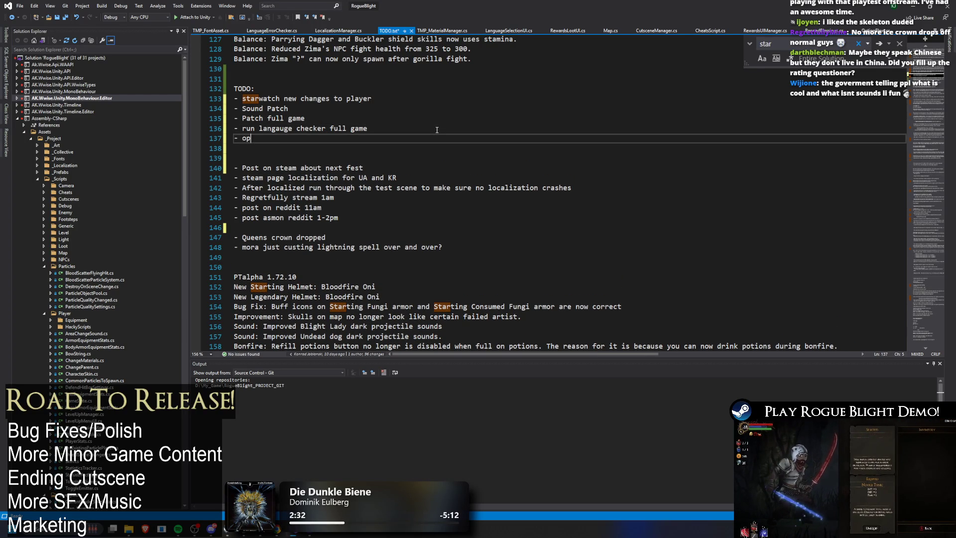
text(ull game)
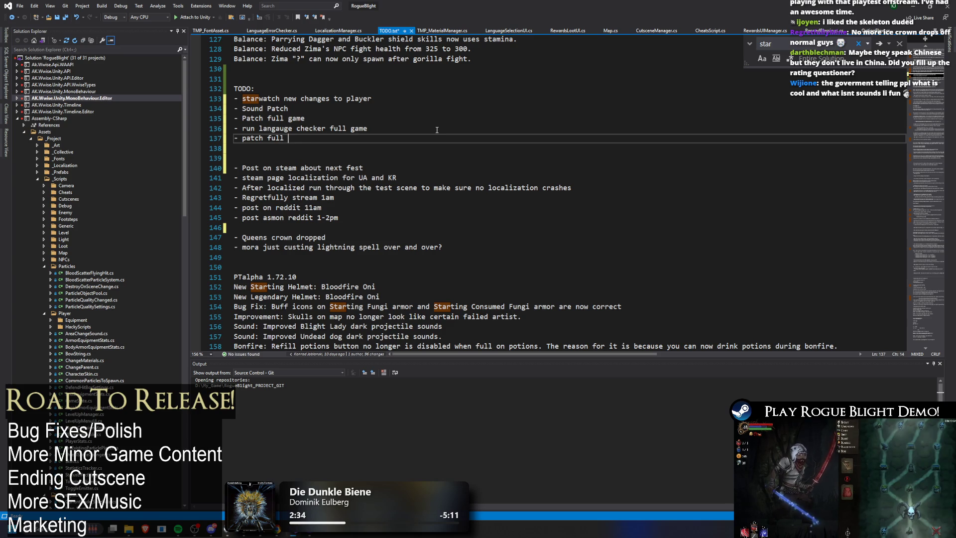
key(Return)
key(Return)
text(-)
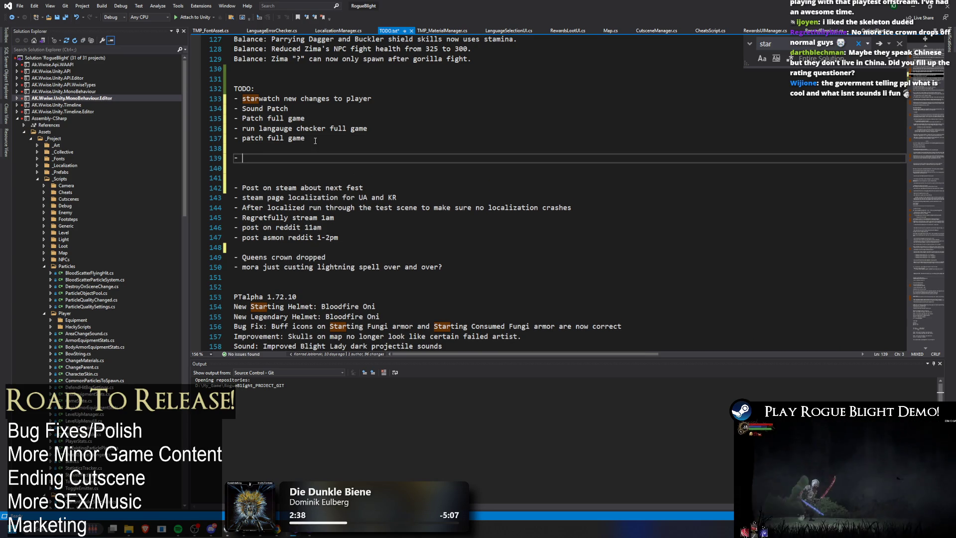
Copy the starwatch item into the new demo group and label it 'demo'.
drag(372, 98, 172, 96)
key(ctrl+c)
click(254, 154)
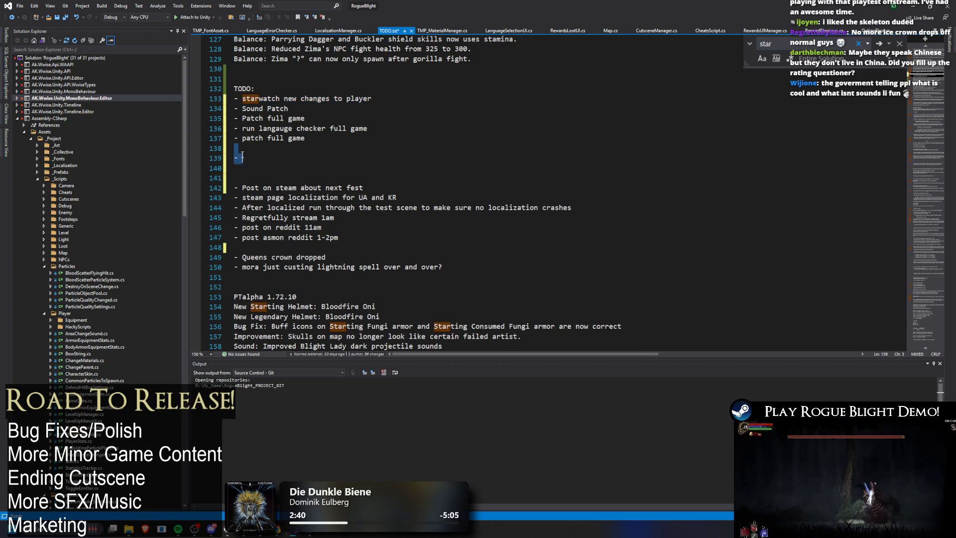
key(ctrl+v)
text(demio)
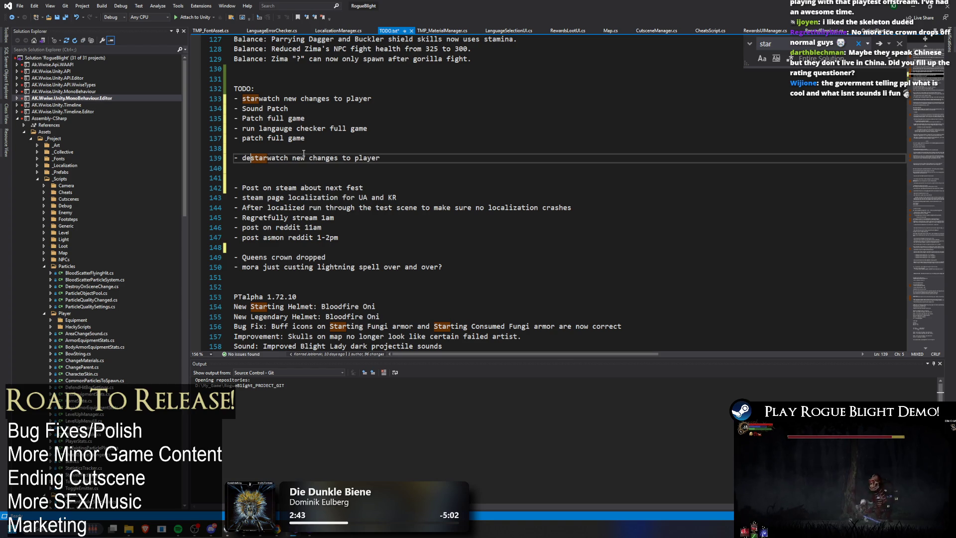
key(BackSpace)
key(BackSpace)
key(BackSpace)
text(o)
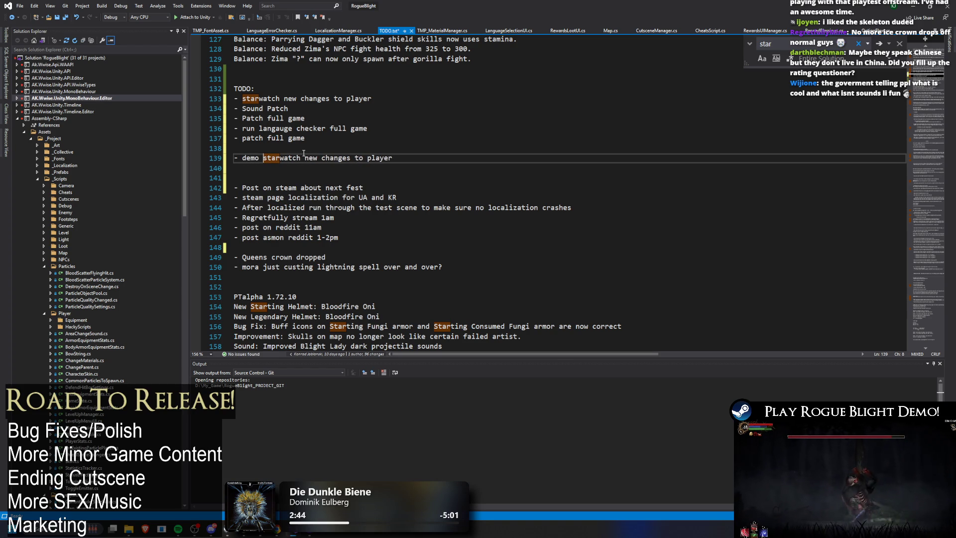
Copy the other four full-game items into the demo group, marking Sound Patch as 'demo'.
drag(306, 138, 235, 109)
key(ctrl+c)
click(244, 168)
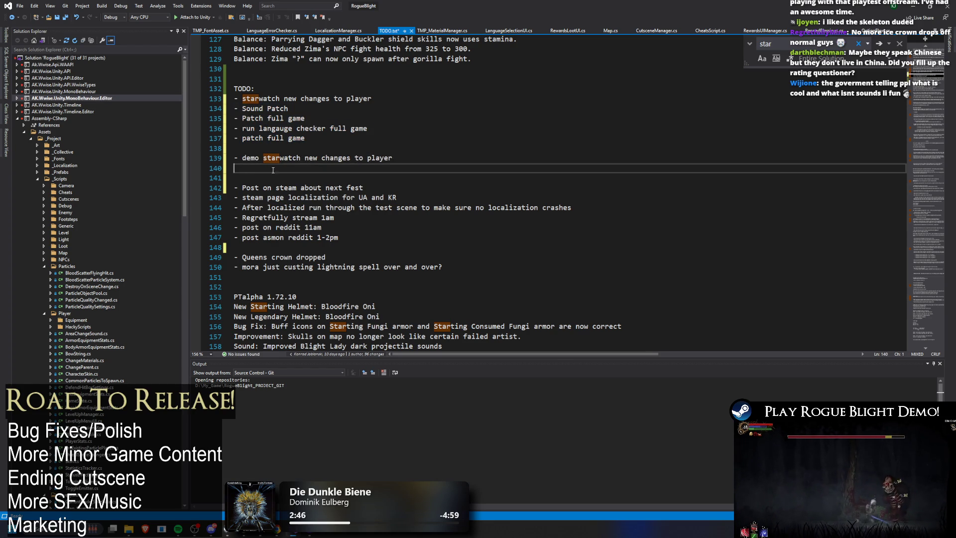
key(ctrl+v)
click(243, 168)
text(demo)
Replace 'full' with 'demo' on the copied patch and language checker lines.
key(Down)
double_click(270, 178)
text(demo)
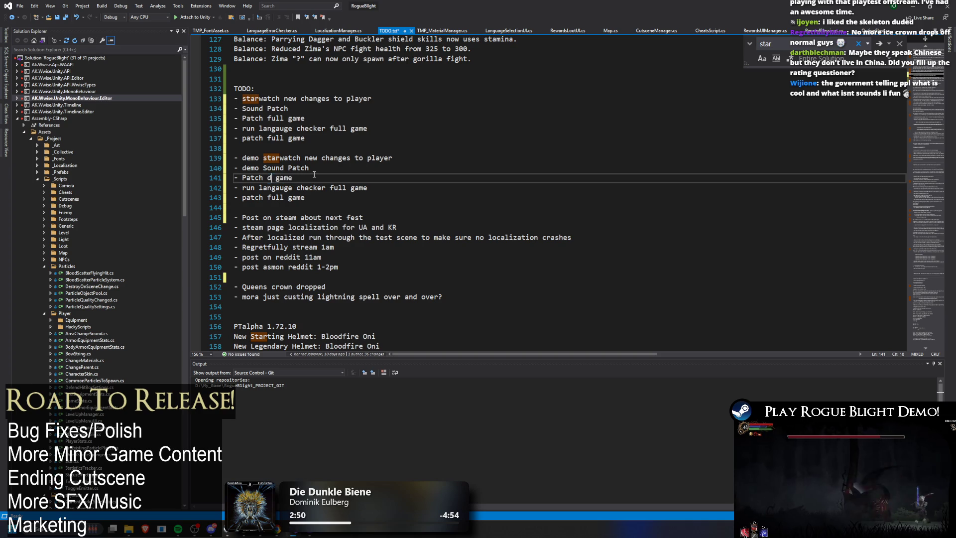
double_click(277, 178)
double_click(311, 188)
text(demo)
double_click(276, 198)
text(demo)
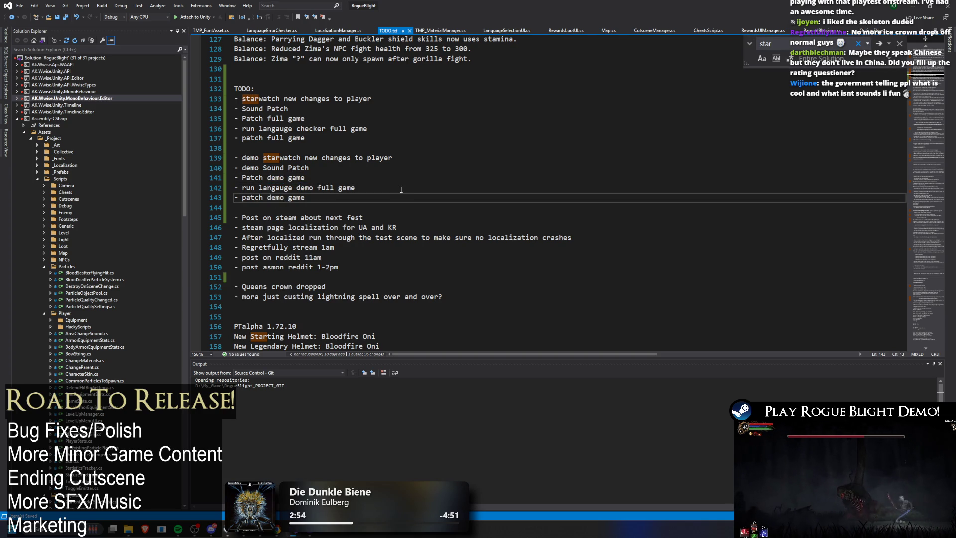
double_click(326, 188)
key(BackSpace)
text(checker)
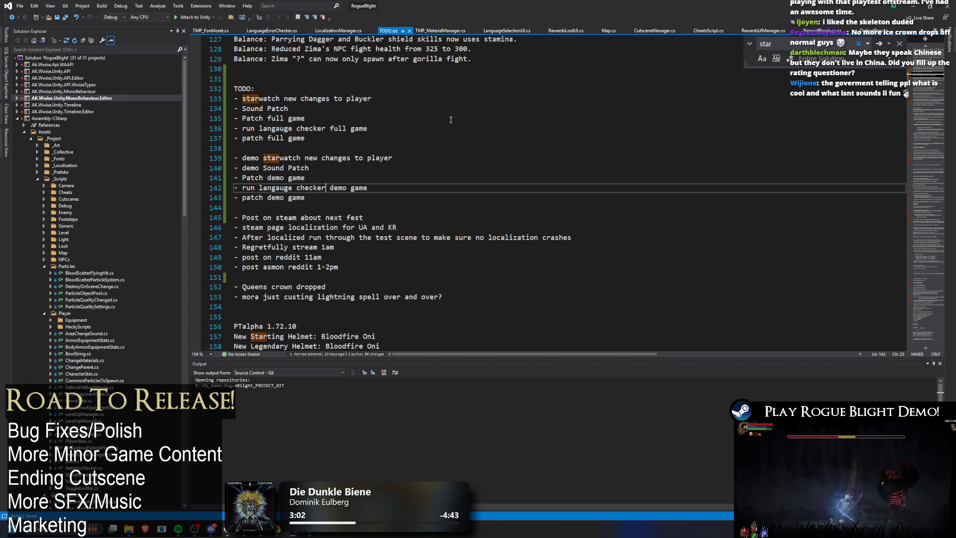
Review the full-game and demo task groups, ending at the steam post item.
mouse_move(292, 204)
mouse_down()
mouse_move(235, 128)
mouse_move(234, 109)
mouse_up()
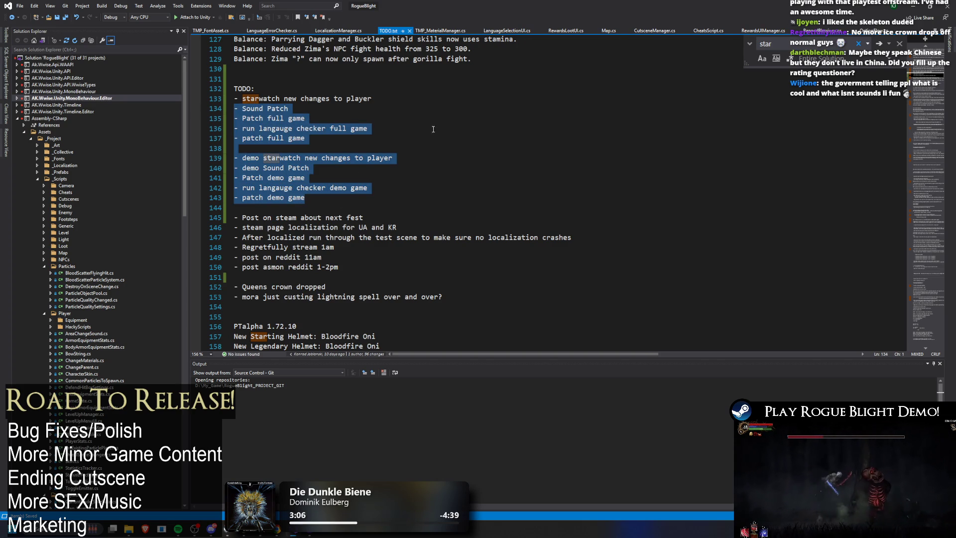
drag(305, 138, 235, 98)
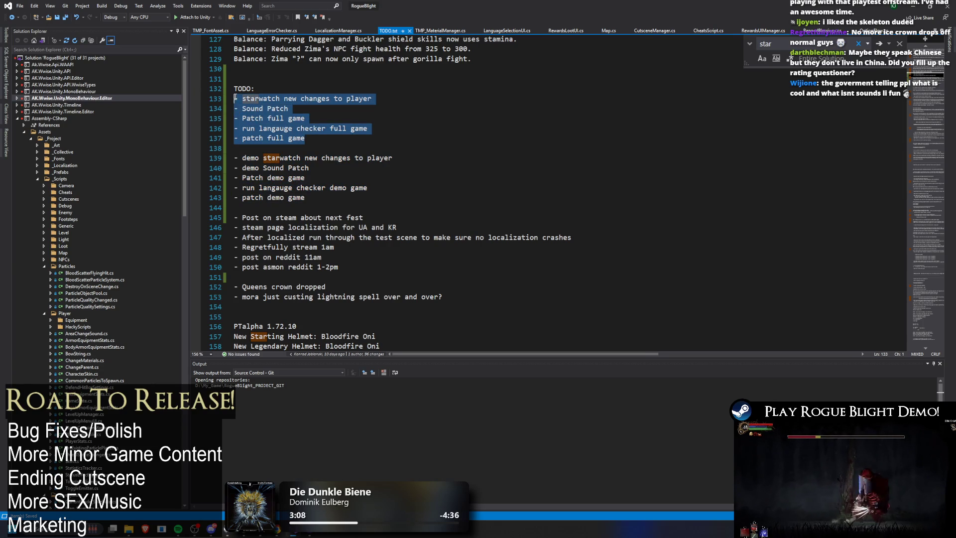
drag(324, 199, 238, 158)
click(465, 211)
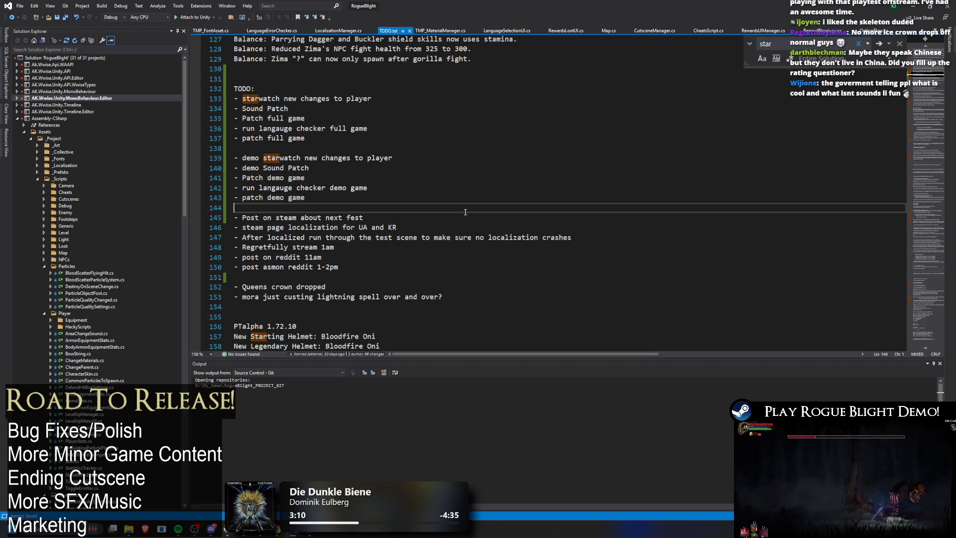
click(378, 218)
click(407, 227)
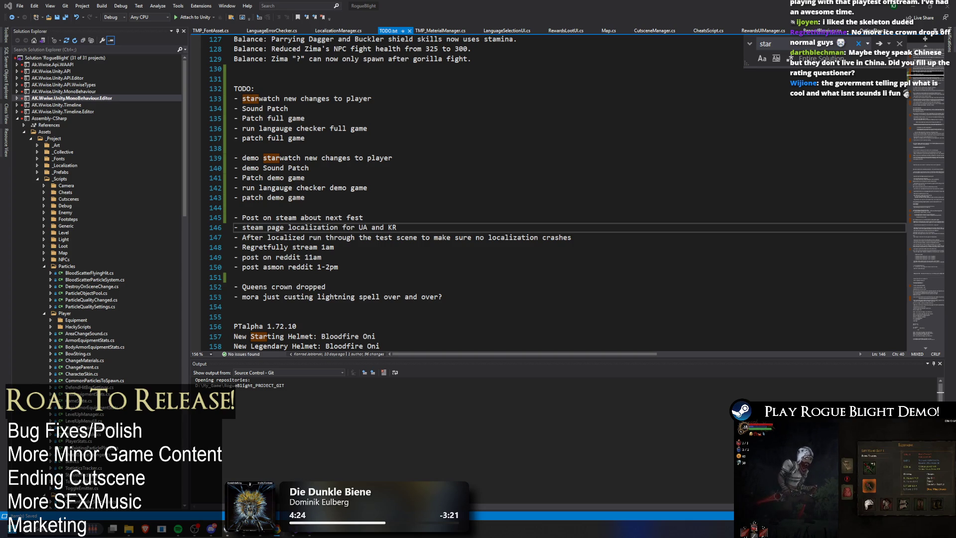
click(129, 529)
click(721, 145)
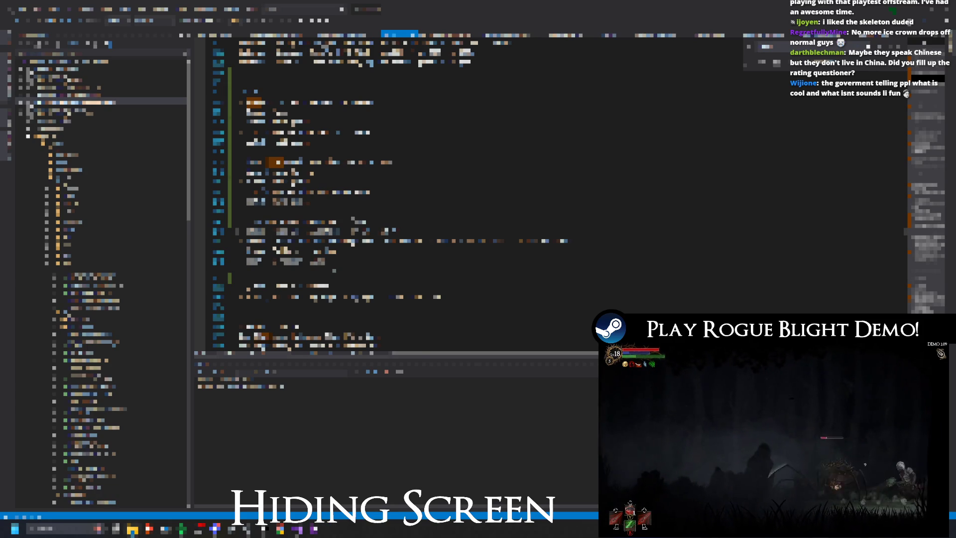
Launch Notepad from the Windows search by typing 'notepad'.
key(super)
text(notepad)
key(Return)
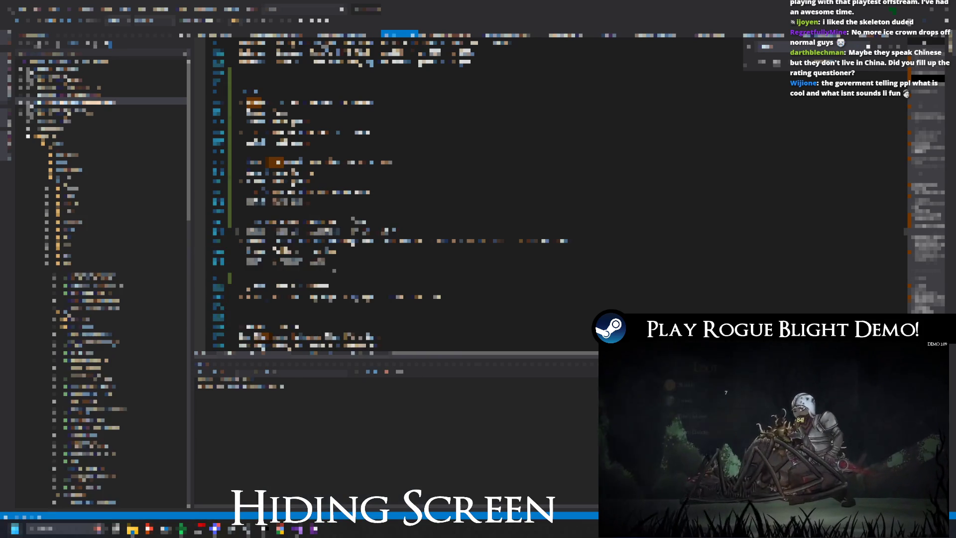